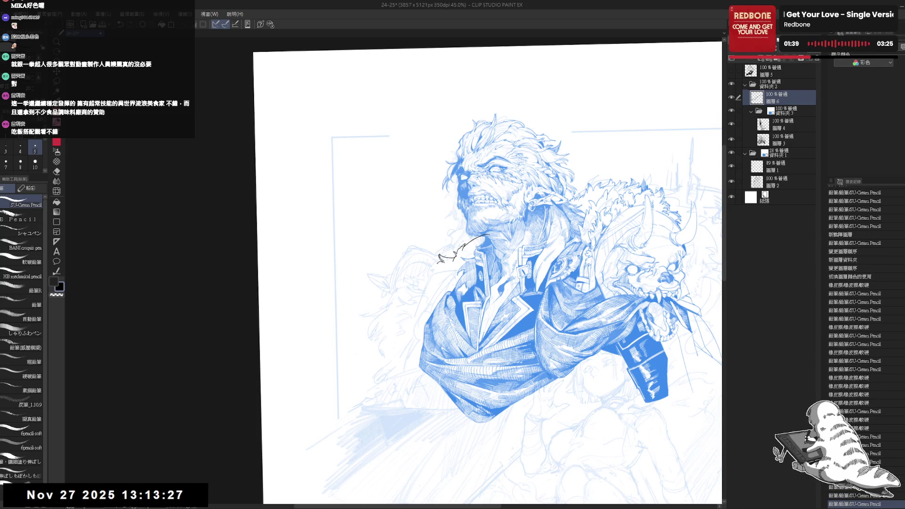
Step: Undo the stray pencil hook, erase ink near the jaw, and mirror the view to check
key(e)
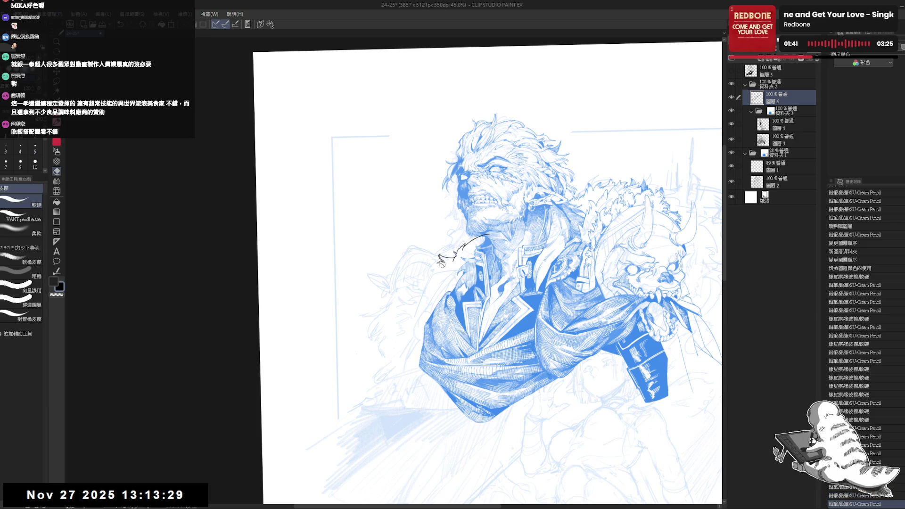
key(ctrl+z)
key(ctrl+z)
key(p)
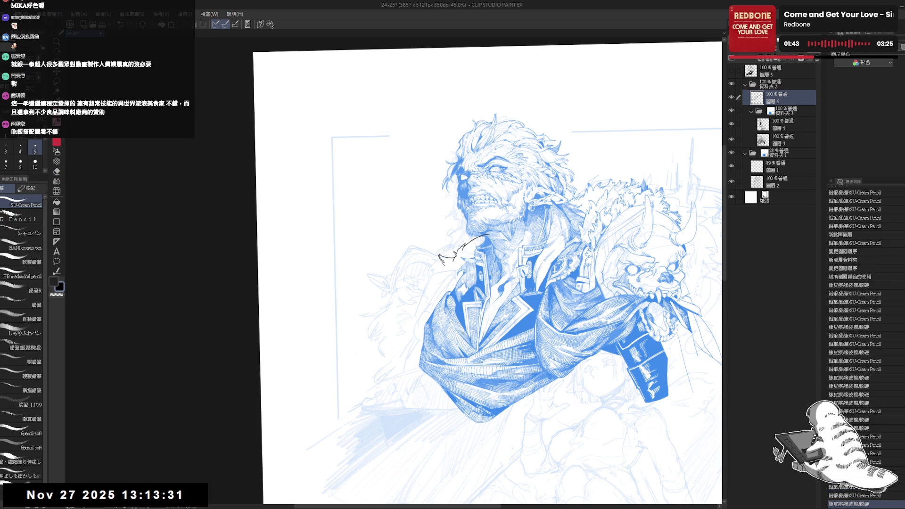
mouse_move(441, 258)
mouse_down()
mouse_move(494, 270)
mouse_move(466, 244)
mouse_move(477, 248)
mouse_move(474, 268)
mouse_move(499, 254)
mouse_up()
key(h)
key(h)
Step: Ink a short stroke under the jaw and fill the area beneath it solid black
key(p)
drag(476, 222, 482, 212)
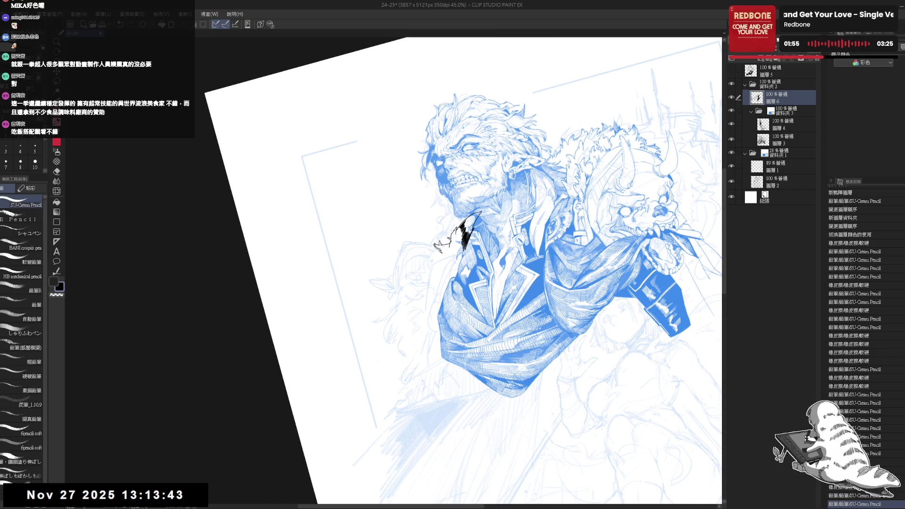
click(471, 224)
click(476, 222)
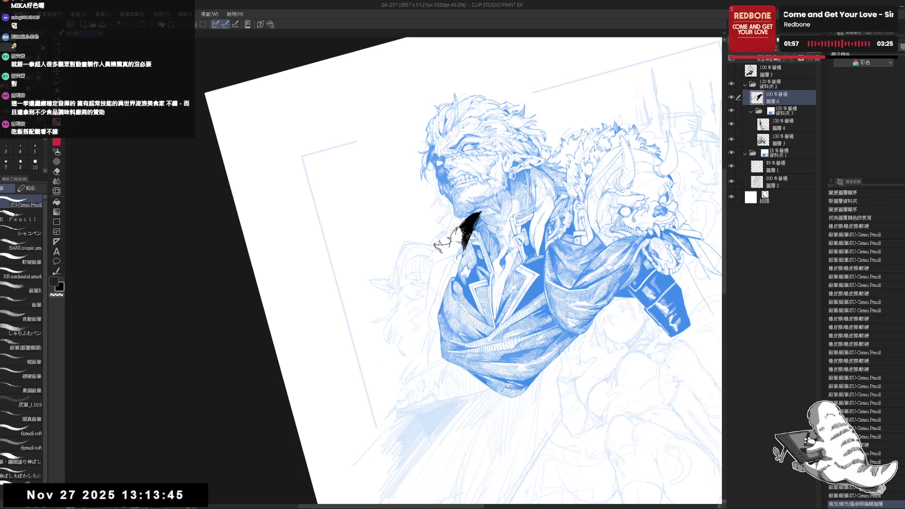
scroll(471, 268, down, 3)
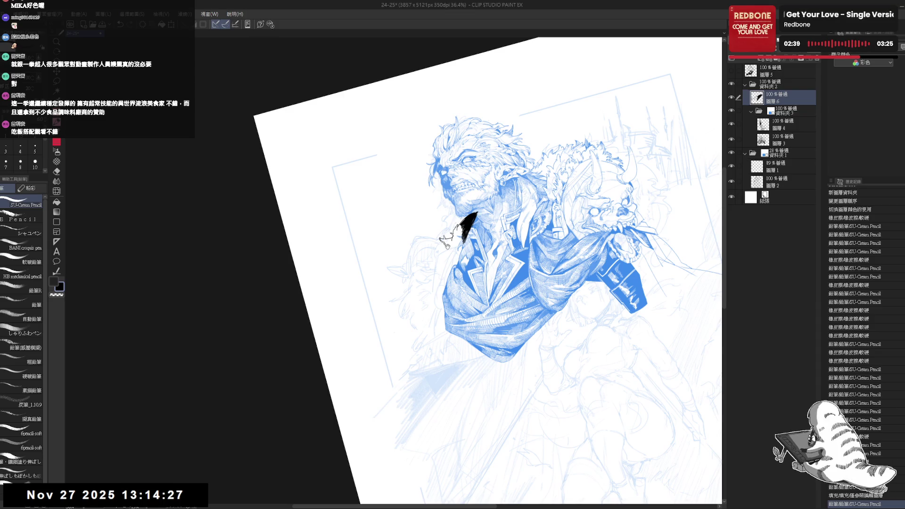
Step: Darken the jaw shadow and ink a fur tail extending down-left from it
scroll(444, 240, up, 3)
drag(461, 228, 467, 221)
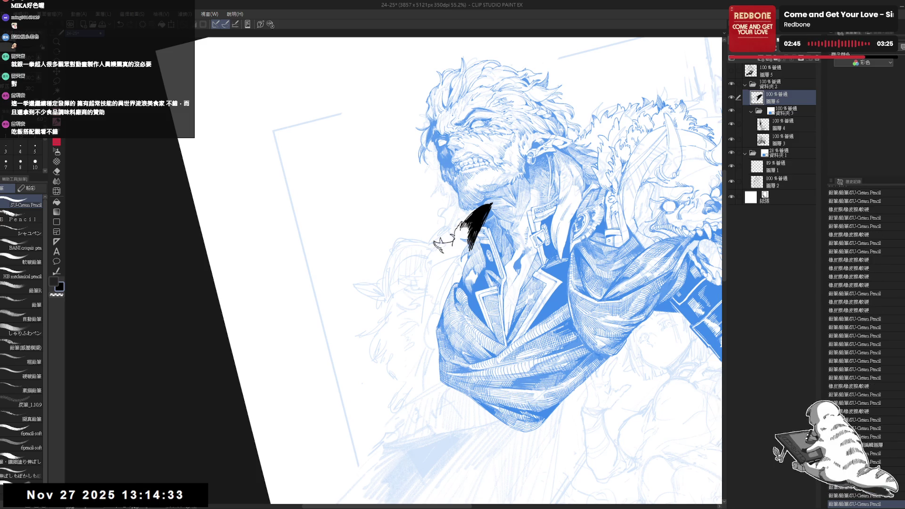
key(ctrl+@)
key(minus)
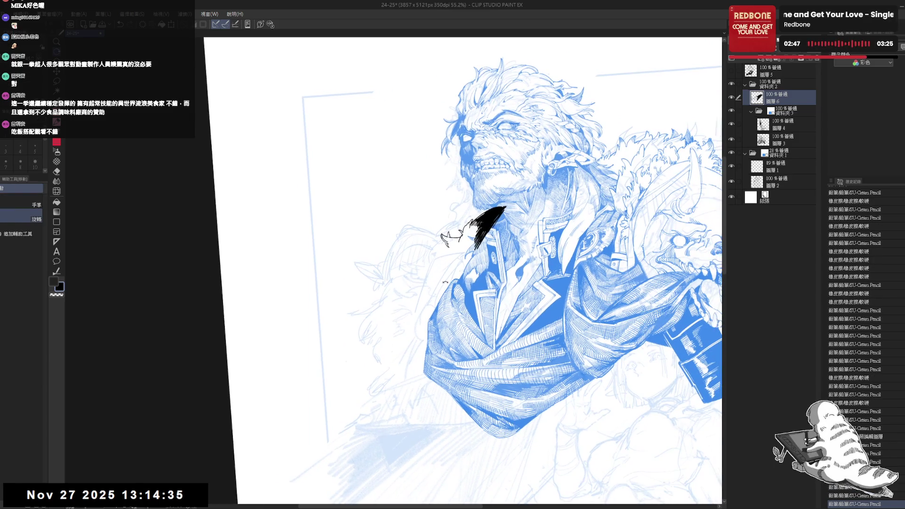
drag(441, 238, 431, 243)
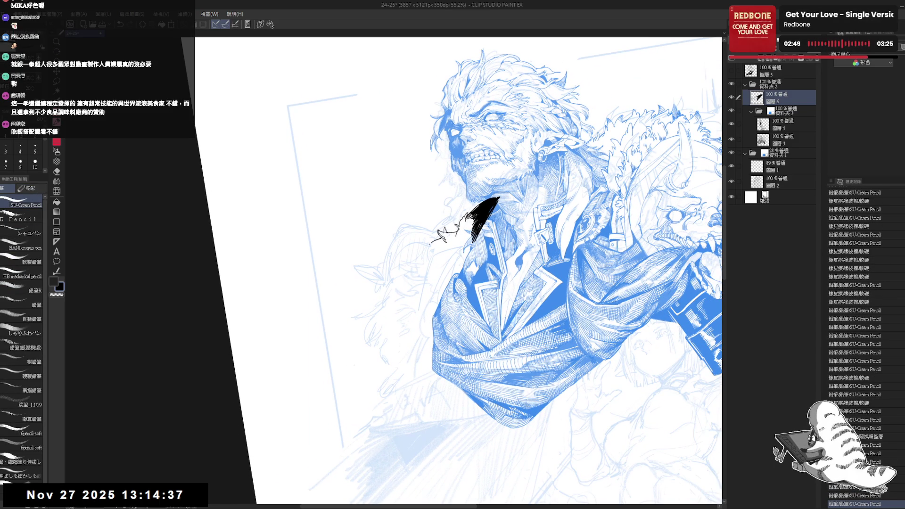
key(ctrl+z)
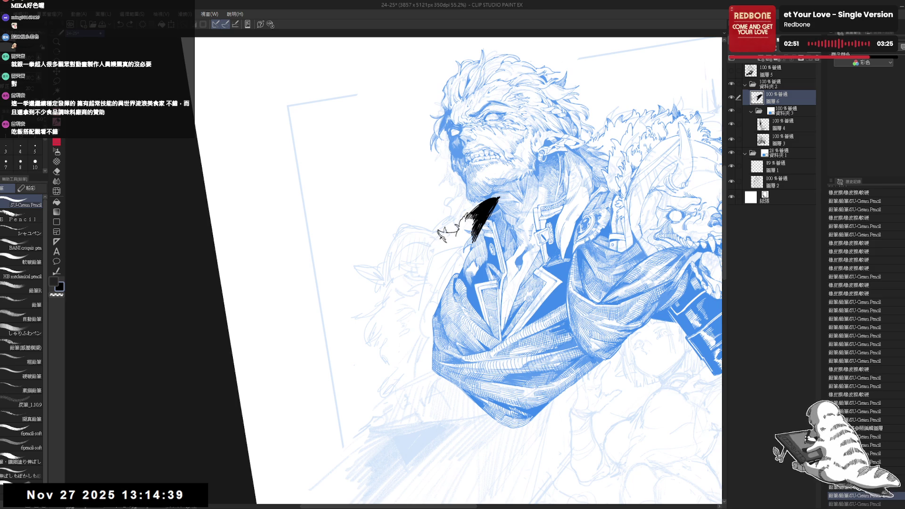
drag(442, 238, 430, 245)
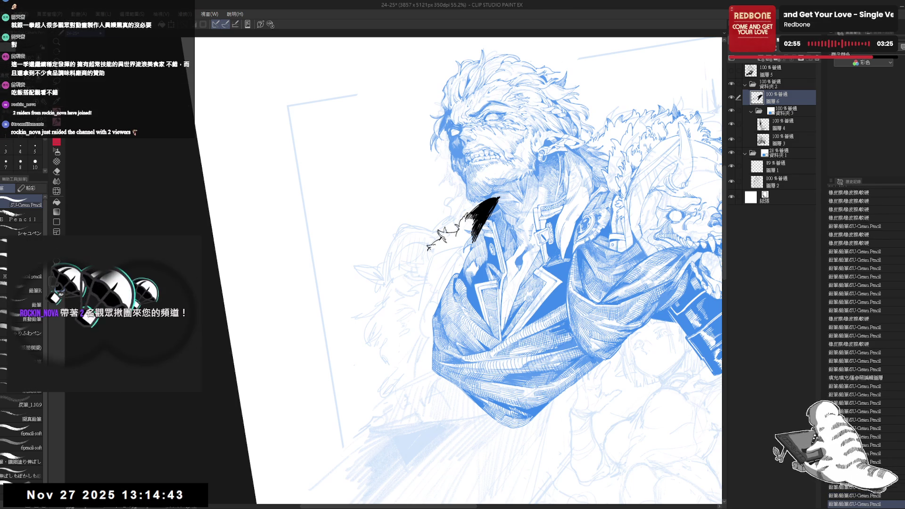
drag(432, 244, 428, 252)
click(268, 240)
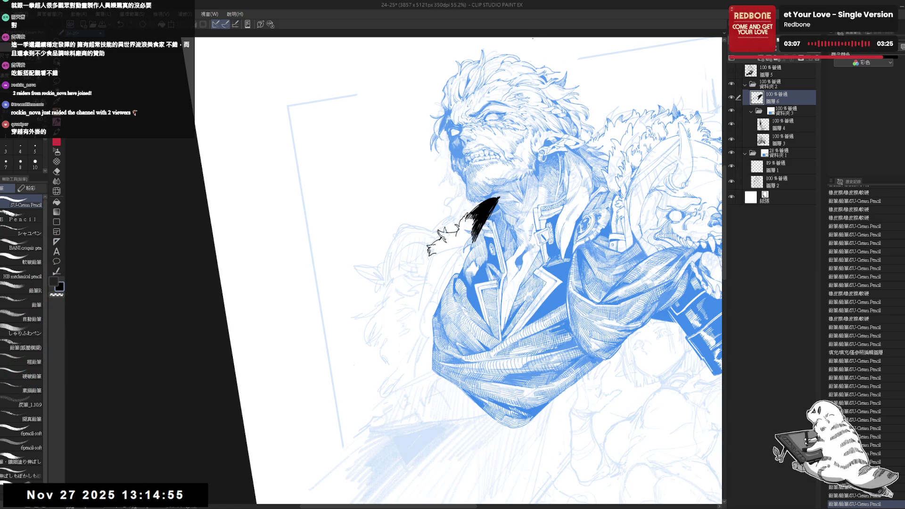
Step: Erase a stray bit near the fur stroke, add small strokes at the tuft tip, and mirror-check
key(-)
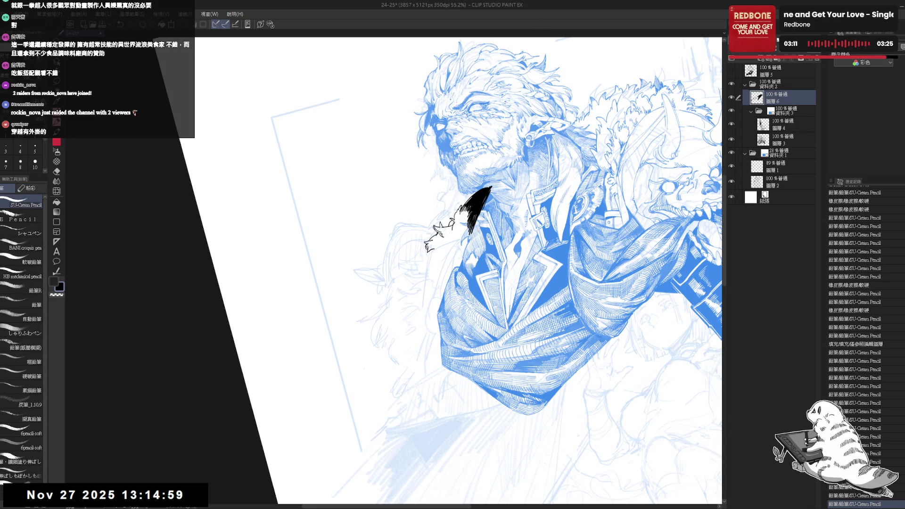
key(e)
mouse_move(452, 222)
mouse_down()
mouse_move(454, 234)
mouse_move(436, 244)
mouse_move(438, 261)
mouse_up()
key(p)
key(e)
key(p)
drag(433, 251, 439, 263)
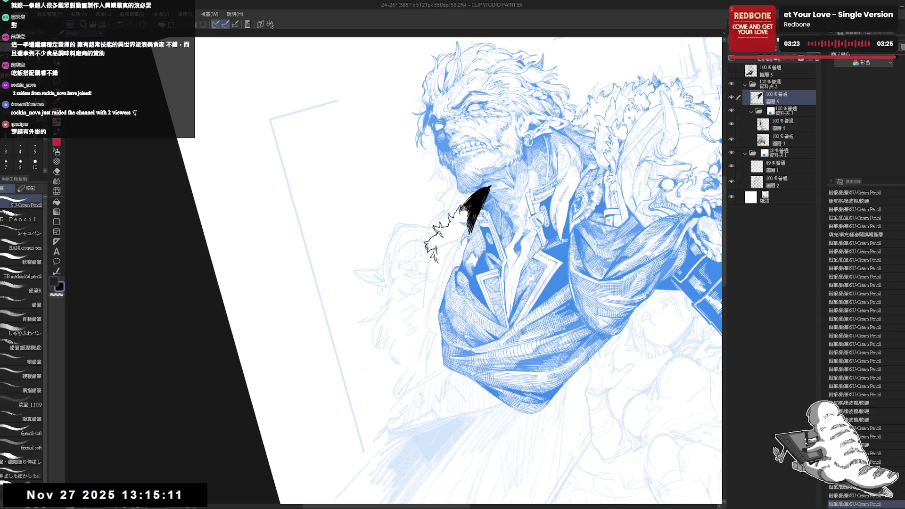
key(h)
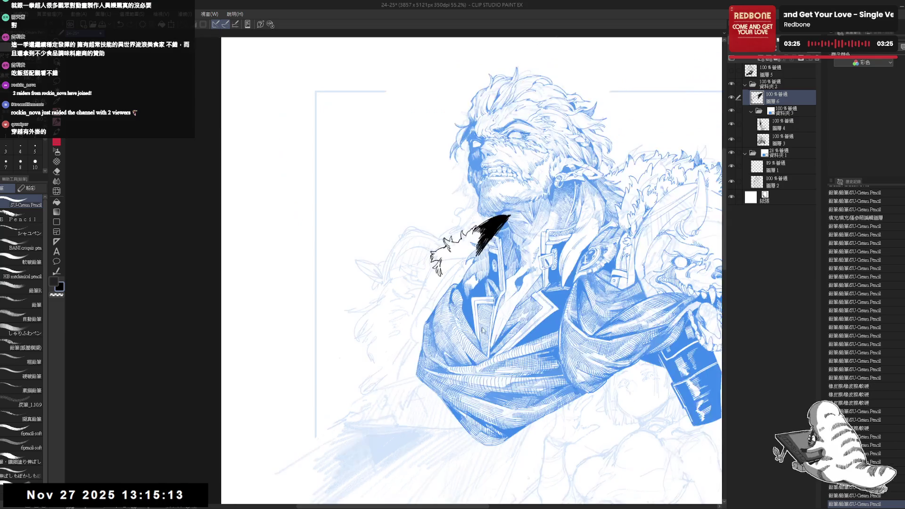
key(h)
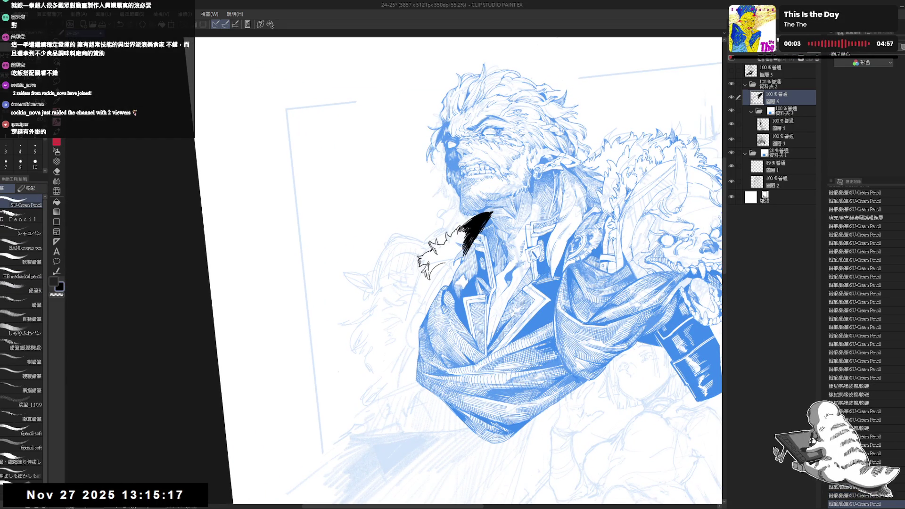
Step: Fill the small gap in the fur tufts with black
key(minus)
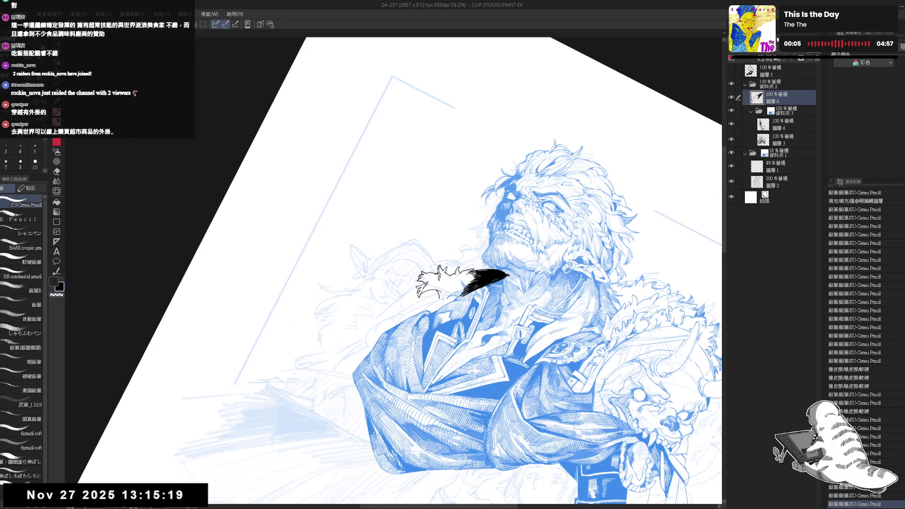
key(g)
click(441, 290)
key(p)
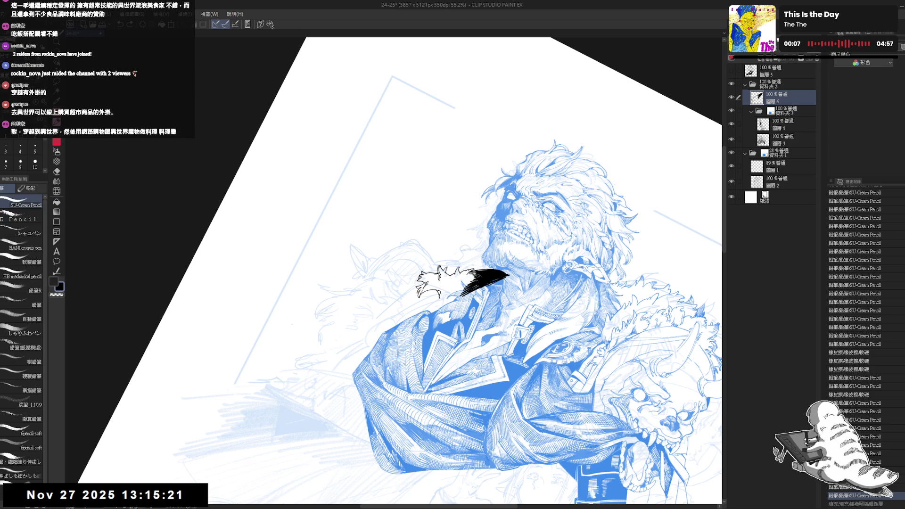
key(g)
key(p)
key(asciicircum)
key(asciicircum)
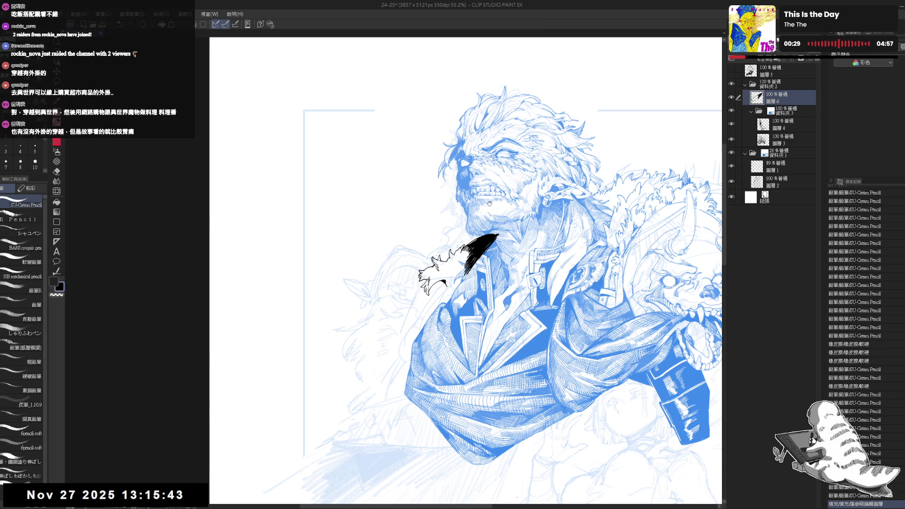
Step: Undo the last two pencil strokes and check the drawing in the mirrored view
scroll(465, 270, down, 1)
key(minus)
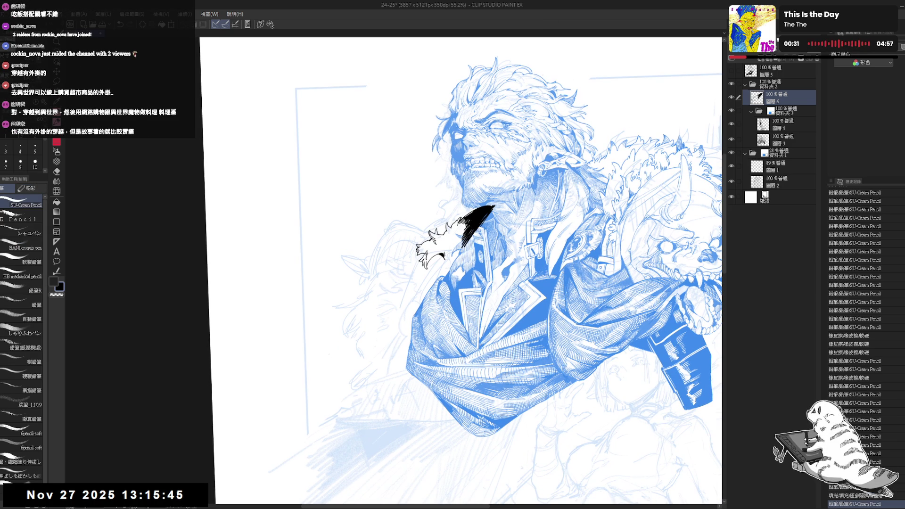
key(ctrl+z)
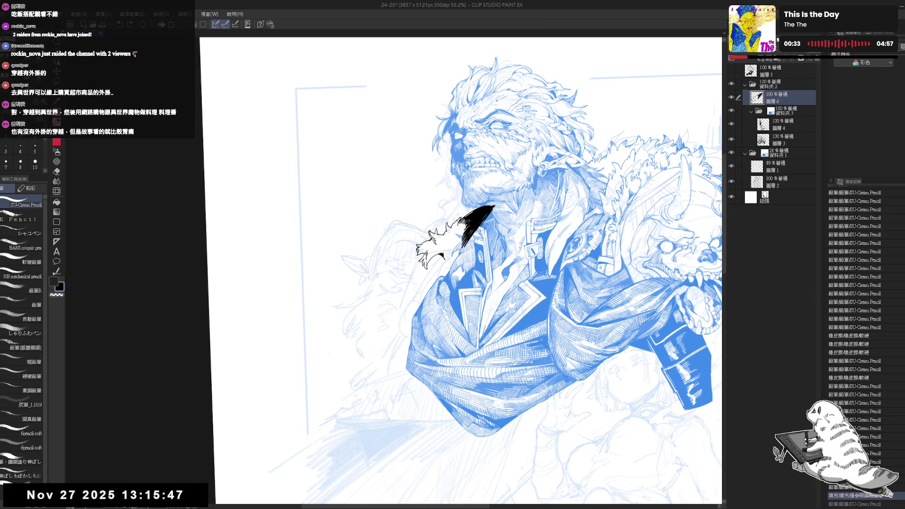
key(ctrl+z)
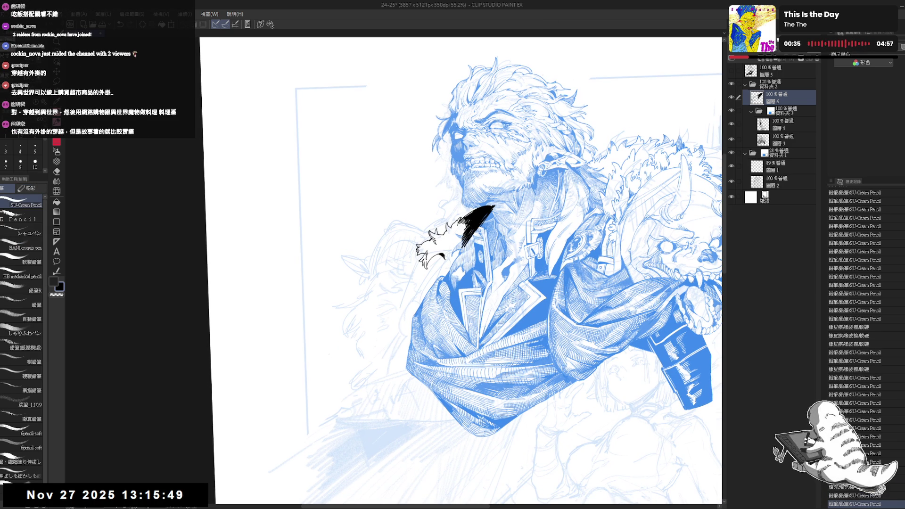
key(h)
drag(391, 263, 407, 282)
Step: Erase two small bits of the fur ink and undo the last pencil stroke
key(ctrl+alt+0)
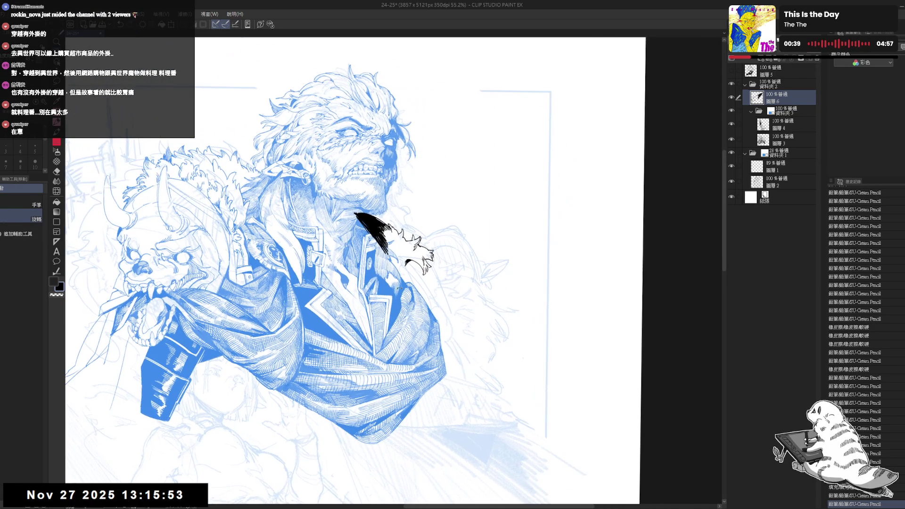
key(h)
drag(349, 334, 358, 325)
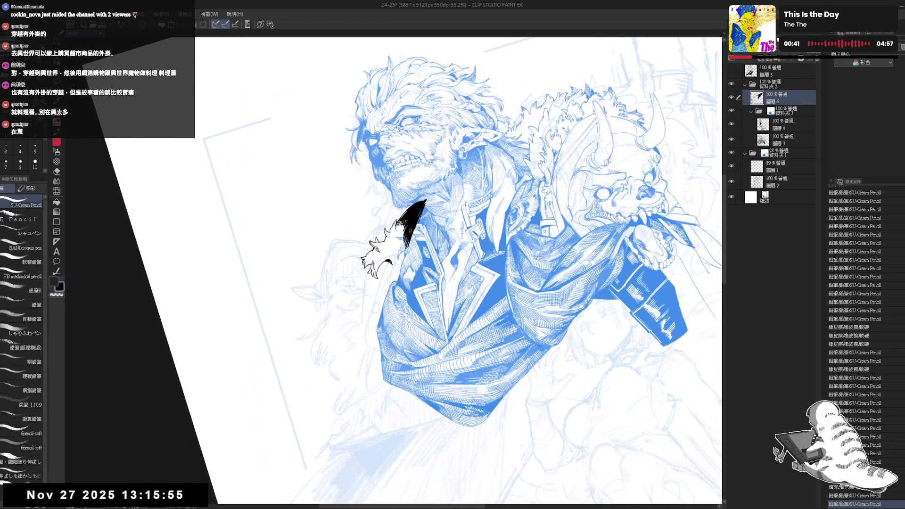
key(e)
click(388, 258)
click(387, 259)
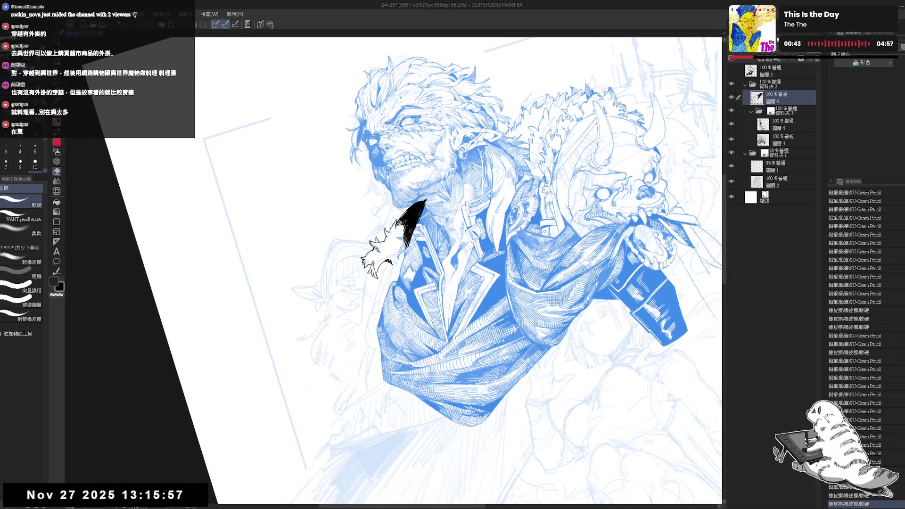
click(387, 273)
key(p)
key(ctrl+alt+0)
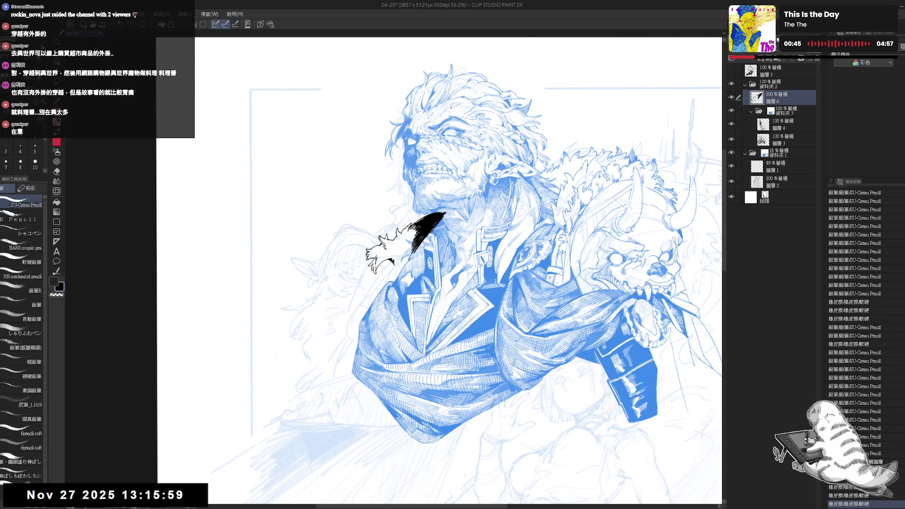
key(ctrl+z)
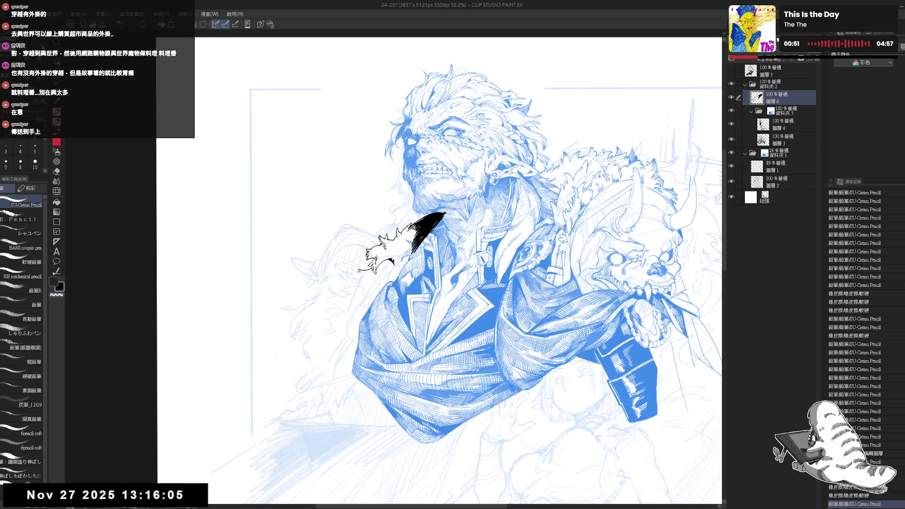
Step: Redraw the fur tuft's lower-left tip with short, fine ink strokes
mouse_move(359, 272)
mouse_down()
mouse_move(350, 286)
mouse_move(369, 315)
mouse_up()
click(355, 304)
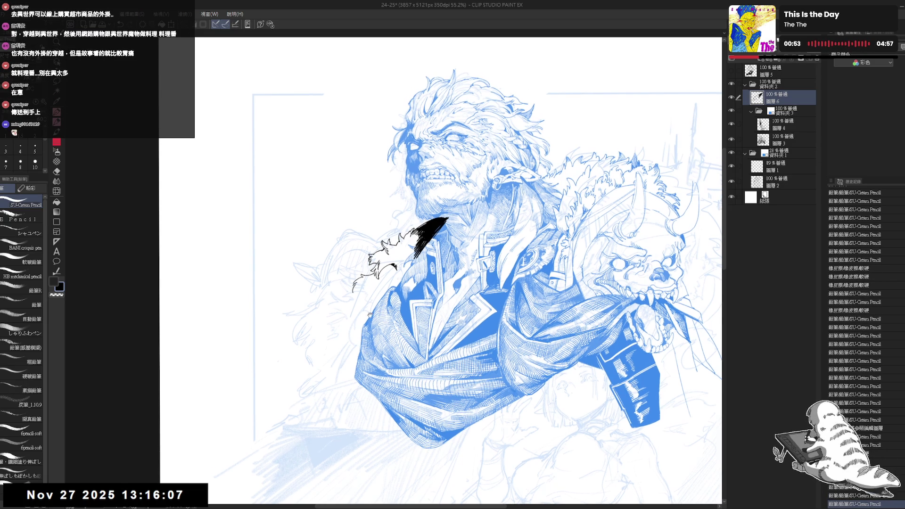
key(ctrl+z)
key(ctrl+z)
key(ctrl+z)
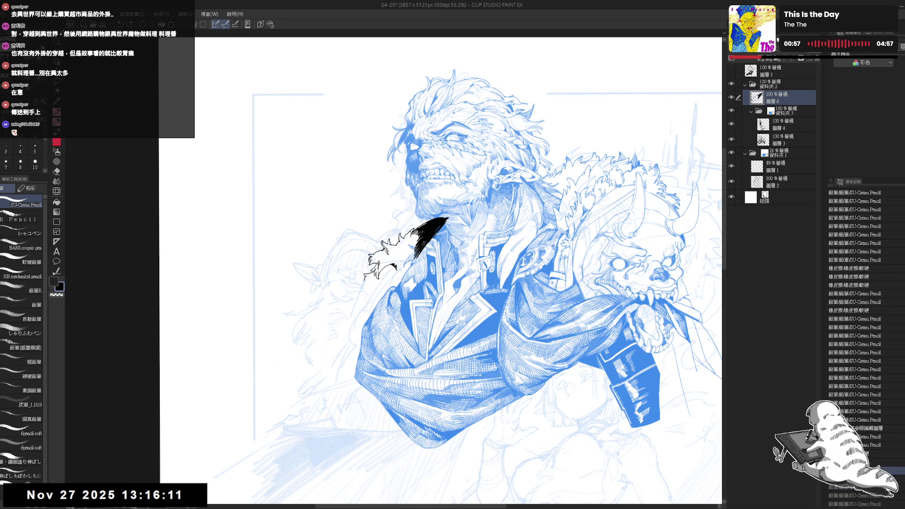
drag(367, 276, 377, 289)
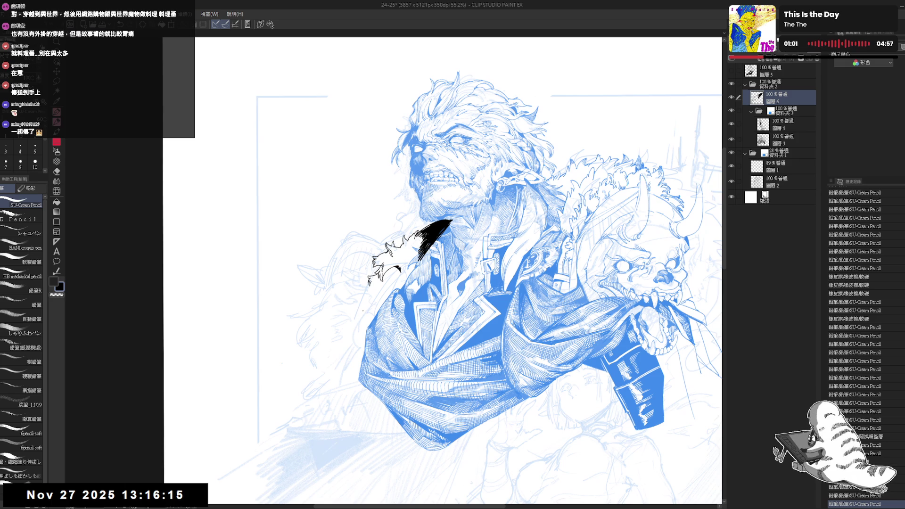
key(r)
drag(363, 309, 339, 344)
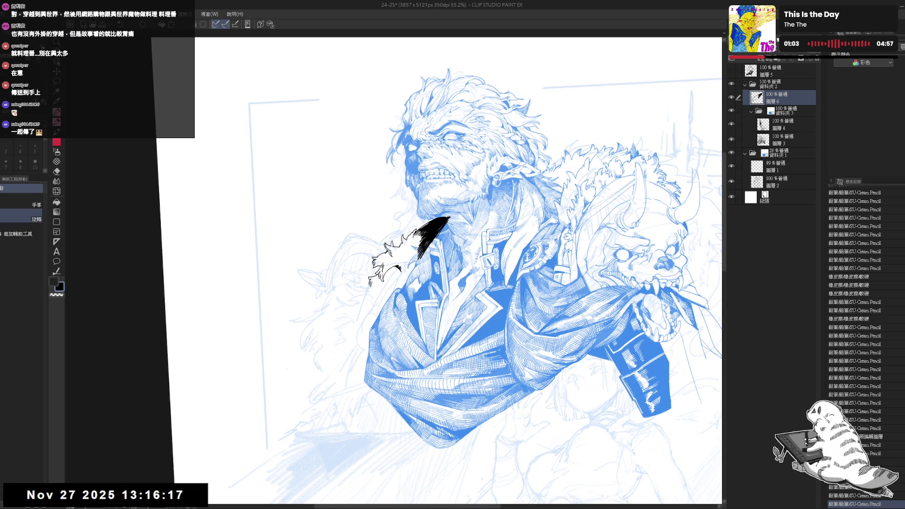
drag(373, 282, 377, 292)
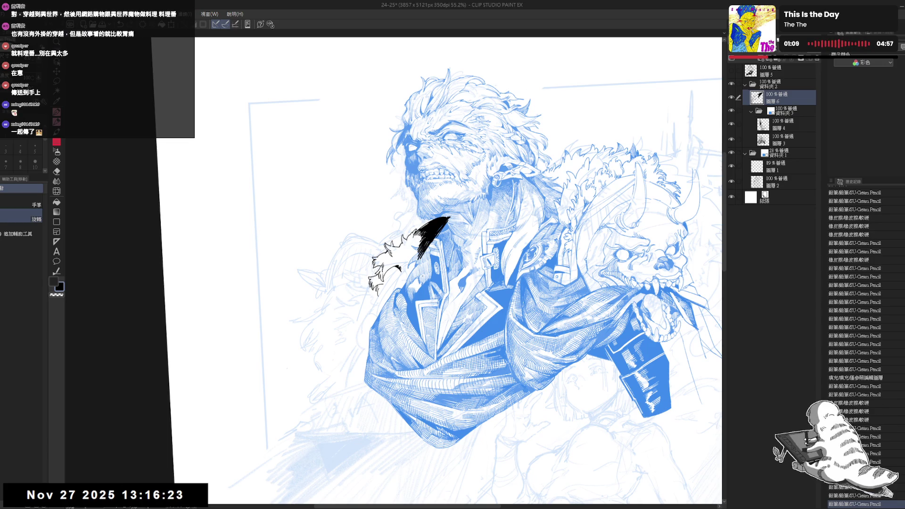
Step: Mirror-check the drawing, then add short ink strokes to the collar fur
drag(565, 189, 578, 208)
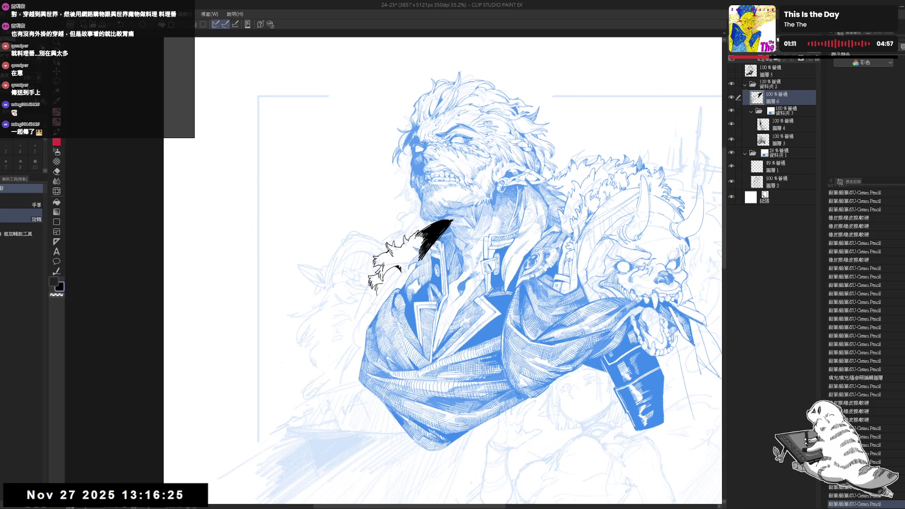
key(h)
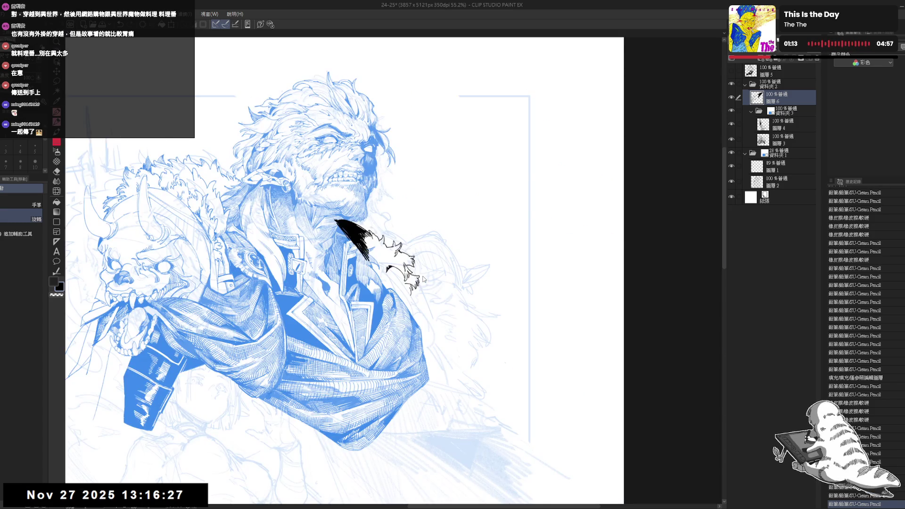
key(h)
mouse_move(518, 236)
mouse_down()
mouse_move(533, 250)
mouse_move(518, 236)
mouse_up()
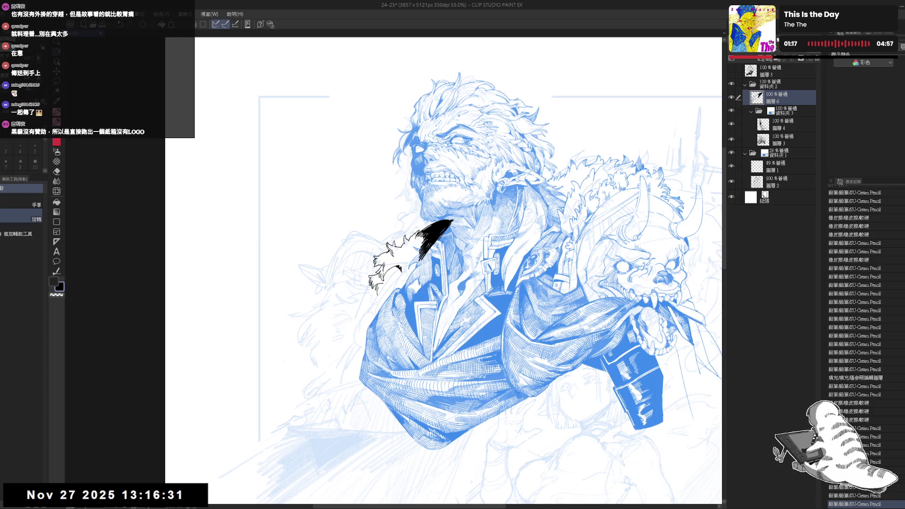
mouse_move(542, 142)
mouse_down()
mouse_move(589, 180)
mouse_move(622, 227)
mouse_up()
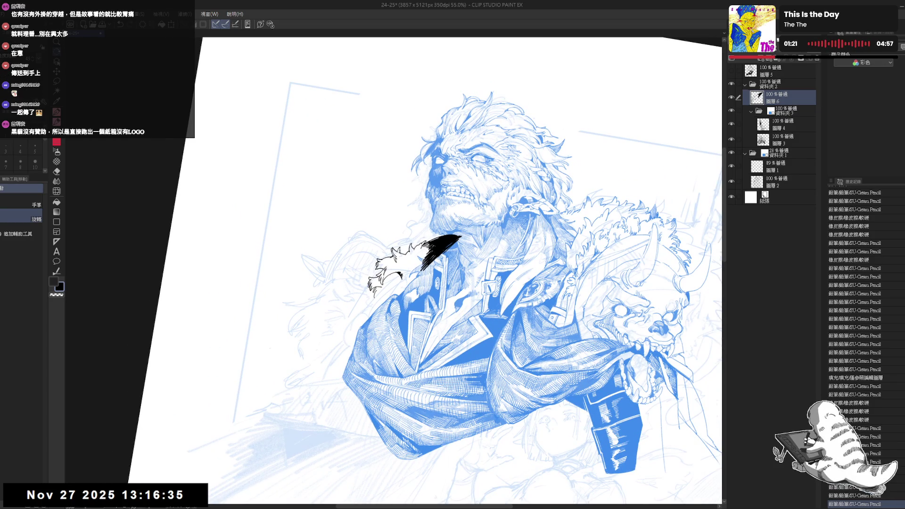
drag(392, 278, 400, 277)
drag(399, 276, 397, 274)
key(e)
key(p)
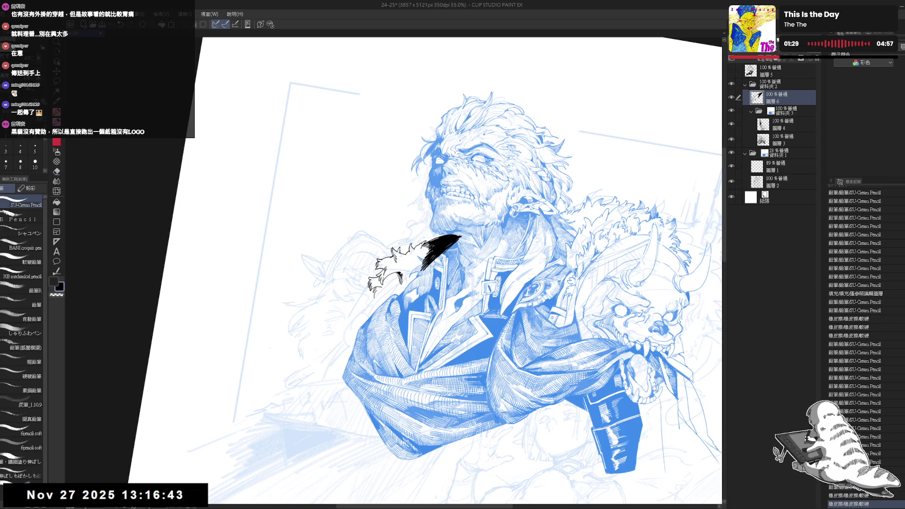
key(minus)
key(minus)
key(minus)
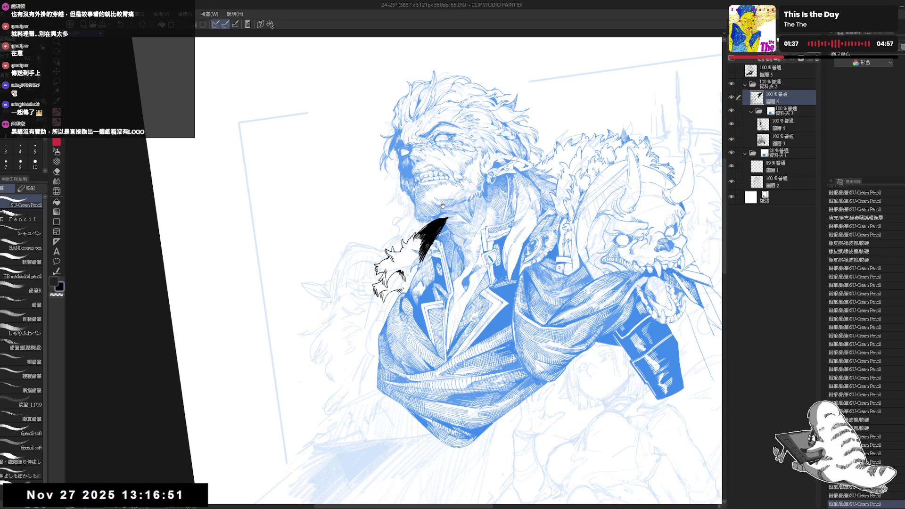
Step: Try extending the black ink patch under the chin, then undo the strokes
key(ctrl+minus)
scroll(415, 222, down, 1)
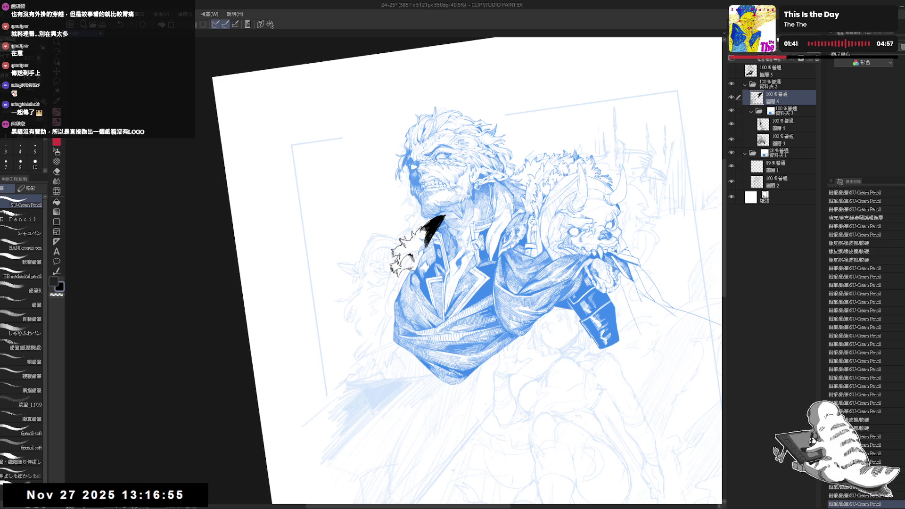
key(ctrl+shift+r)
key(ctrl+shift+h)
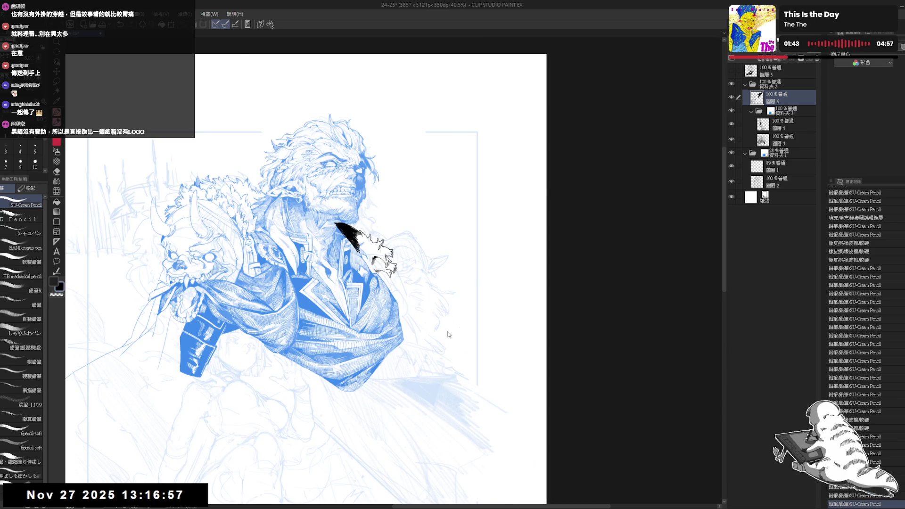
key(ctrl+shift+h)
drag(443, 212, 470, 293)
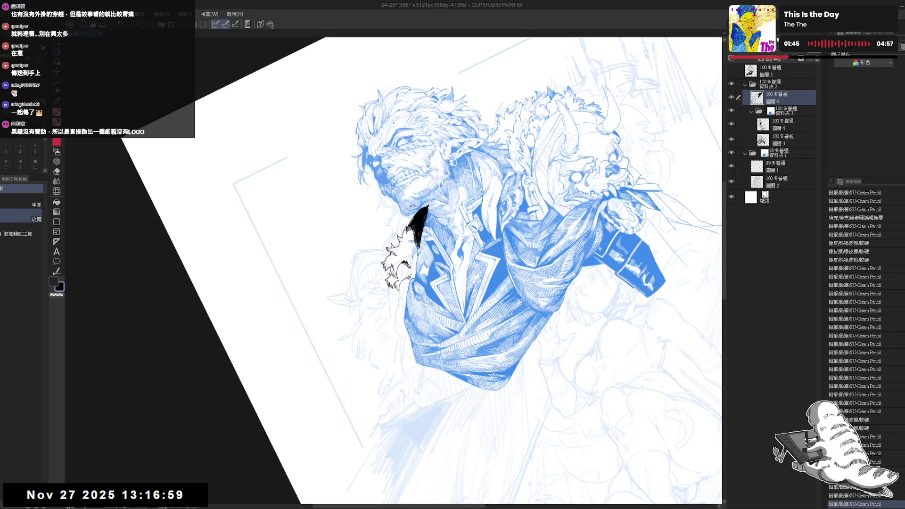
key(p)
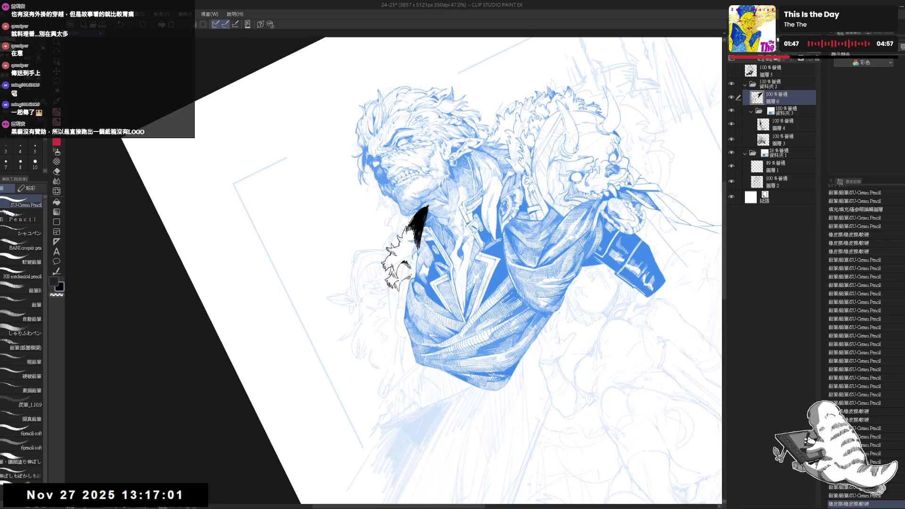
key(e)
key(p)
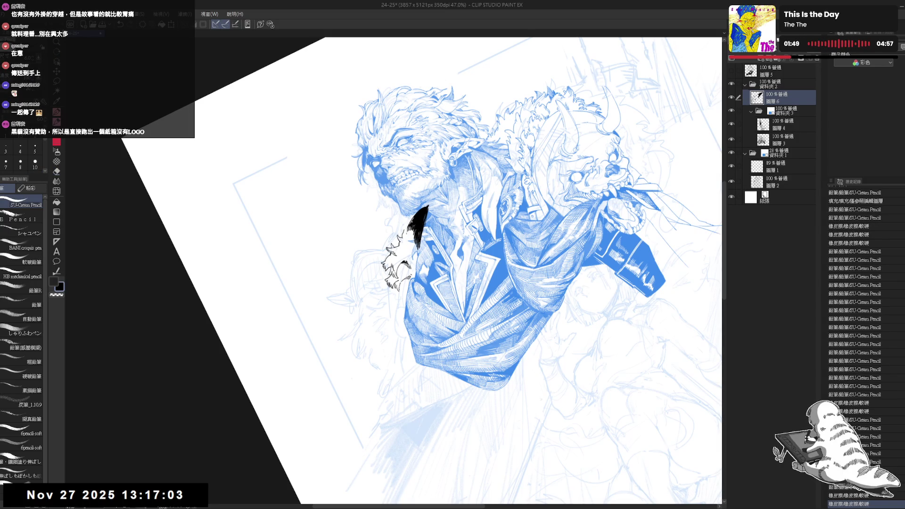
drag(412, 222, 405, 227)
key(ctrl+z)
key(ctrl+z)
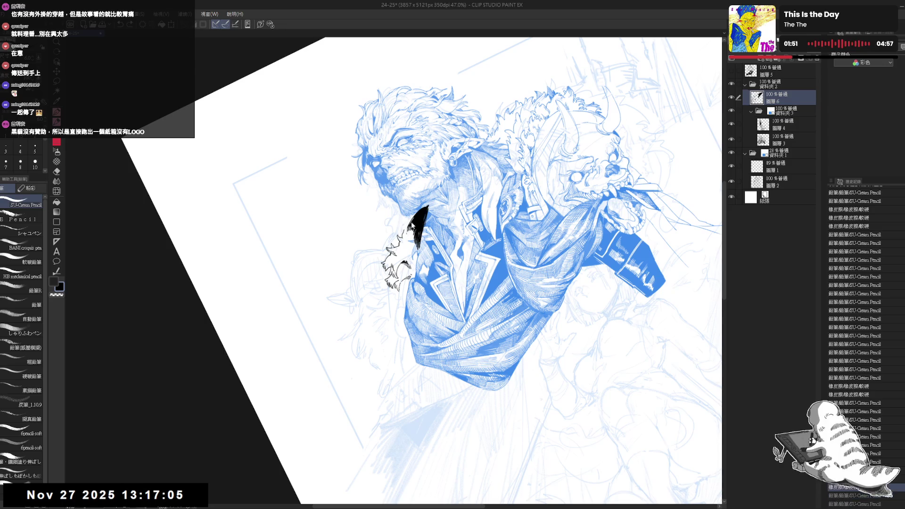
Step: Fill the gap in the black patch and reshape its edge with pencil strokes
key(g)
click(406, 224)
key(p)
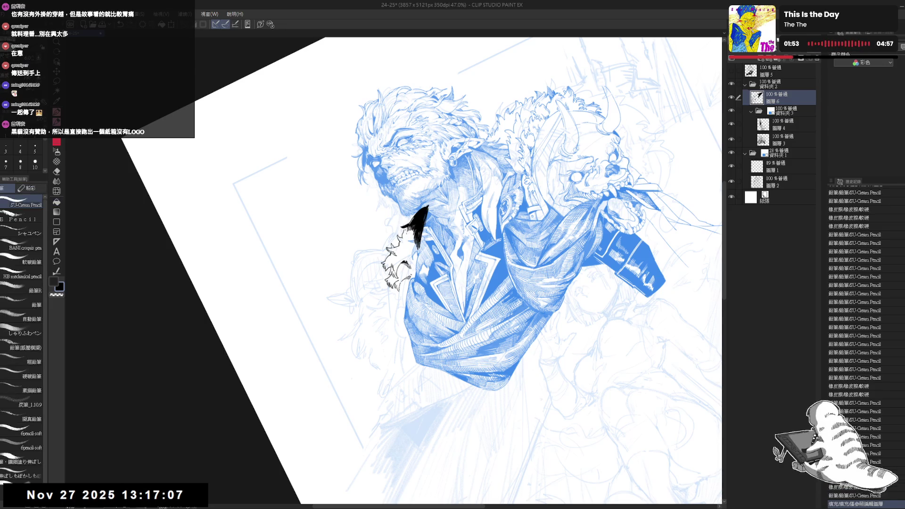
mouse_move(410, 221)
mouse_down()
mouse_move(401, 233)
mouse_move(415, 232)
mouse_up()
key(e)
key(p)
drag(420, 219, 414, 232)
drag(420, 220, 414, 231)
drag(419, 219, 415, 233)
Step: Lower the blue inks folder's opacity to 32%
key(ctrl+@)
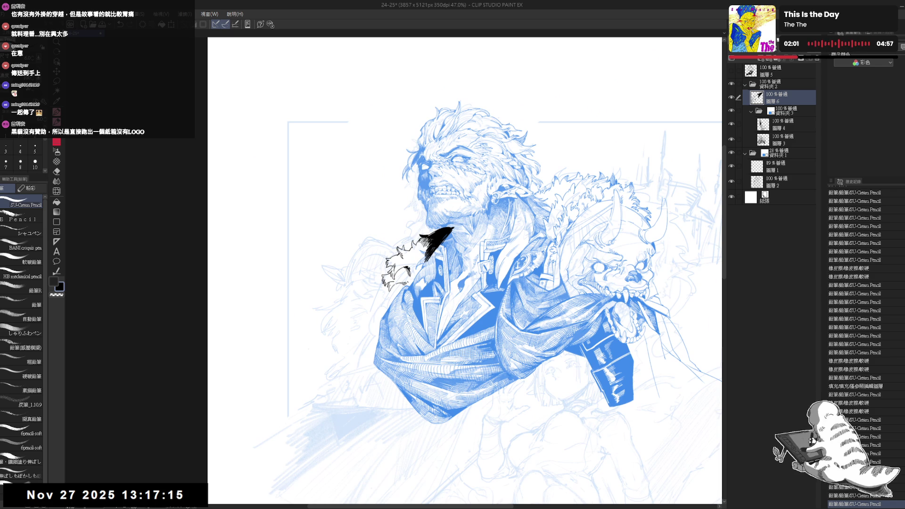
key(minus)
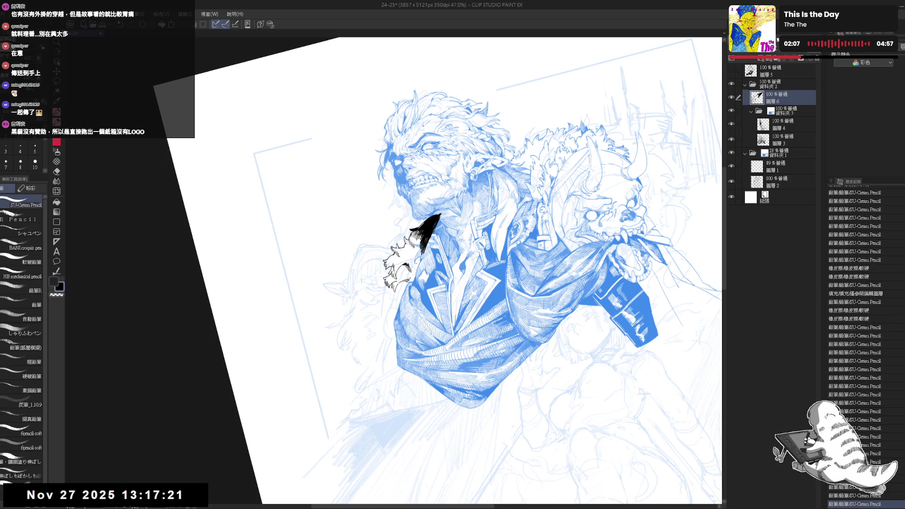
key(r)
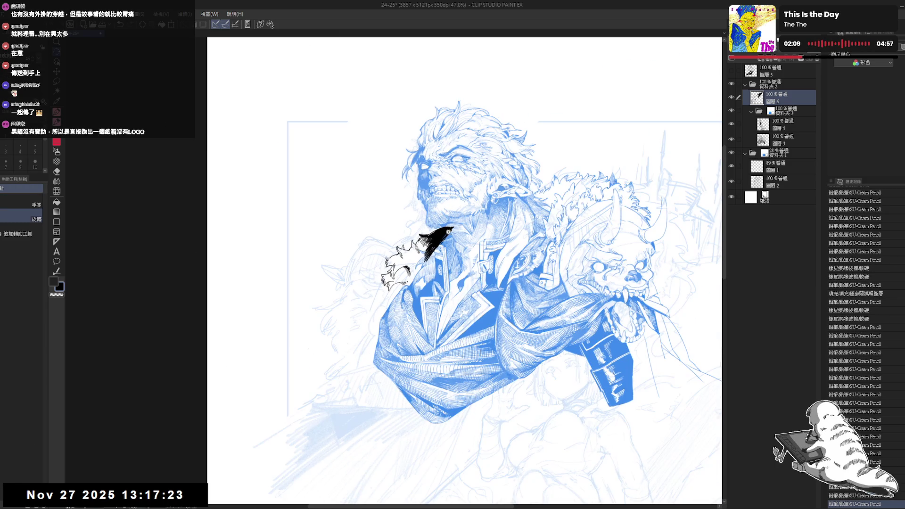
key(e)
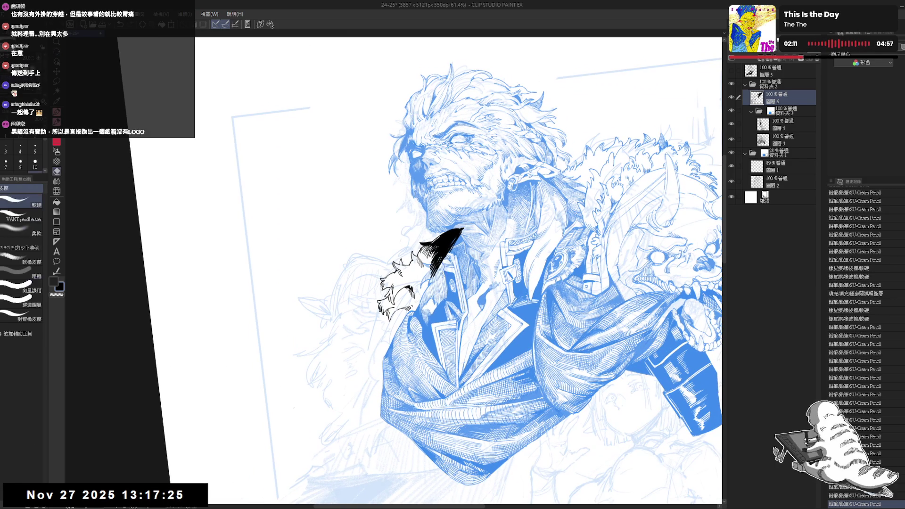
key(p)
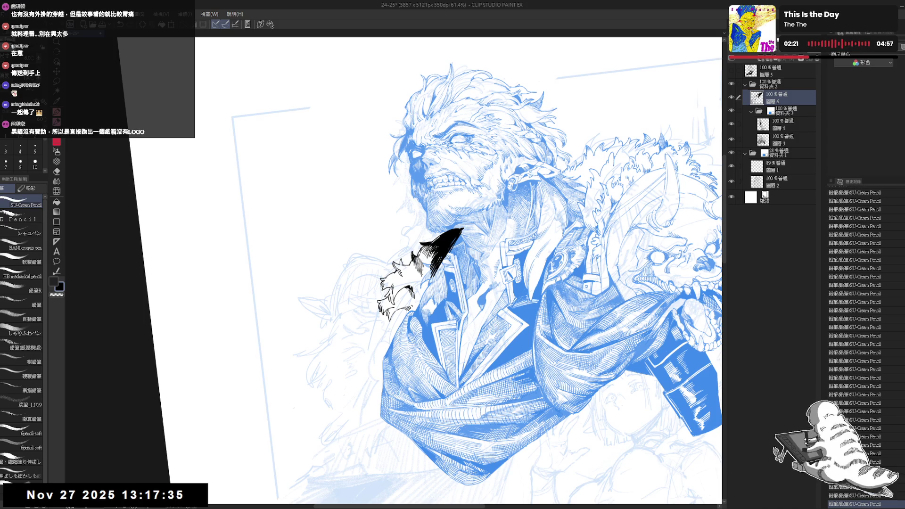
click(787, 111)
click(773, 58)
click(783, 98)
Step: Undo the last small stroke and erase a stray bit of the collar fur ink
key(minus)
key(minus)
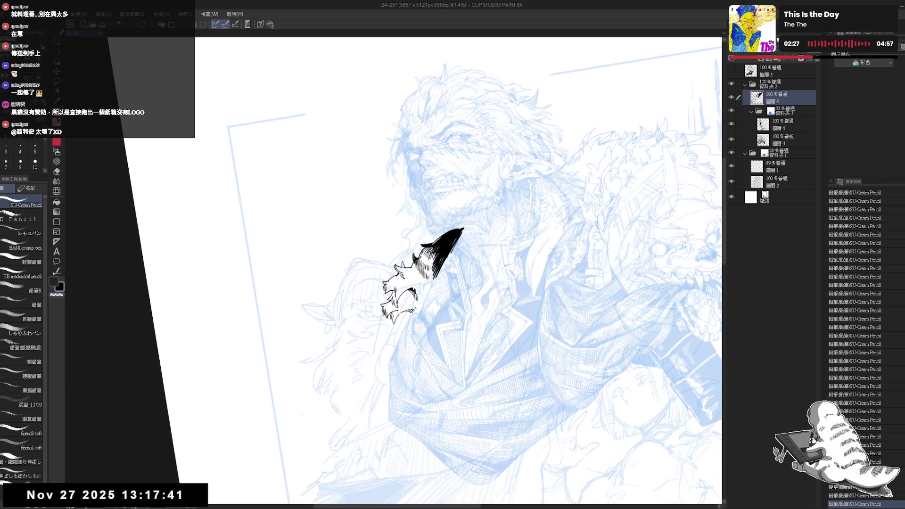
key(asciicircum)
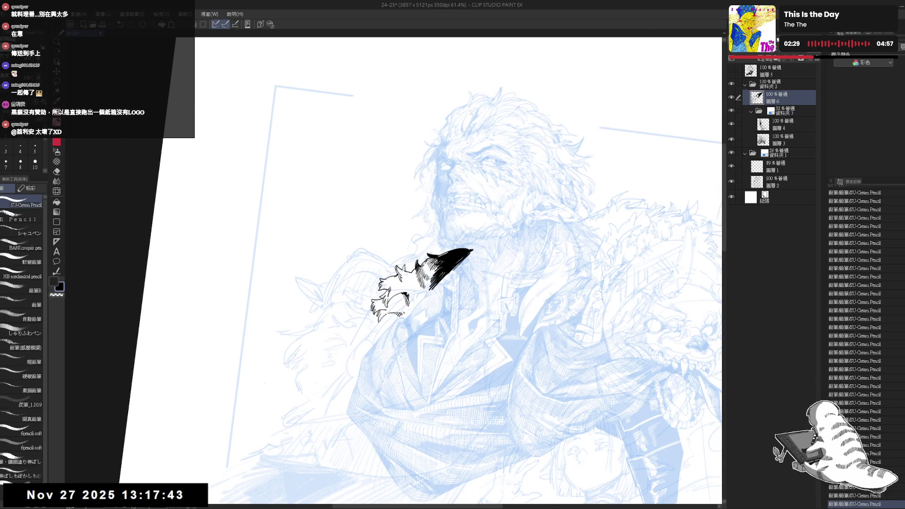
key(minus)
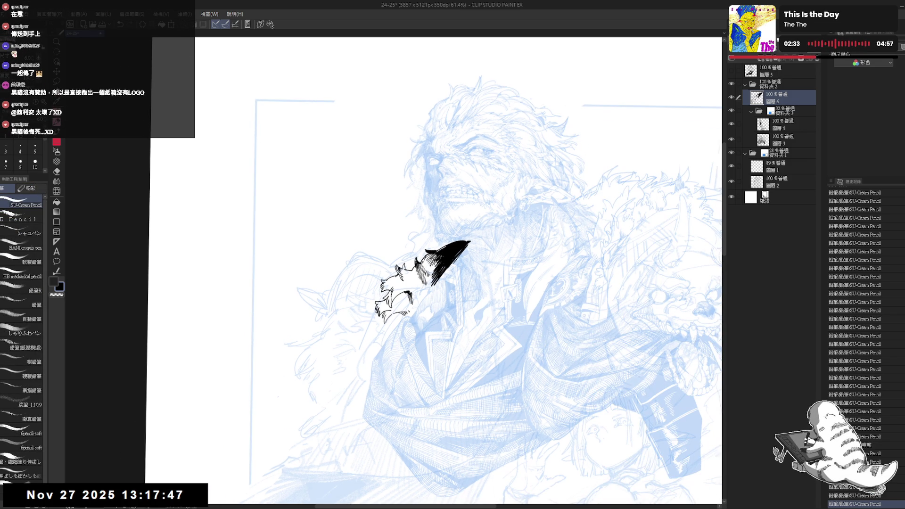
key(ctrl+z)
key(e)
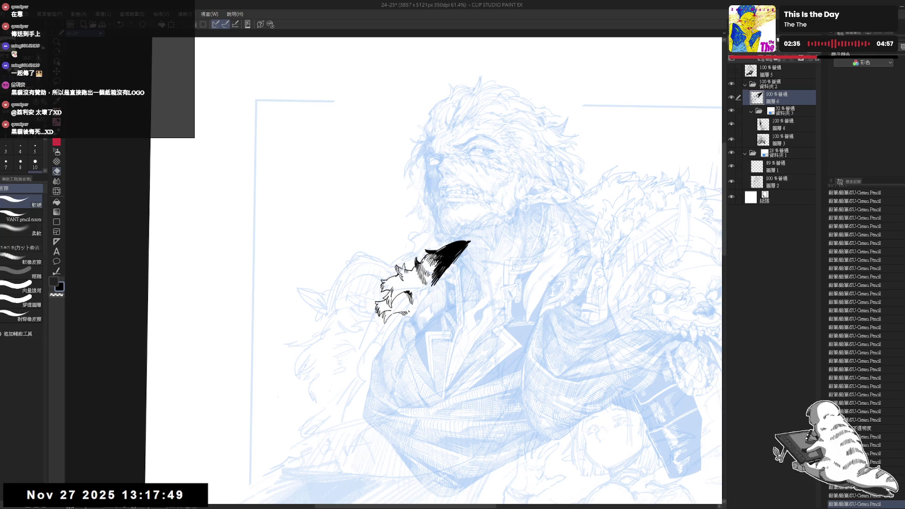
drag(398, 267, 398, 290)
key(p)
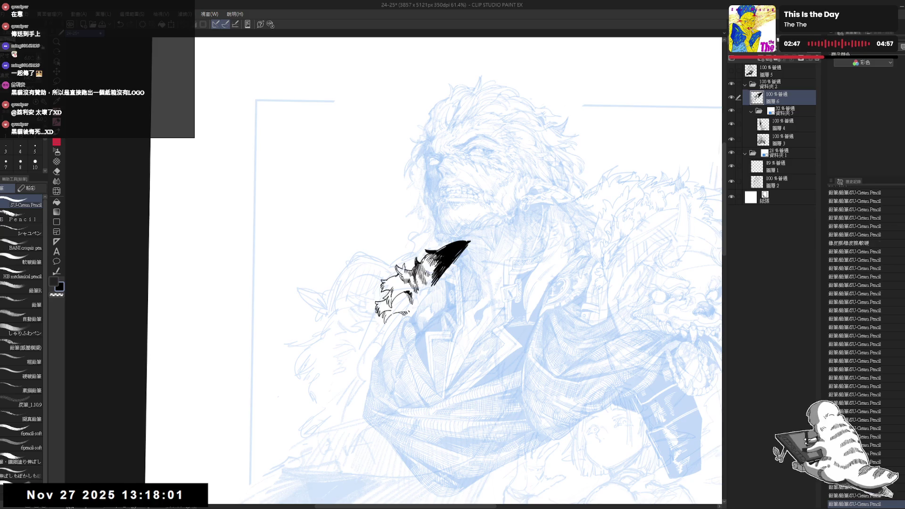
Step: Zoom out and mirror the canvas to check the fur tuft's proportions
key(ctrl+minus)
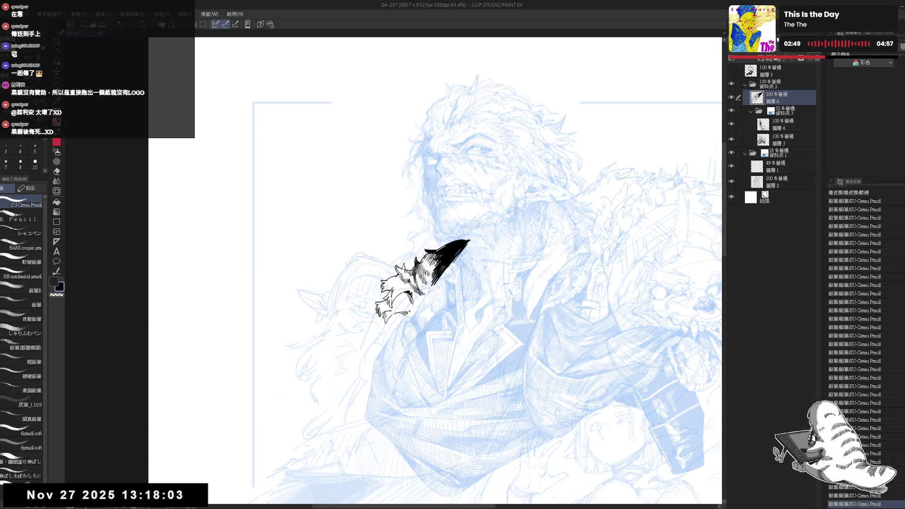
key(h)
key(h)
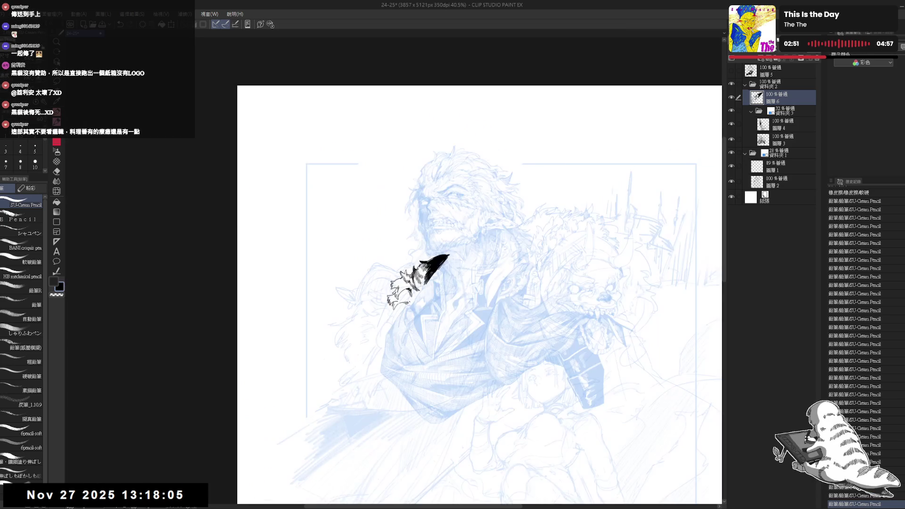
key(minus)
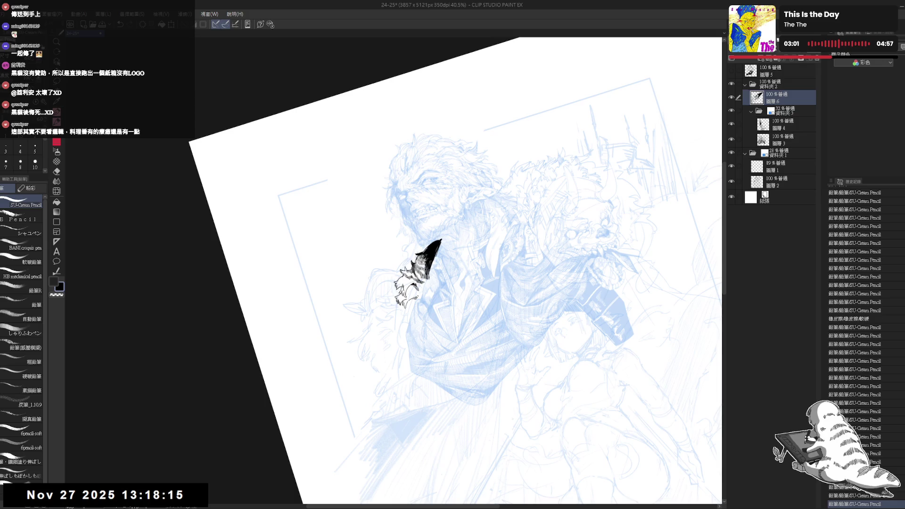
key(shift+r)
key(h)
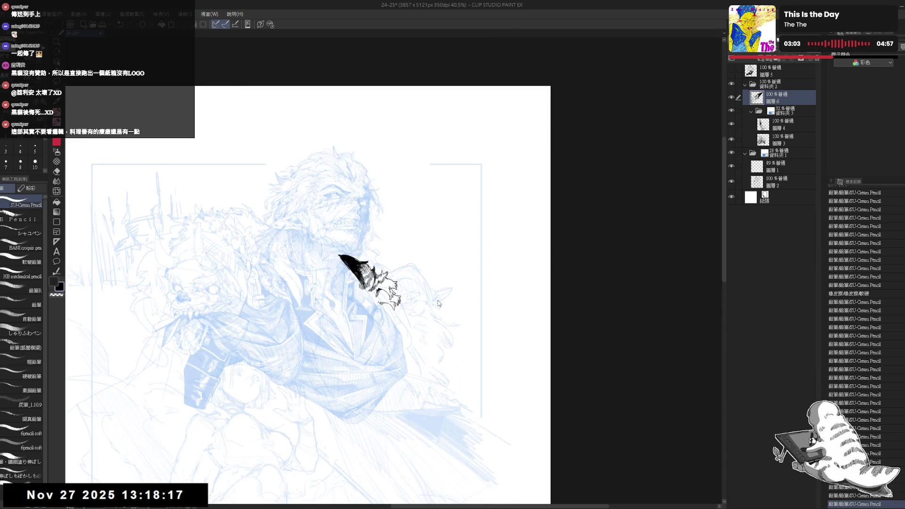
key(h)
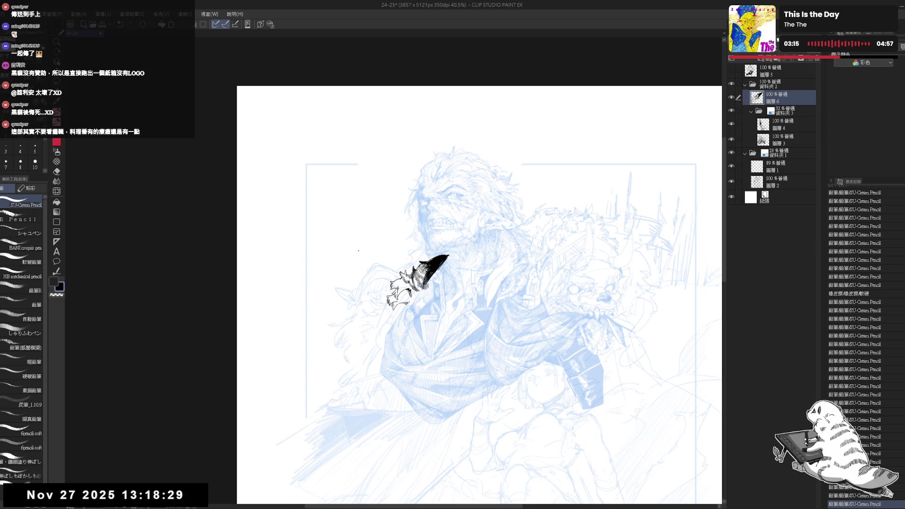
Step: Erase a small bit of the fur tuft and add a short ink stroke to it
scroll(480, 295, up, 3)
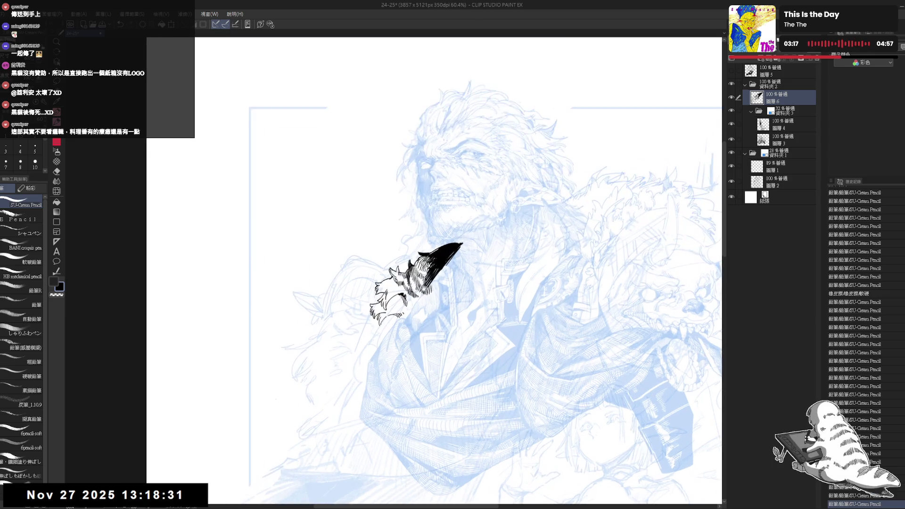
key(minus)
key(p)
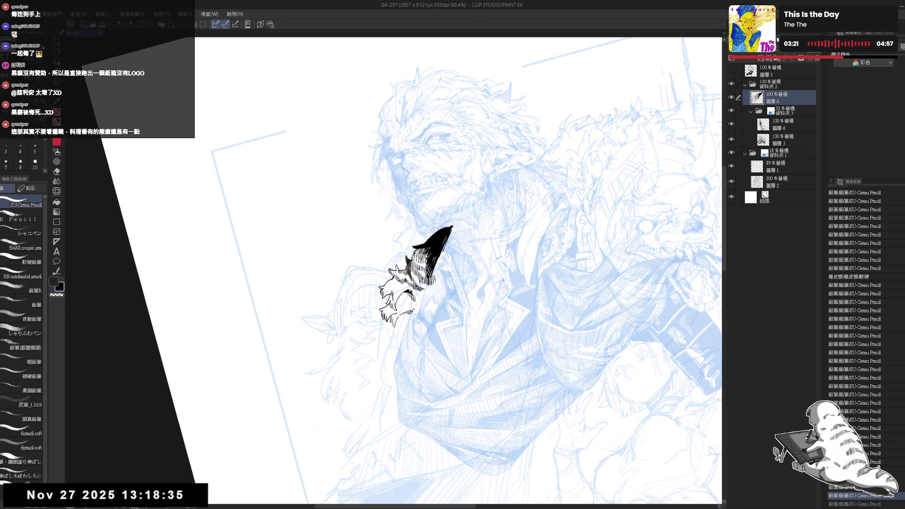
key(e)
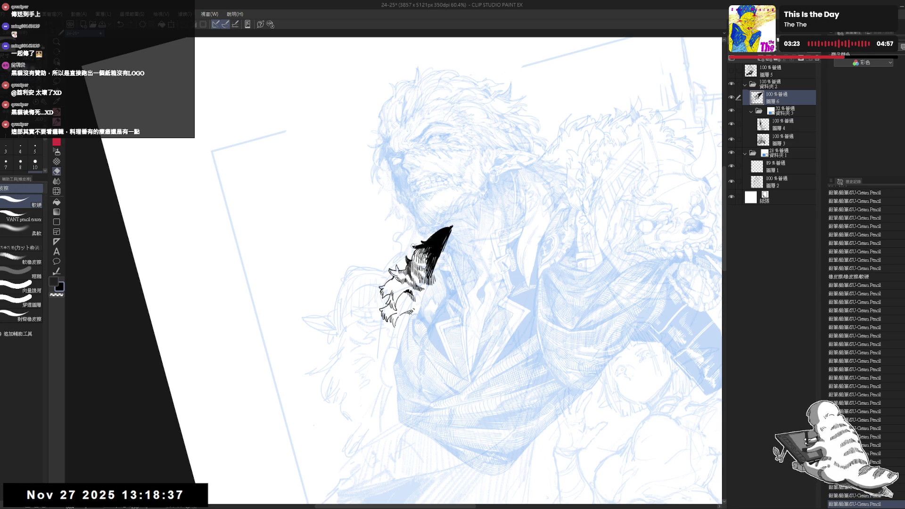
drag(409, 242, 416, 249)
key(p)
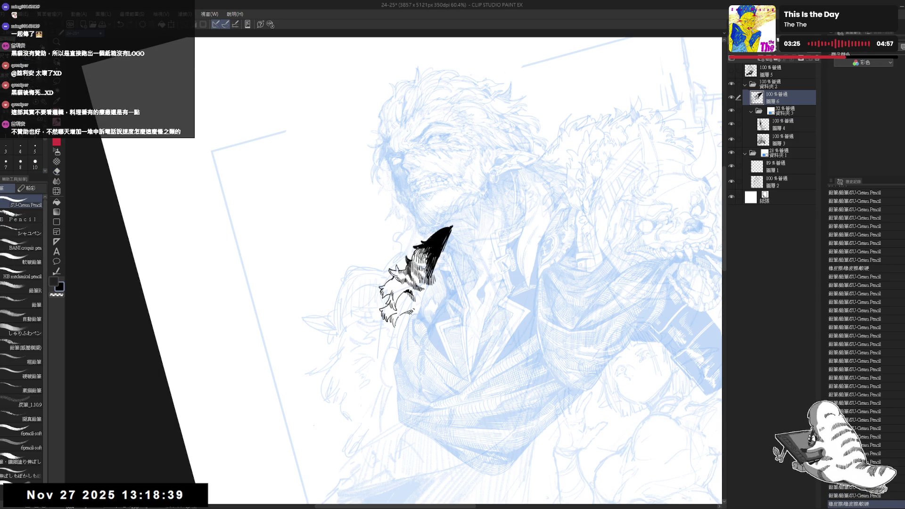
mouse_move(412, 250)
mouse_down()
mouse_move(418, 259)
mouse_move(471, 245)
mouse_move(490, 227)
mouse_move(458, 260)
mouse_move(486, 235)
mouse_up()
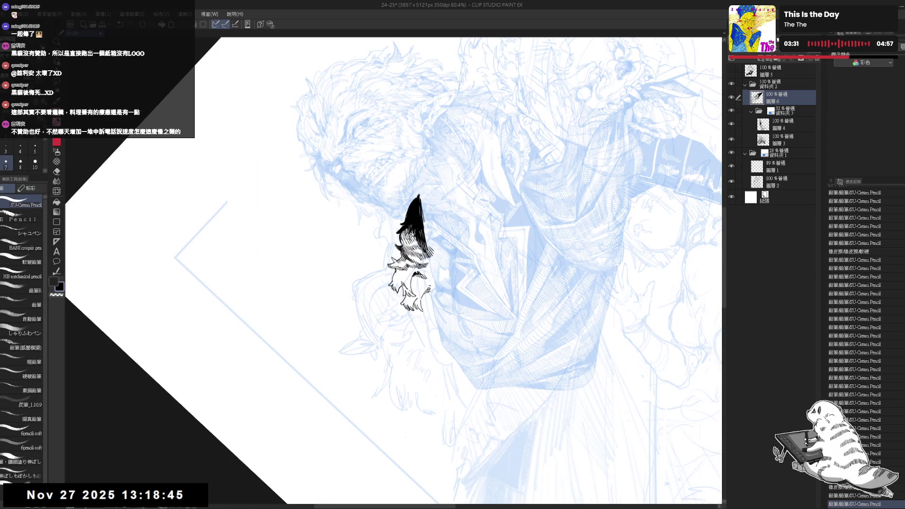
Step: Redo the undone pencil strokes on the fur tuft and zoom out to review
drag(393, 270, 398, 280)
key(ctrl+y)
key(ctrl+y)
key(ctrl+y)
key(ctrl+y)
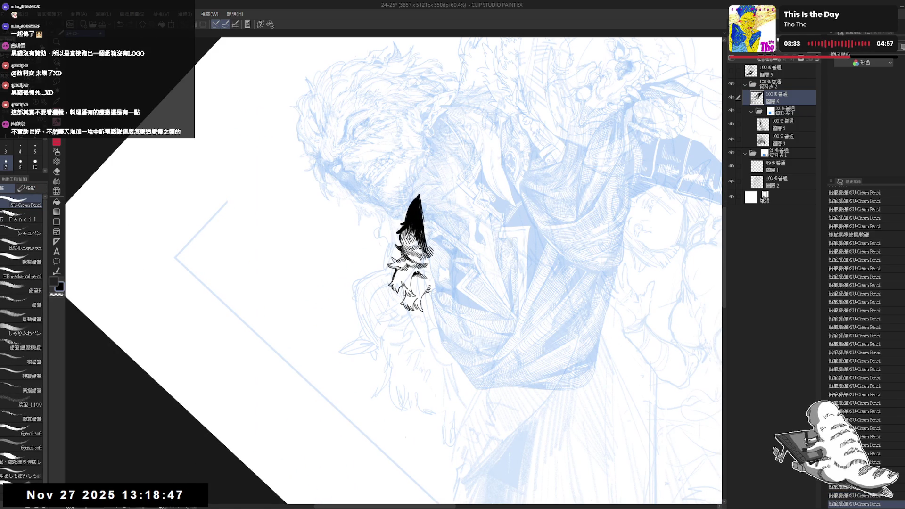
key(ctrl+y)
key(ctrl+y)
key(ctrl+y)
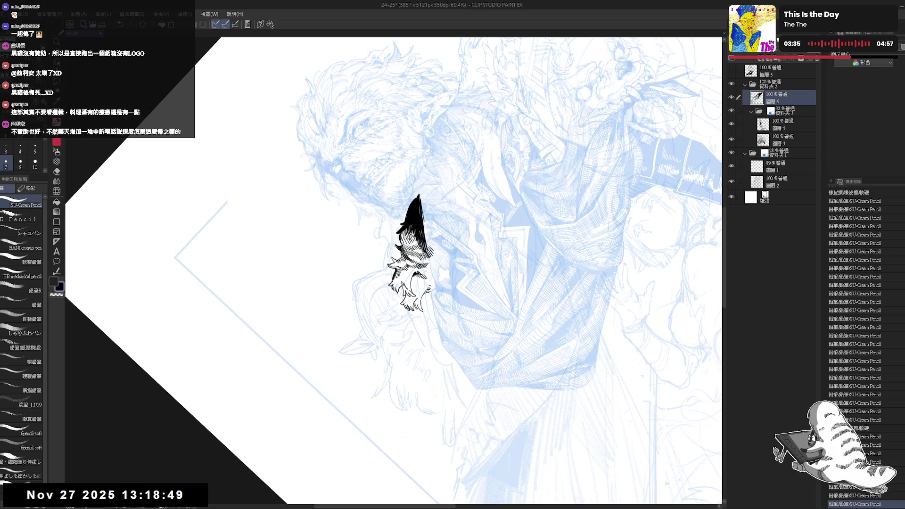
key(ctrl+y)
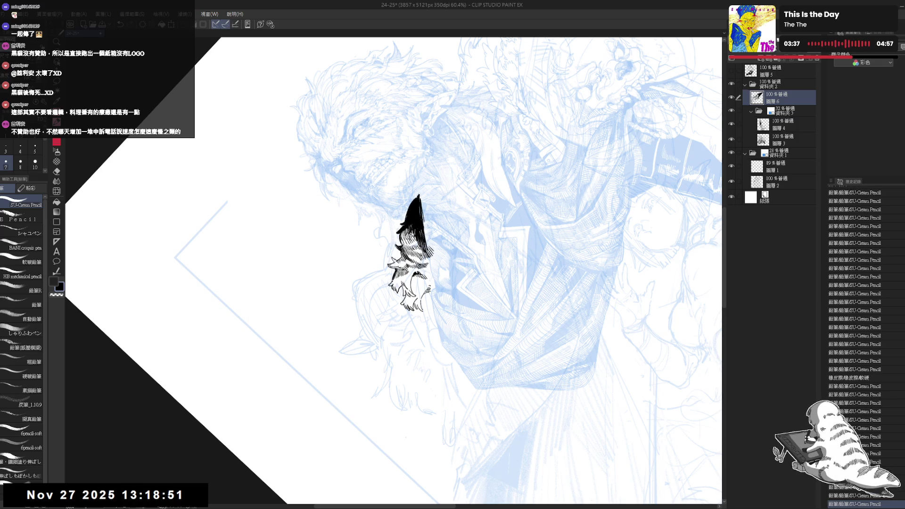
key(ctrl+minus)
key(ctrl+minus)
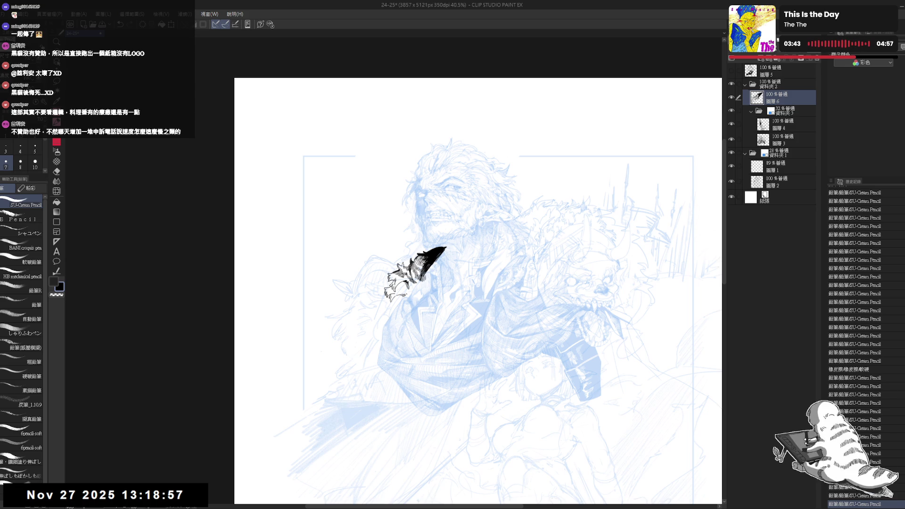
scroll(415, 273, up, 3)
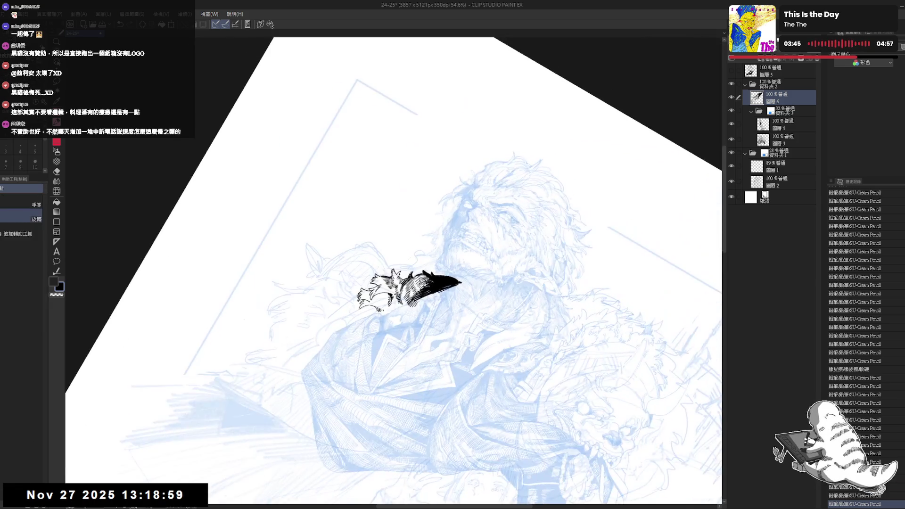
key(e)
key(p)
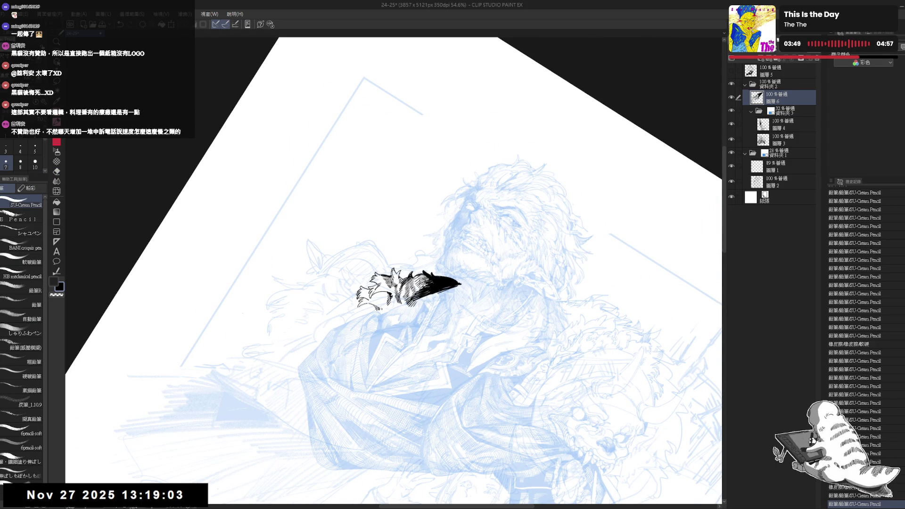
Step: Add small hair strokes to the tuft, undoing the last ones
key(shift+space)
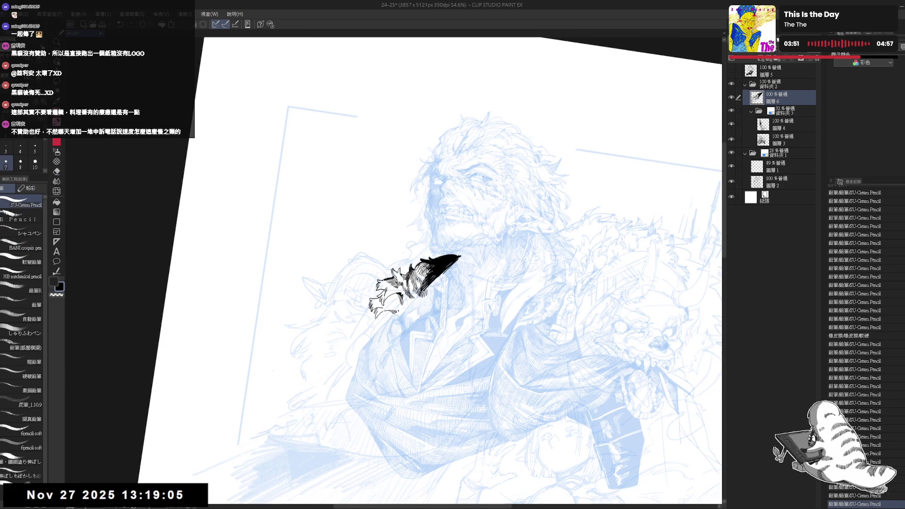
drag(391, 287, 401, 280)
key(shift+space)
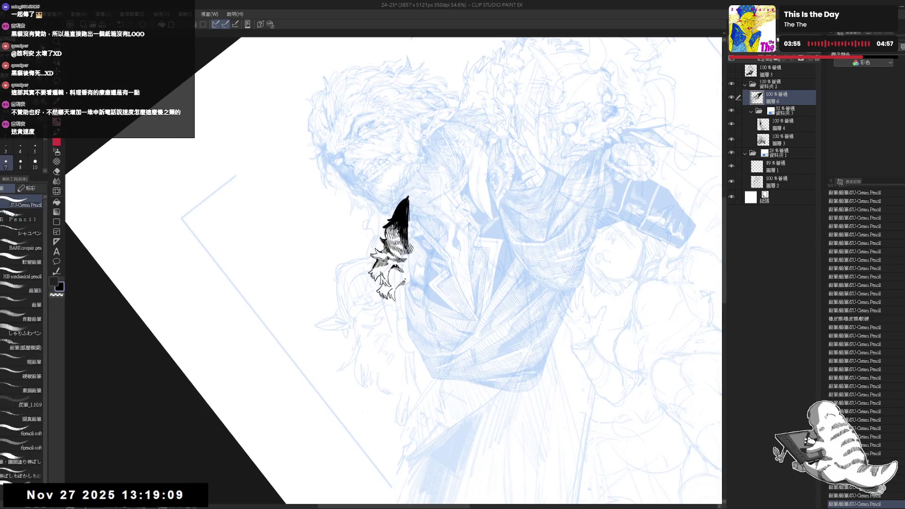
drag(394, 278, 398, 286)
drag(396, 280, 401, 283)
drag(395, 283, 399, 285)
key(ctrl+z)
key(ctrl+z)
Step: Redraw fine hatching strokes on the tuft, then reset the view upright and zoomed out
drag(395, 282, 398, 286)
drag(395, 284, 399, 287)
drag(396, 282, 398, 286)
drag(395, 282, 399, 288)
drag(393, 281, 399, 287)
drag(396, 283, 400, 287)
key(ctrl+0)
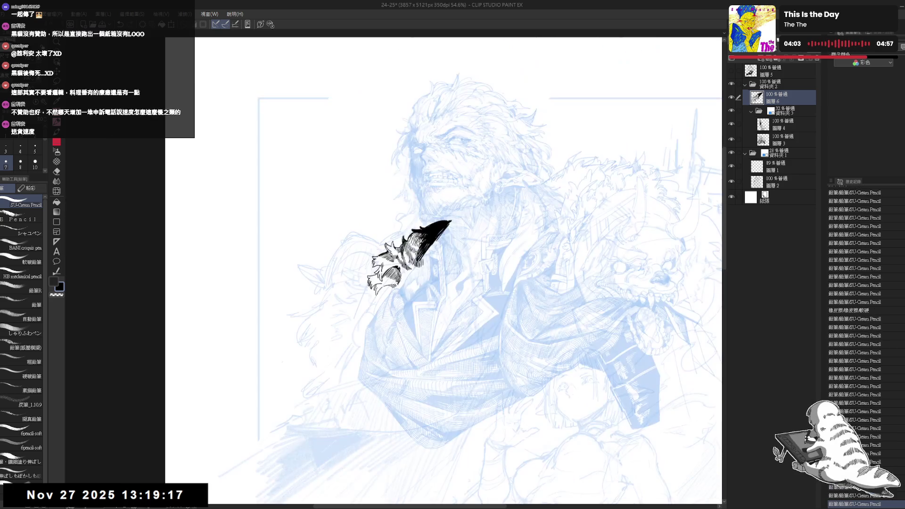
key(ctrl+minus)
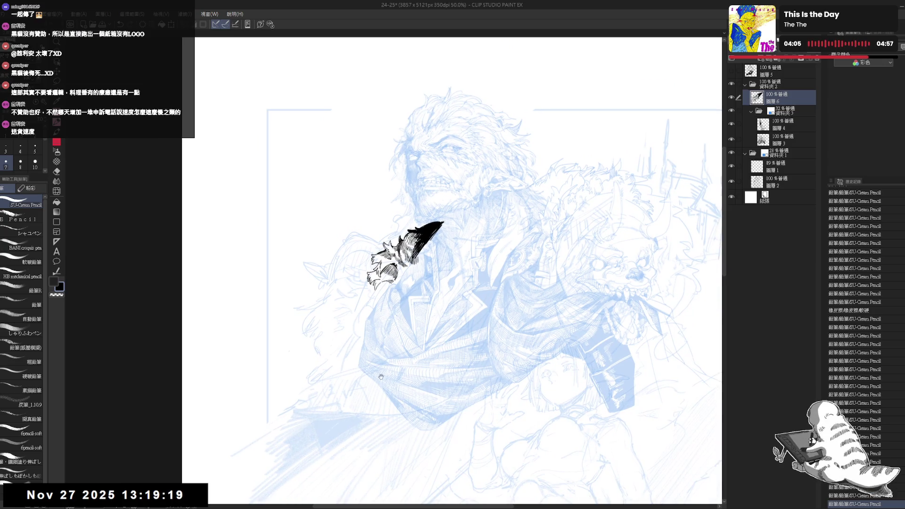
Step: Add fine hatching and a diagonal stroke to the feather, darkening its lower tip
drag(384, 314, 410, 344)
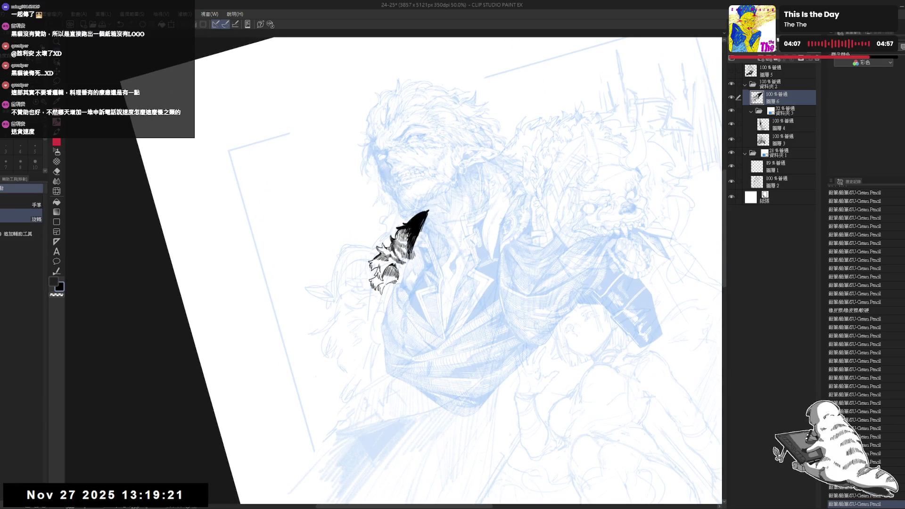
drag(398, 264, 401, 270)
drag(399, 265, 402, 270)
drag(398, 264, 401, 271)
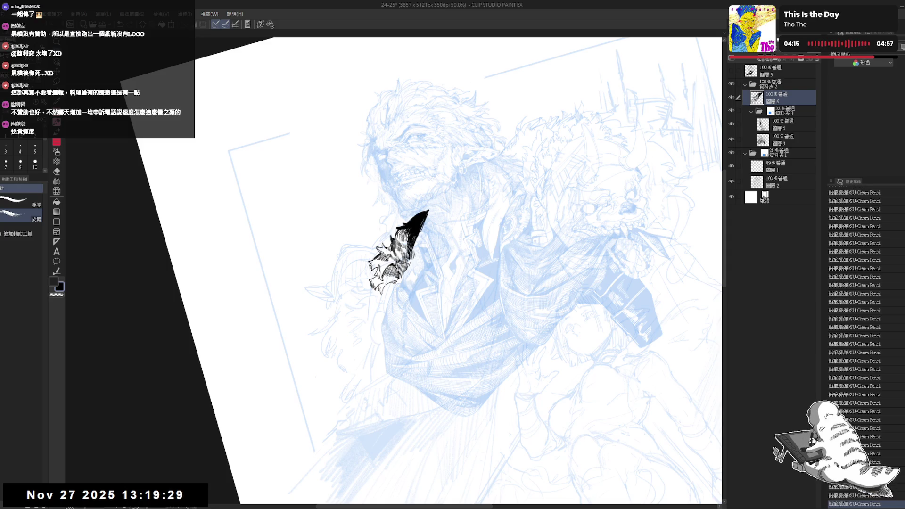
mouse_move(472, 189)
mouse_down()
mouse_move(518, 236)
mouse_move(542, 283)
mouse_up()
mouse_move(404, 281)
mouse_down()
mouse_move(384, 306)
mouse_move(378, 292)
mouse_up()
key(ctrl+@)
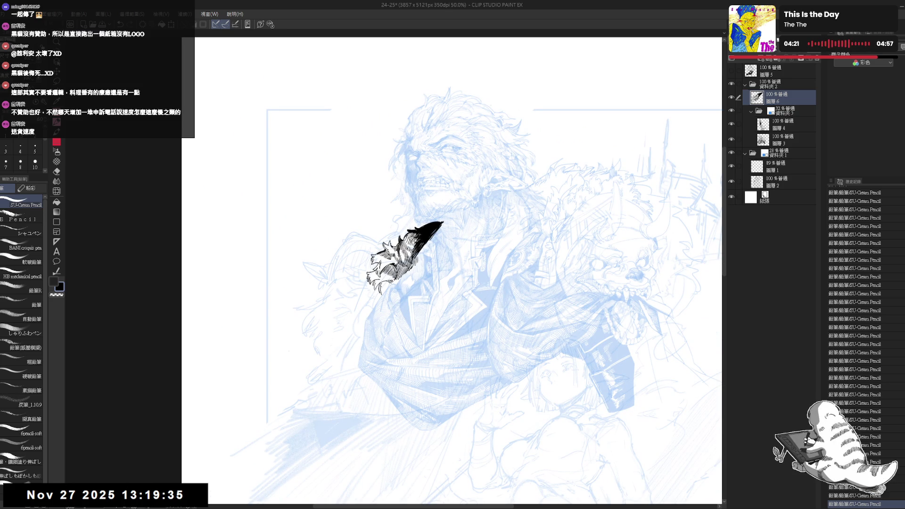
drag(386, 281, 382, 296)
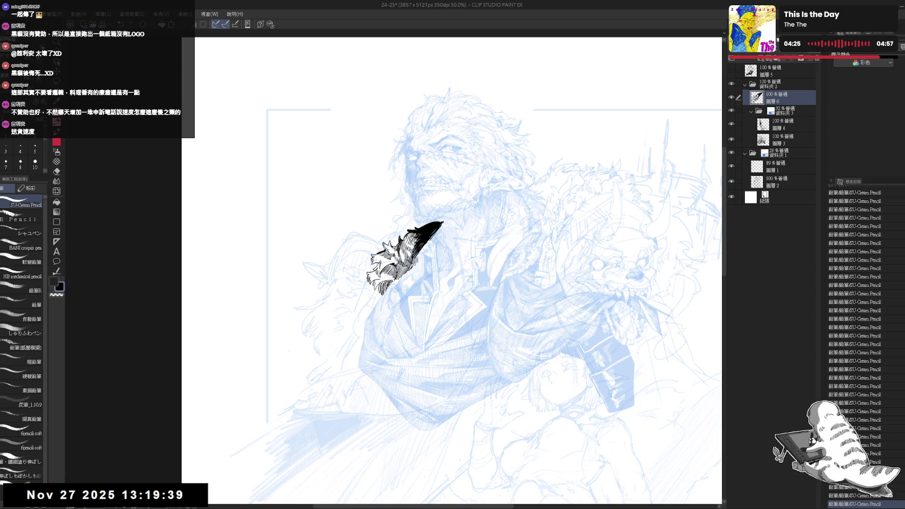
drag(401, 276, 395, 284)
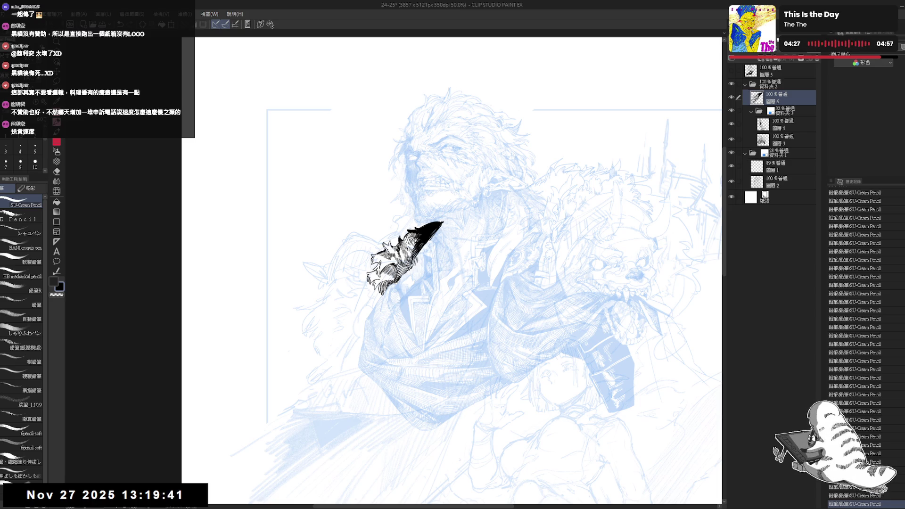
Step: Check the drawing mirrored, then extend the feather's lower-left tip with ink strokes
key(ctrl+minus)
key(h)
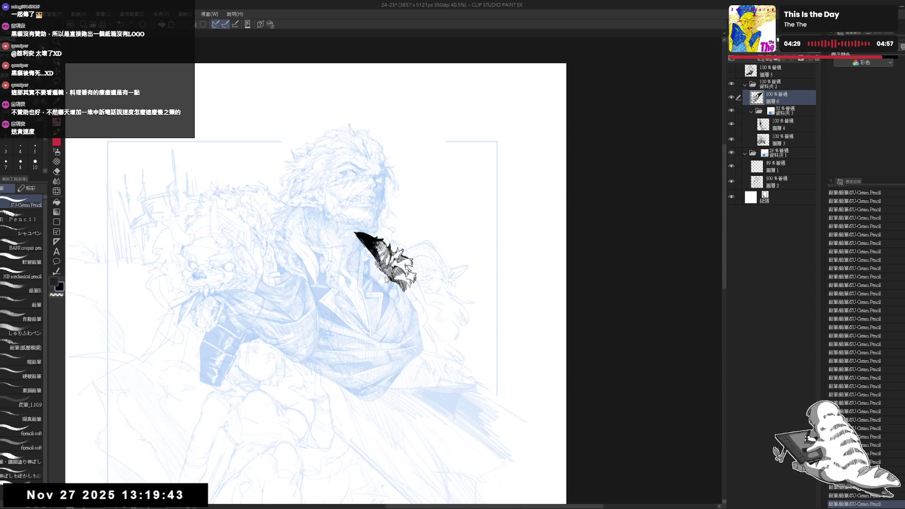
key(h)
drag(372, 265, 394, 247)
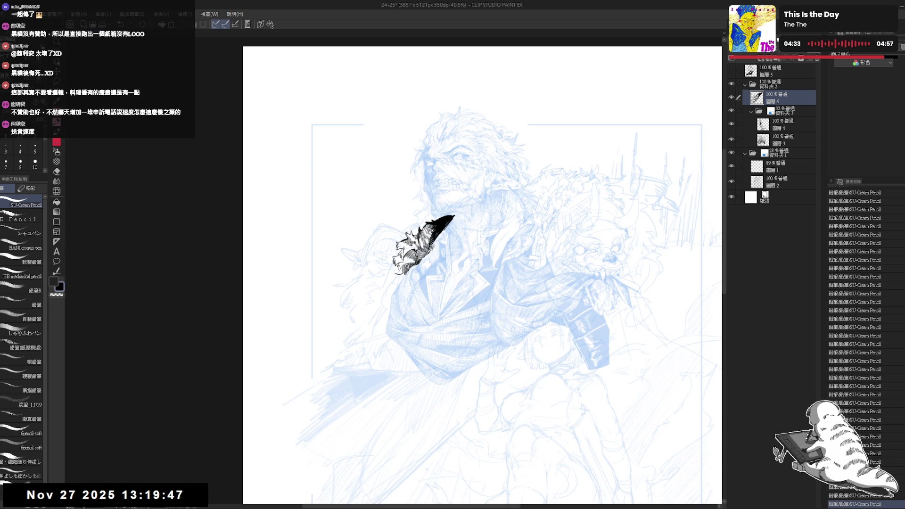
drag(395, 272, 400, 279)
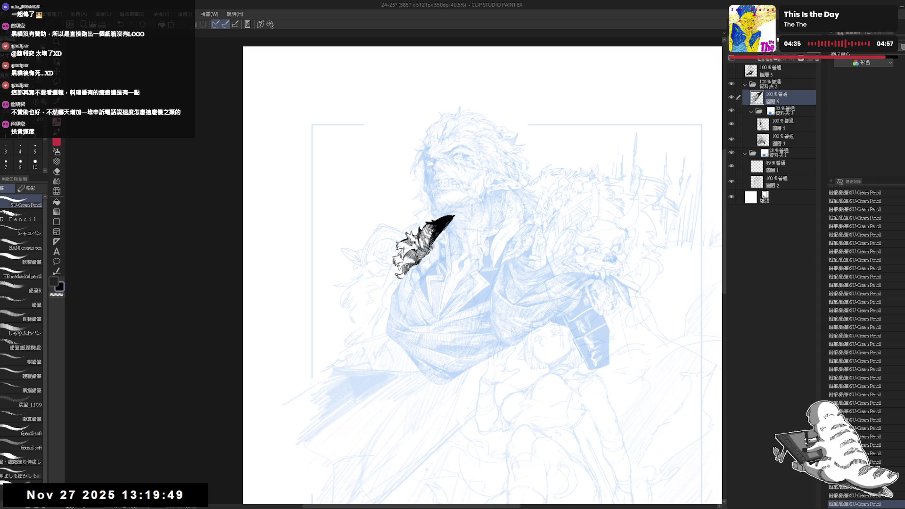
Step: Scratch light mesh lines into the feather's black ink, then select the 資料夾3 folder
drag(471, 235, 453, 242)
click(56, 161)
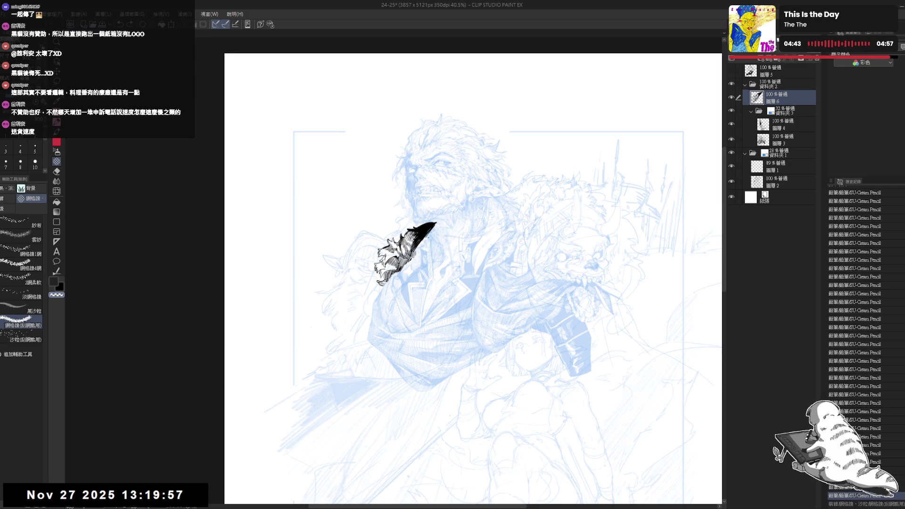
drag(423, 241, 428, 233)
key(alt+bracketleft)
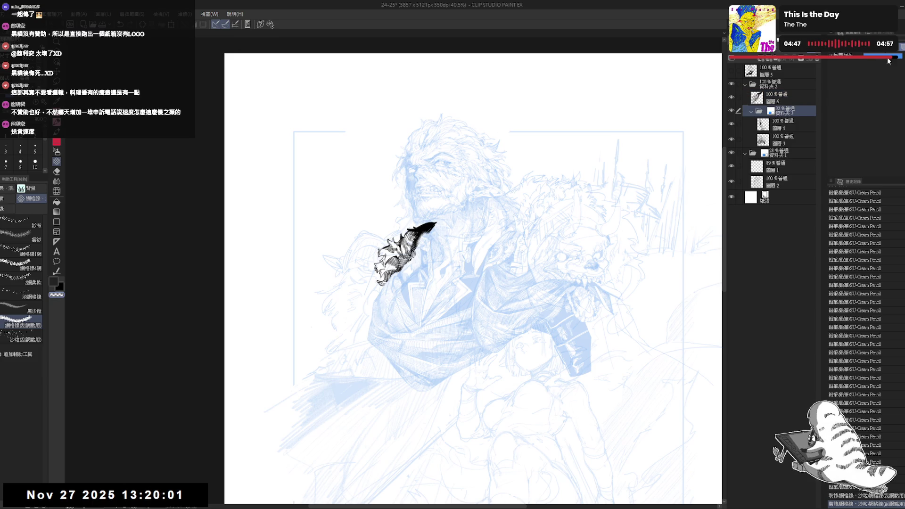
Step: Show the 資料夾3 folder at full opacity in true black and reselect layer 圖層6
click(898, 53)
key(ctrl+shift+c)
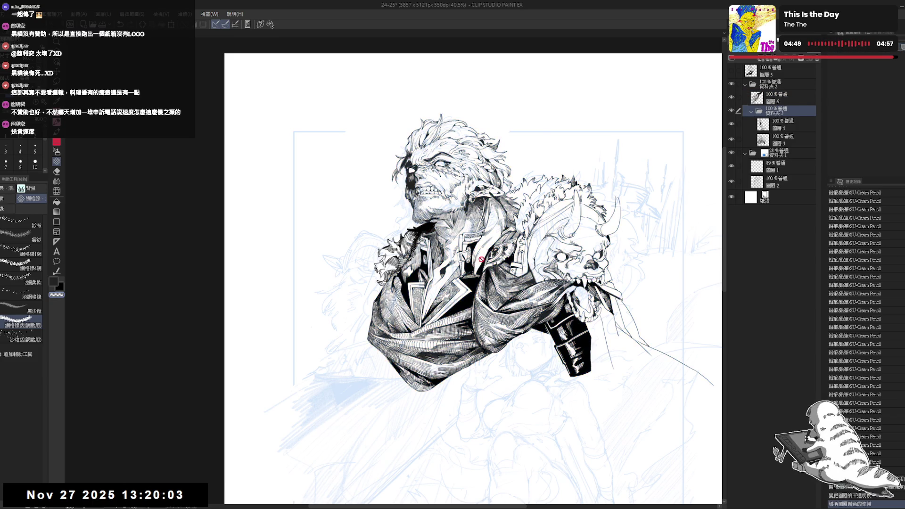
scroll(400, 224, up, 2)
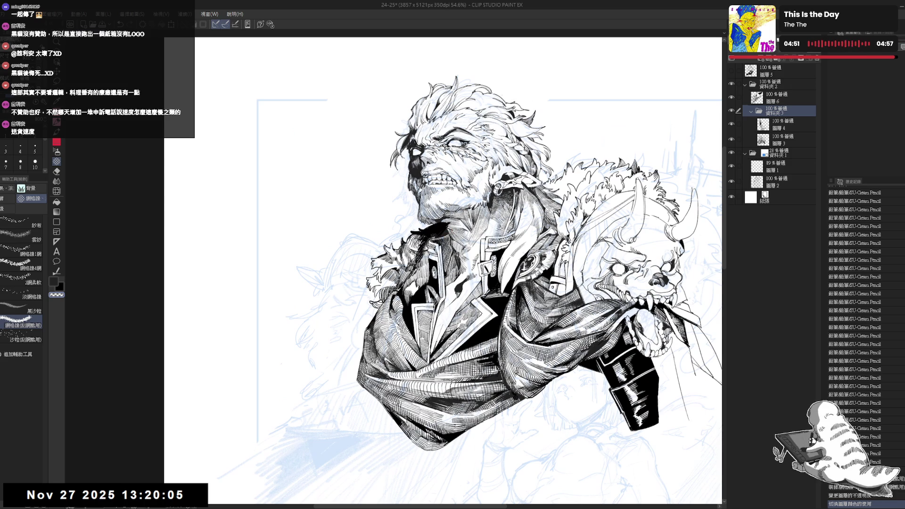
click(785, 101)
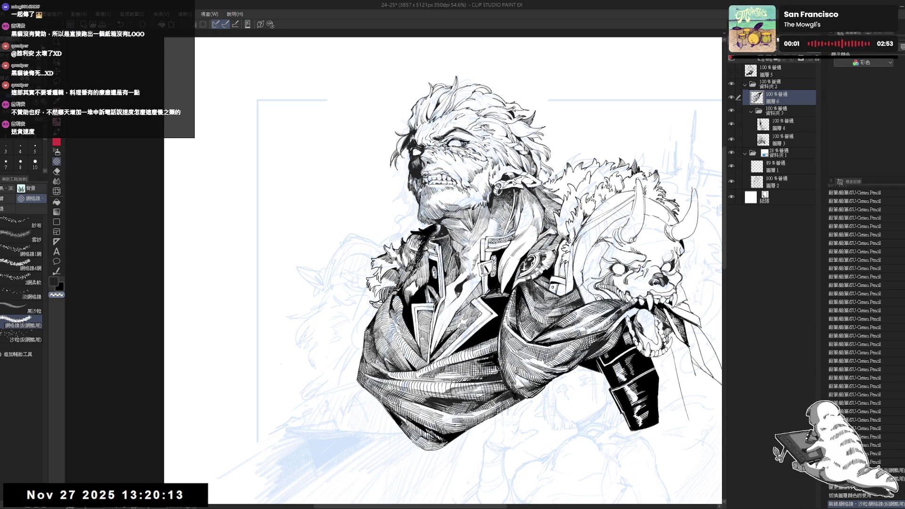
scroll(437, 258, up, 3)
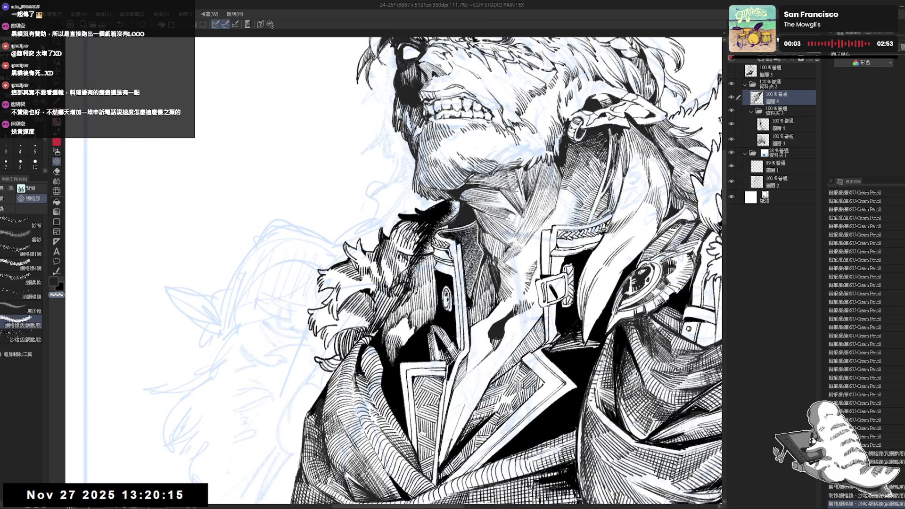
Step: Erase a small area near the collar with the view rotated
key(r)
drag(438, 260, 476, 302)
key(e)
mouse_move(407, 262)
mouse_down()
mouse_move(426, 279)
mouse_move(404, 286)
mouse_move(452, 301)
mouse_move(472, 321)
mouse_move(400, 276)
mouse_move(423, 265)
mouse_move(414, 306)
mouse_up()
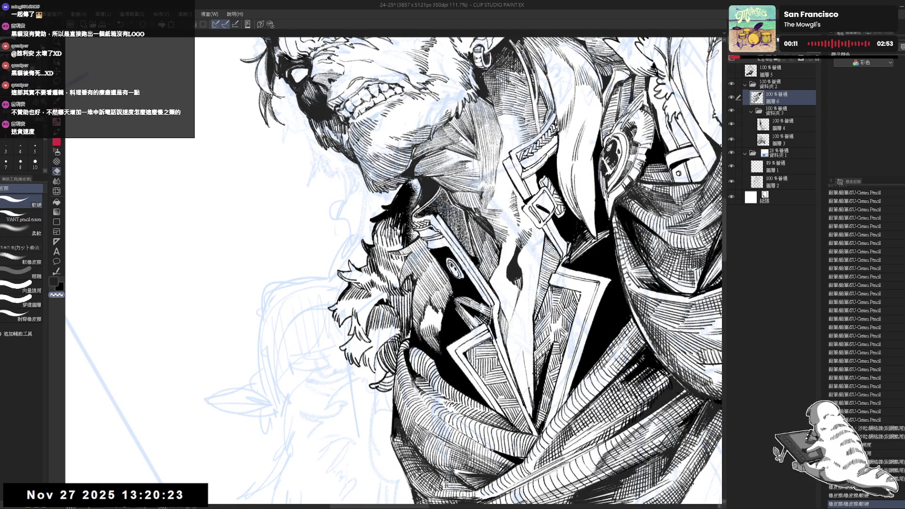
drag(415, 276, 187, 299)
key(r)
Step: Paint white mesh-texture scratches across the dark collar with the 網格線 decoration brush
click(57, 161)
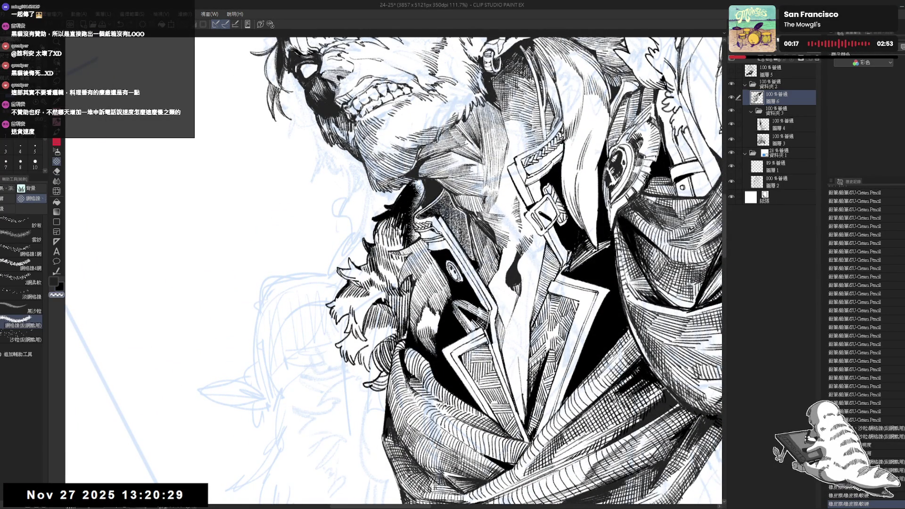
mouse_move(406, 297)
mouse_down()
mouse_move(398, 272)
mouse_move(407, 257)
mouse_move(408, 314)
mouse_move(405, 286)
mouse_move(397, 293)
mouse_up()
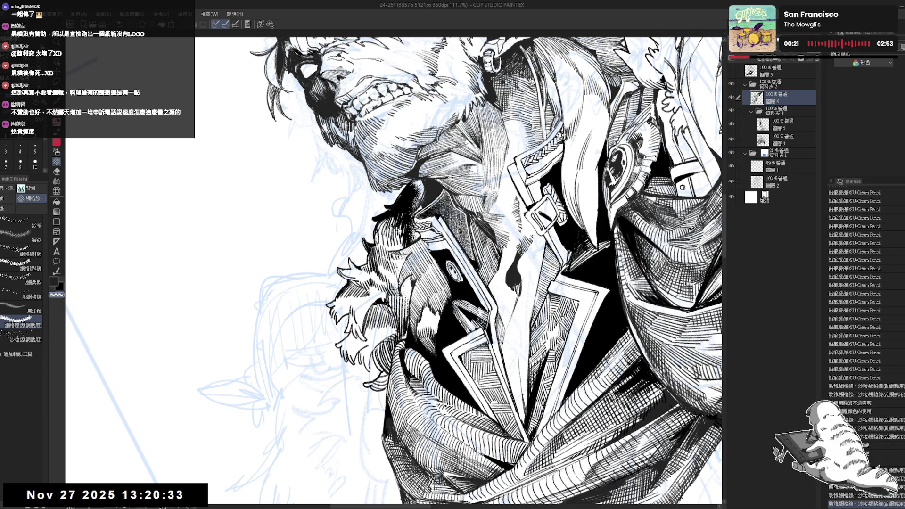
drag(391, 261, 406, 233)
drag(400, 302, 395, 287)
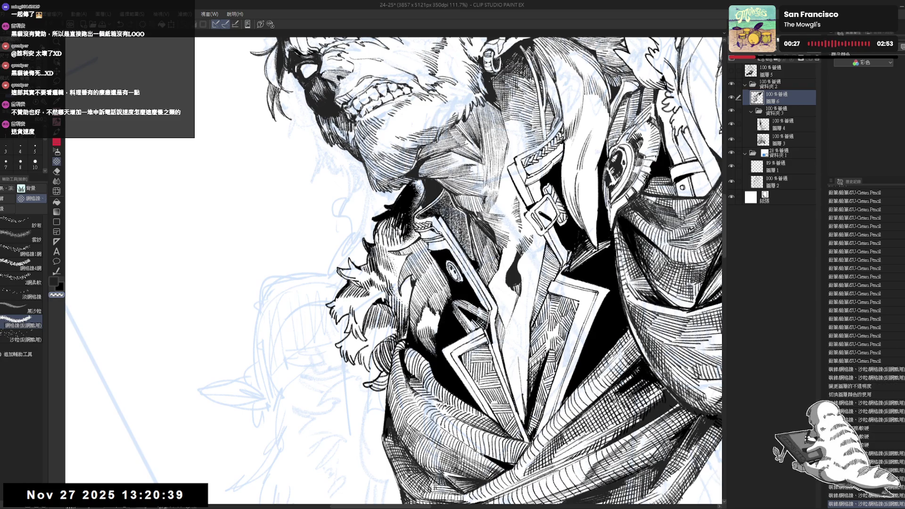
drag(405, 338, 408, 309)
key(ctrl+minus)
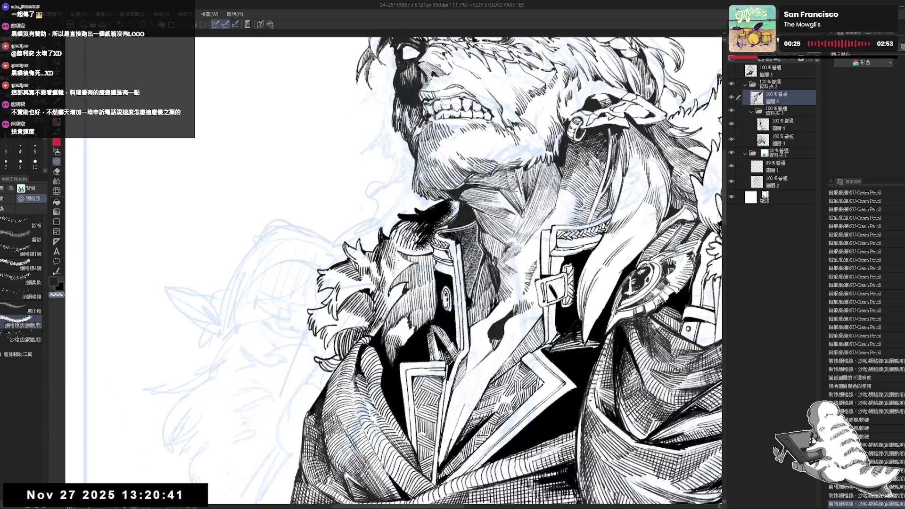
key(ctrl+minus)
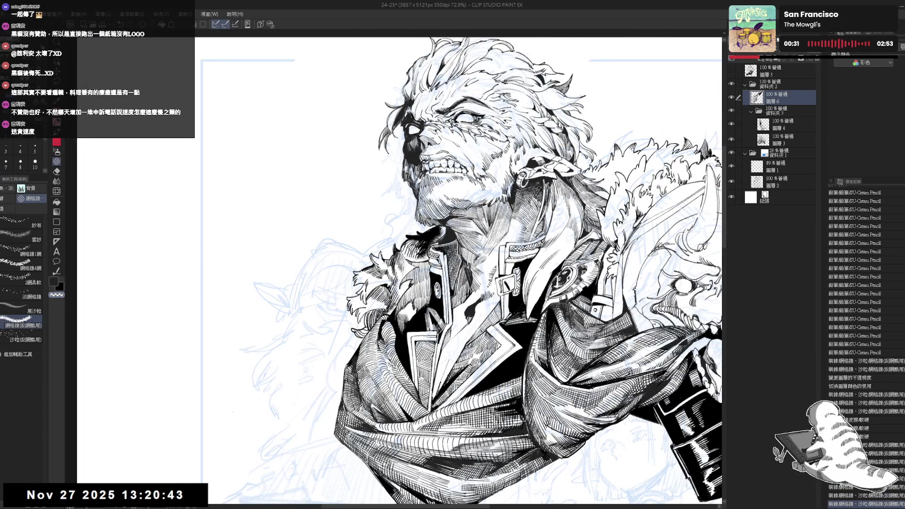
mouse_move(430, 255)
mouse_down()
mouse_move(423, 244)
mouse_move(421, 257)
mouse_up()
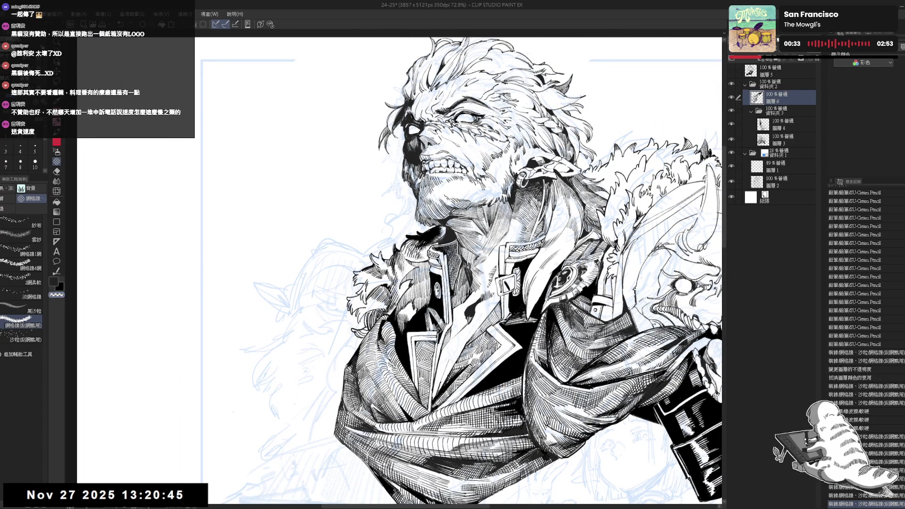
Step: Add small white scratches and a highlight on the collar, checking a flipped view
key(h)
key(ctrl+plus)
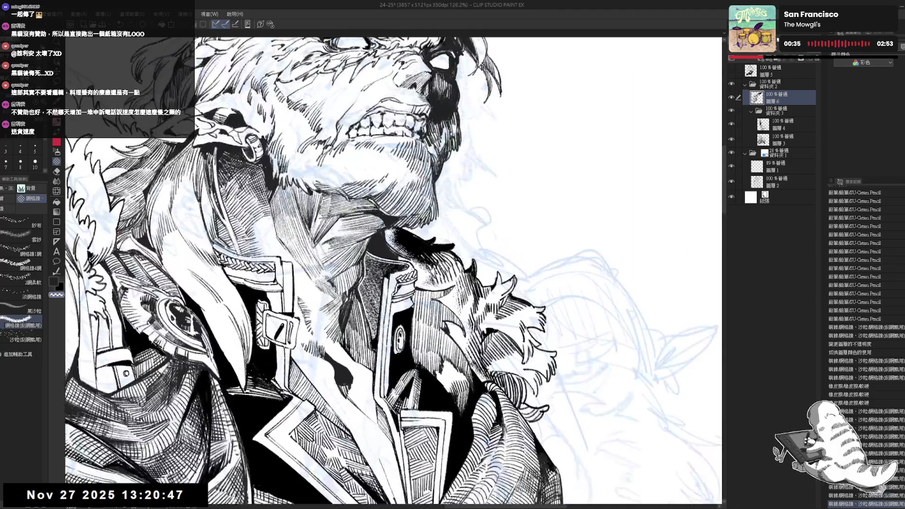
drag(410, 259, 392, 239)
drag(429, 284, 392, 230)
mouse_move(437, 191)
mouse_down()
mouse_move(430, 194)
mouse_move(438, 188)
mouse_up()
scroll(430, 194, down, 5)
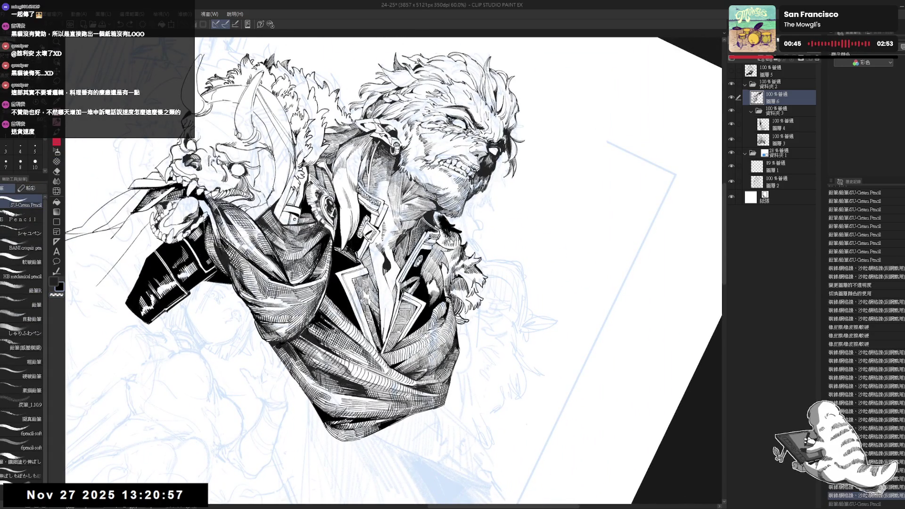
key(r)
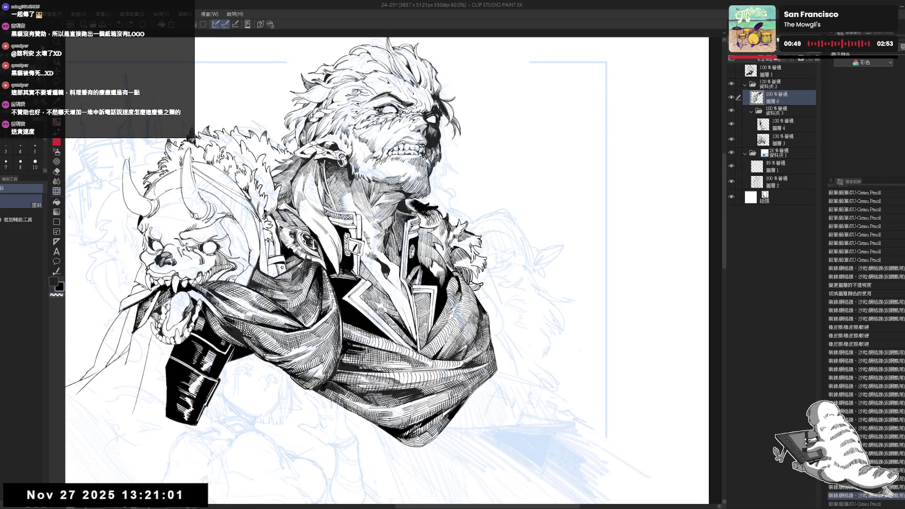
drag(433, 217, 467, 255)
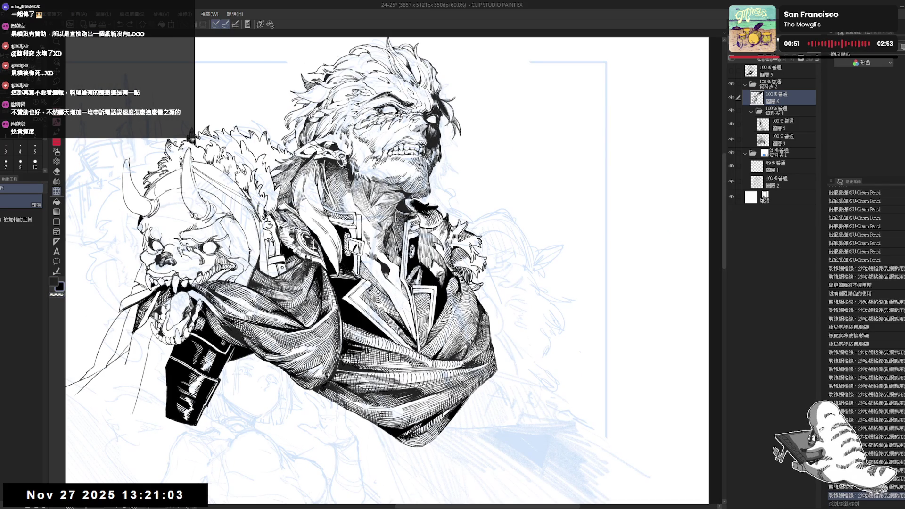
Step: Add small mesh hatching strokes near the neck, then return to the pencil
click(57, 161)
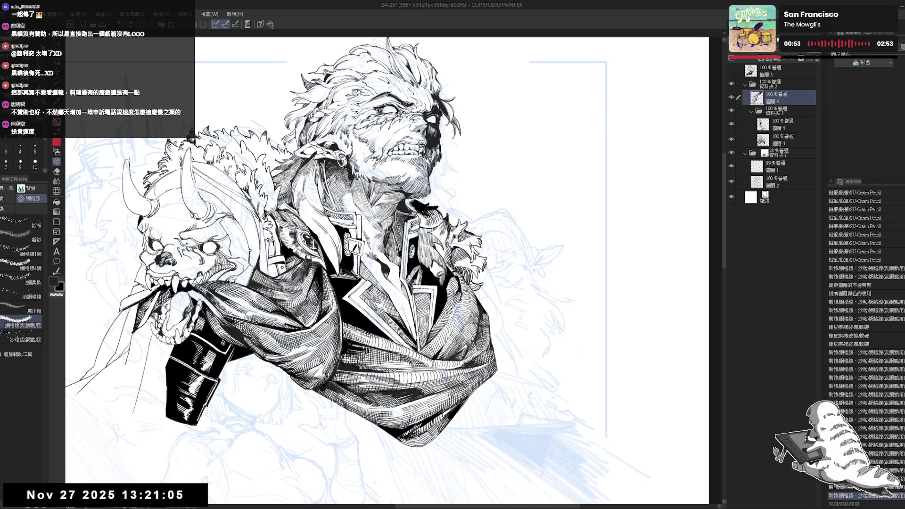
drag(424, 213, 435, 217)
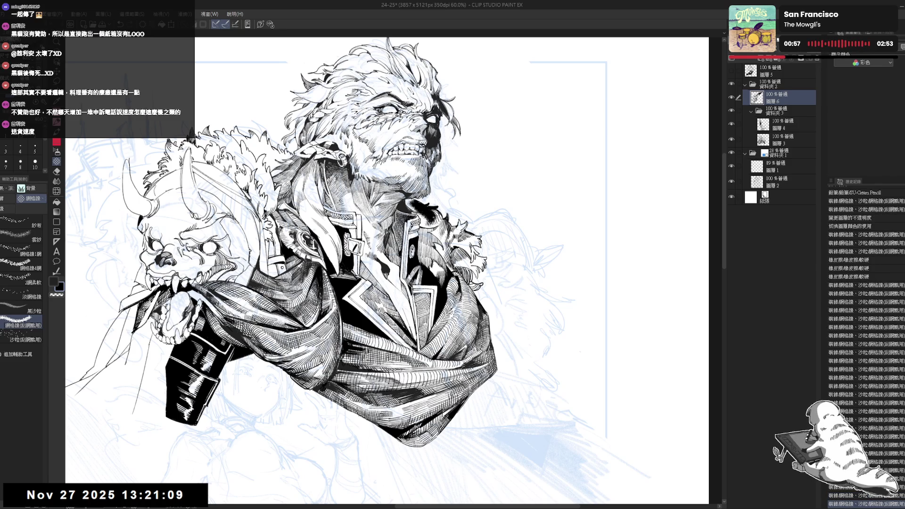
key(p)
key(minus)
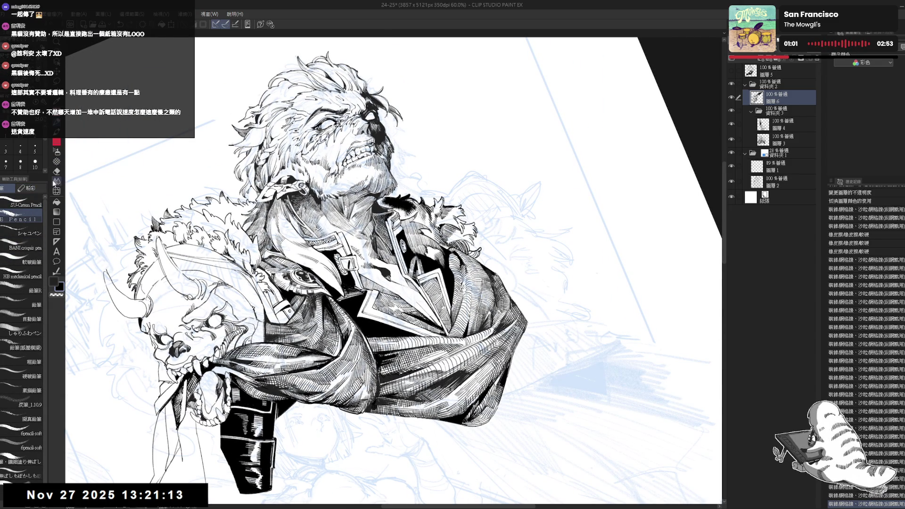
key(minus)
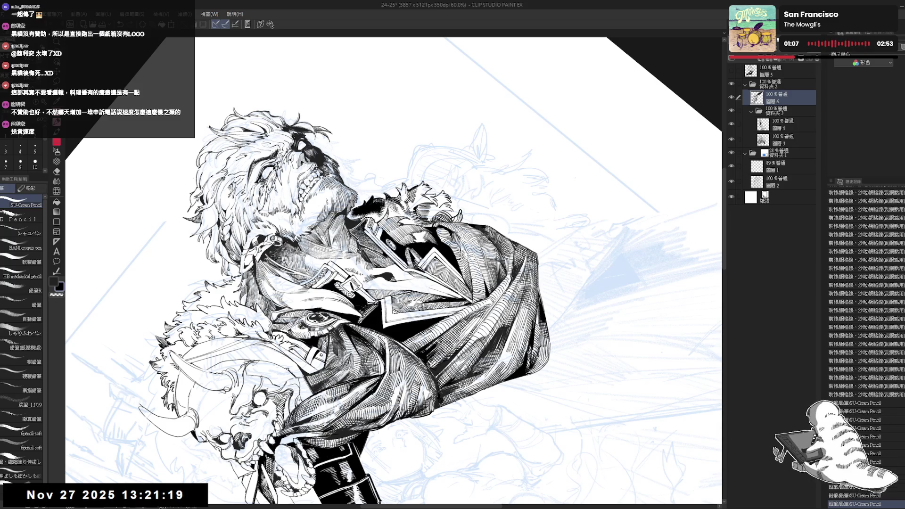
key(at)
drag(435, 280, 462, 284)
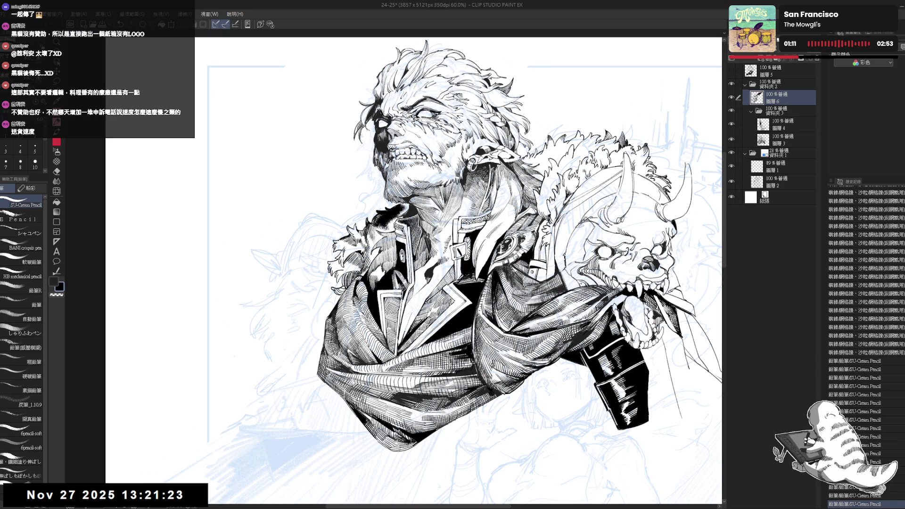
Step: Recentre the figure and undo the last small stroke
scroll(458, 269, down, 3)
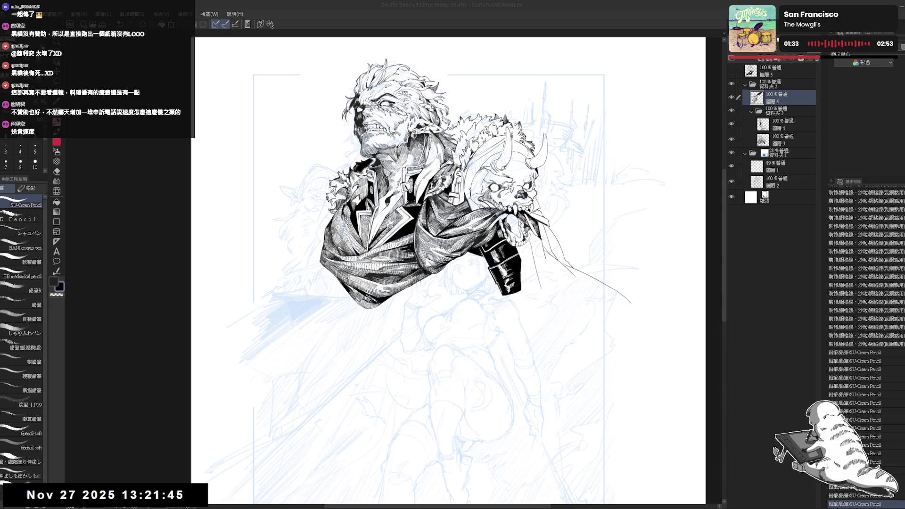
scroll(352, 181, up, 1)
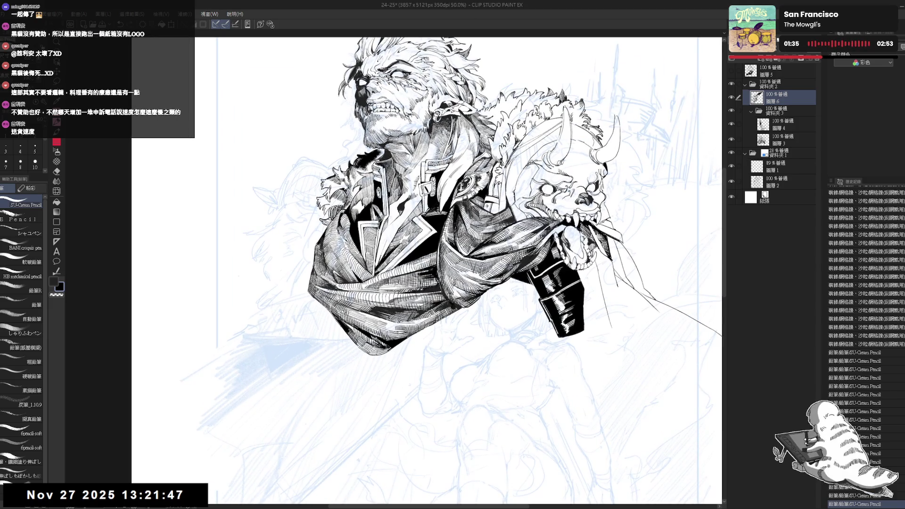
drag(415, 264, 439, 288)
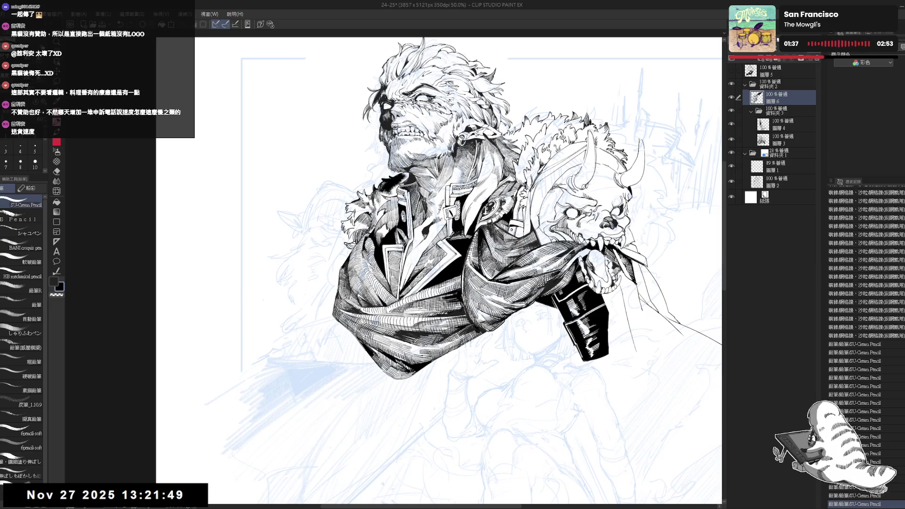
drag(415, 264, 444, 269)
drag(364, 241, 366, 244)
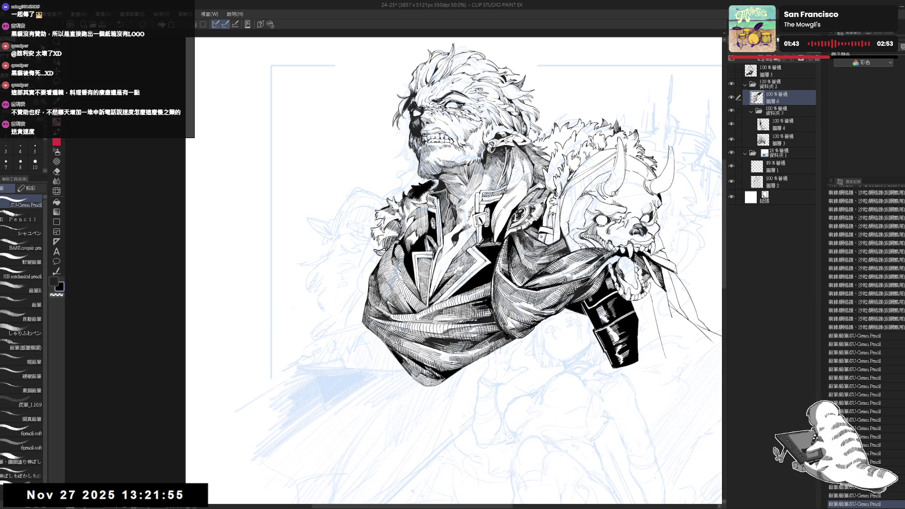
key(ctrl+z)
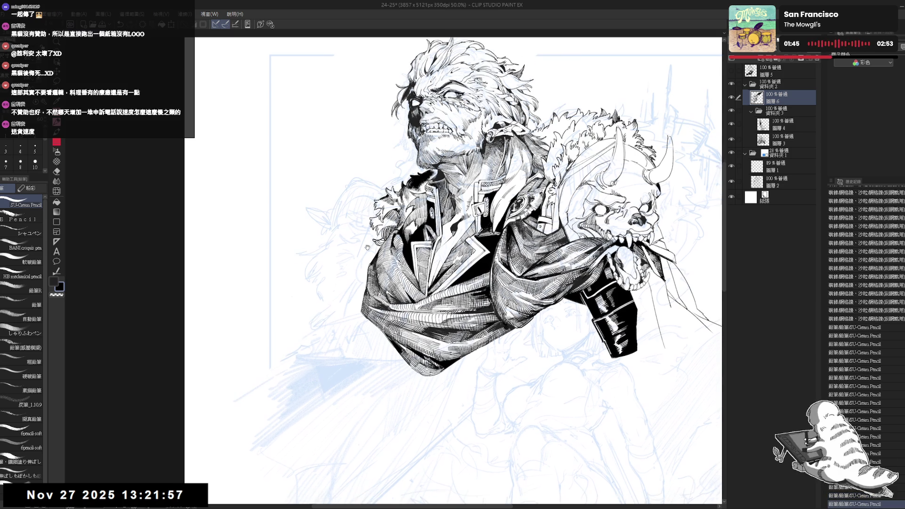
Step: Erase a stray mark and add a short line beside the skull creature's cloth
drag(367, 255, 367, 208)
scroll(358, 246, down, 2)
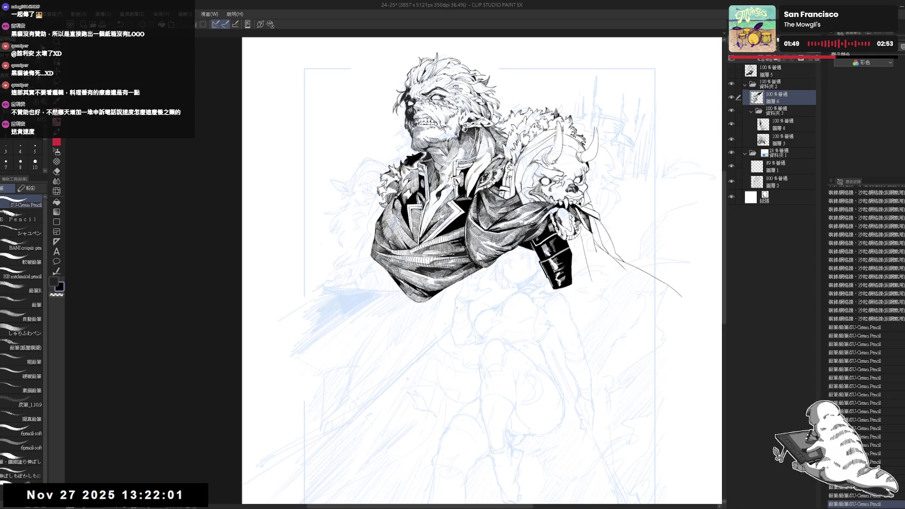
mouse_move(360, 293)
mouse_down()
mouse_move(382, 289)
mouse_move(381, 298)
mouse_up()
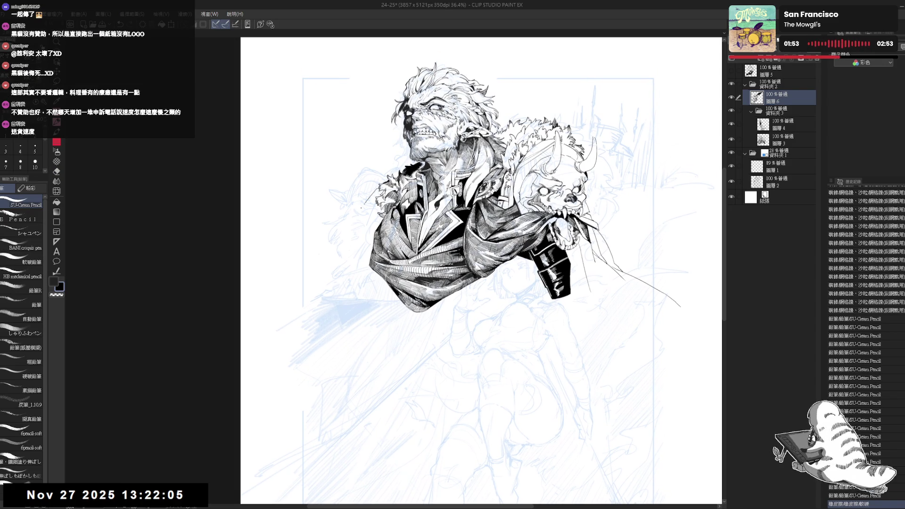
mouse_move(361, 212)
mouse_down()
mouse_move(386, 200)
mouse_move(367, 201)
mouse_move(375, 185)
mouse_up()
scroll(372, 188, up, 1)
scroll(380, 191, up, 1)
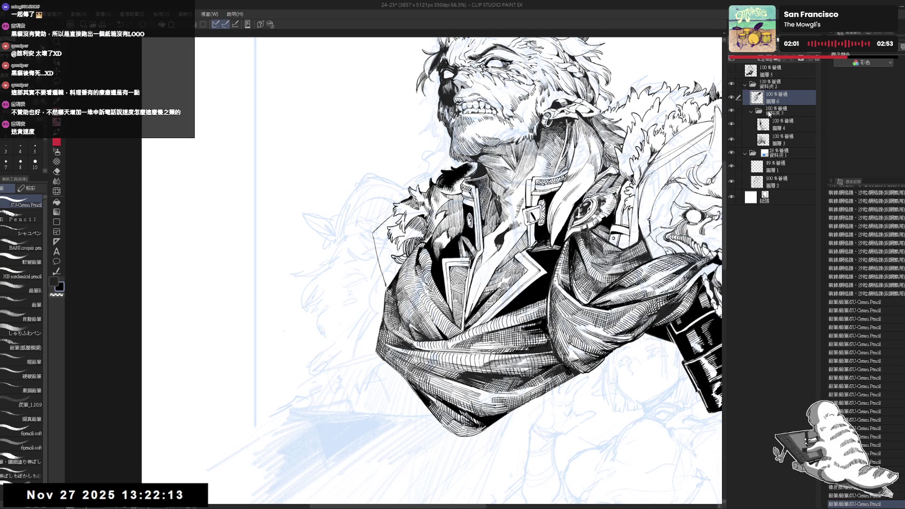
Step: On layer 圖層 3, draw and touch up short strokes near the coat shoulder
click(776, 144)
click(777, 105)
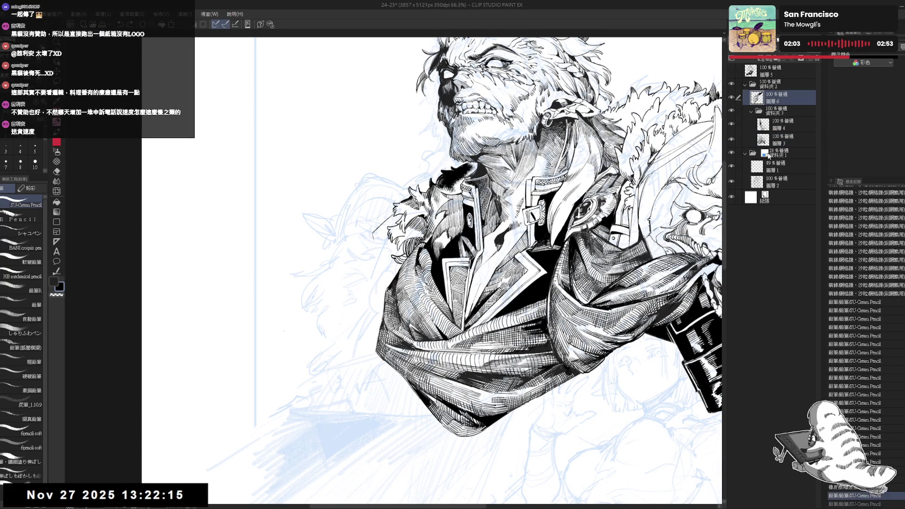
click(784, 140)
mouse_move(379, 226)
mouse_down()
mouse_move(390, 218)
mouse_move(371, 257)
mouse_move(379, 287)
mouse_up()
key(e)
key(p)
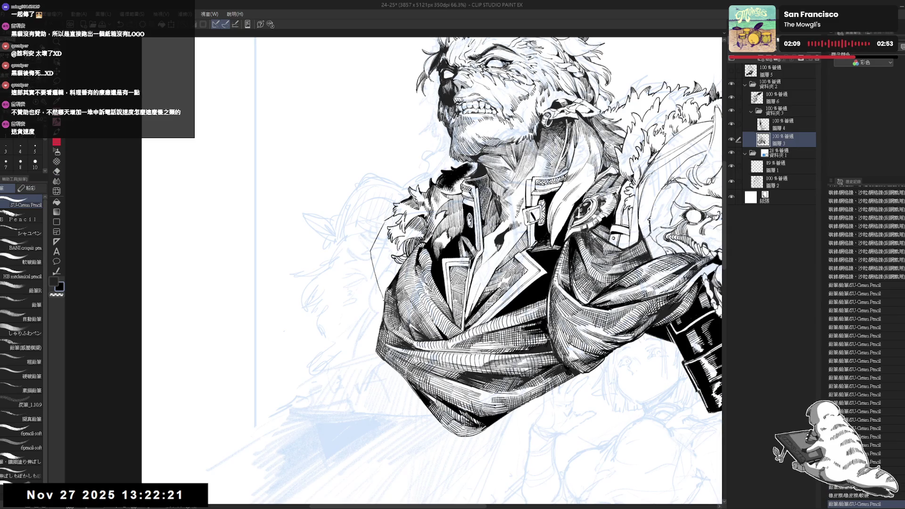
key(e)
mouse_move(382, 210)
mouse_down()
mouse_move(393, 224)
mouse_move(390, 278)
mouse_up()
key(p)
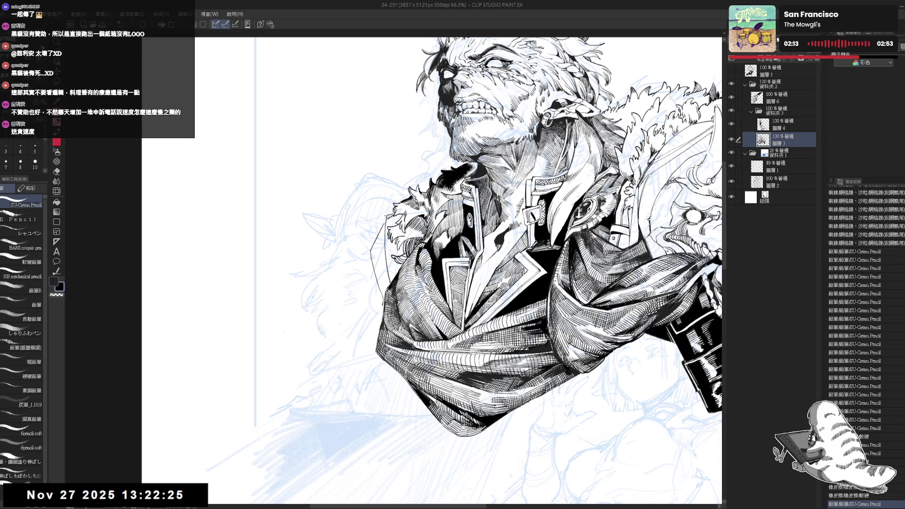
Step: Hide the blue pencil sketch and bucket-fill three collar gaps with black
click(733, 153)
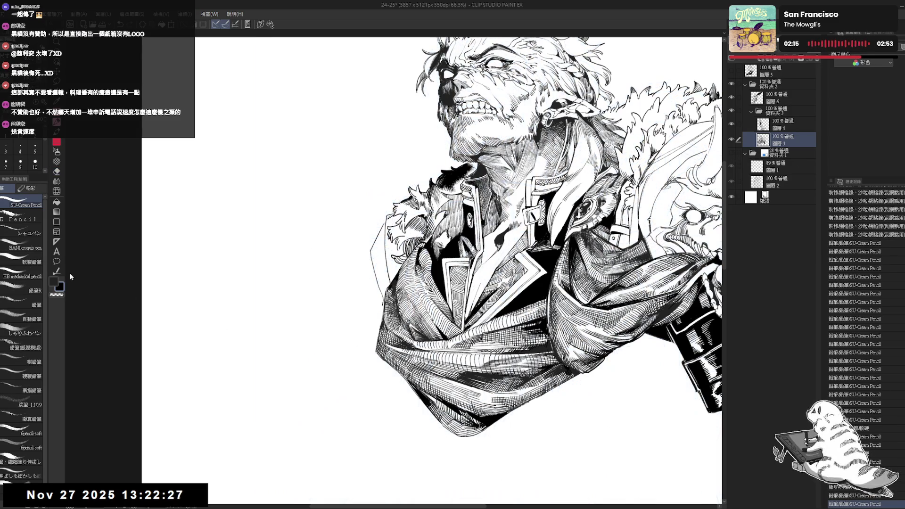
key(g)
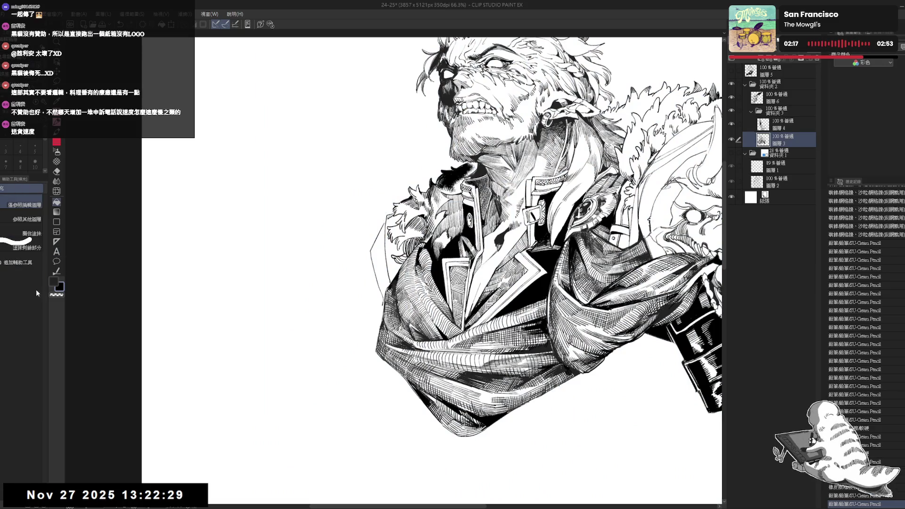
click(393, 222)
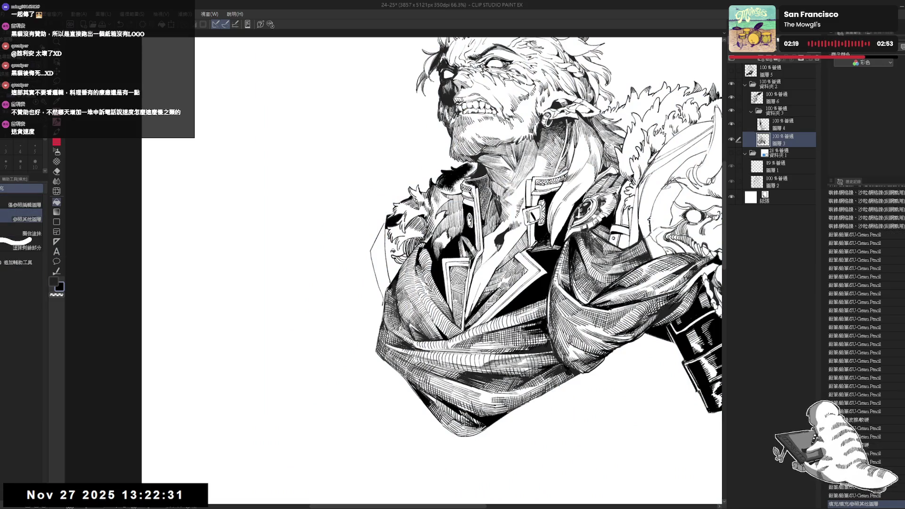
click(392, 243)
click(395, 269)
key(p)
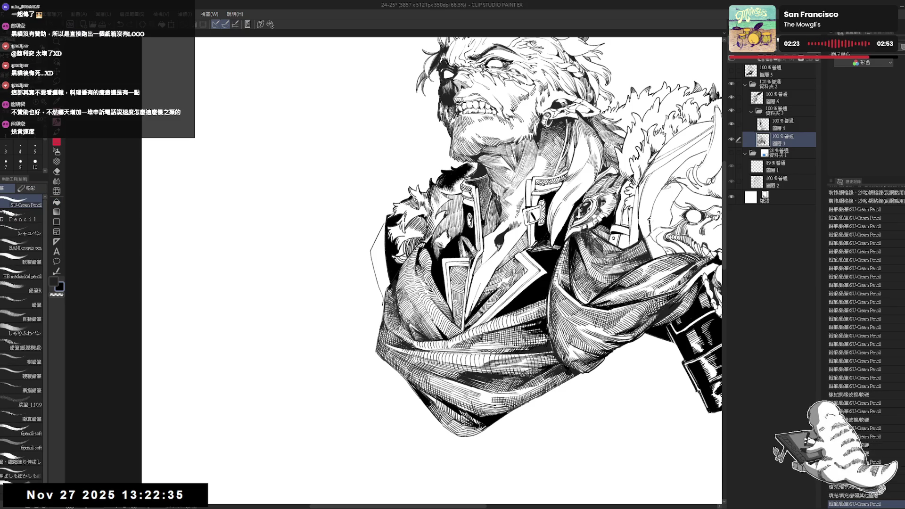
Step: Erase stray marks near the beast's jaw and add a small line beside it
drag(397, 135, 384, 106)
scroll(383, 137, down, 2)
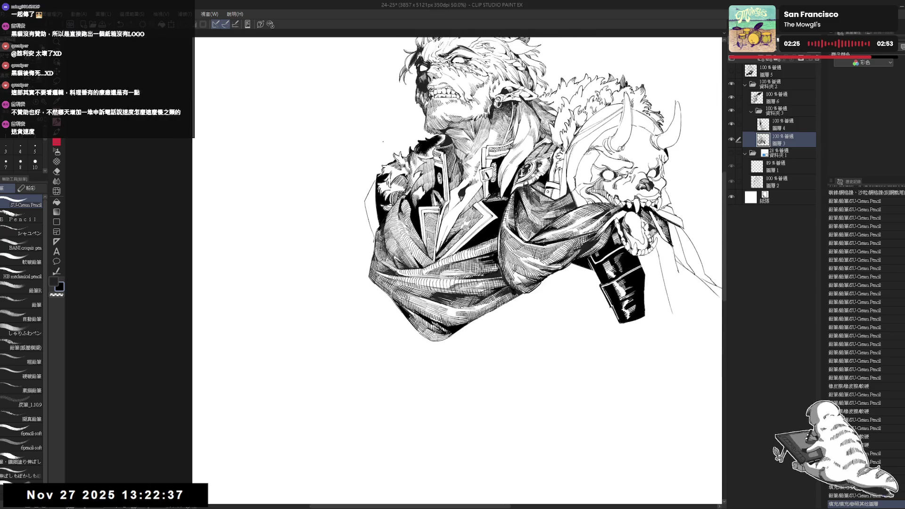
scroll(383, 141, up, 1)
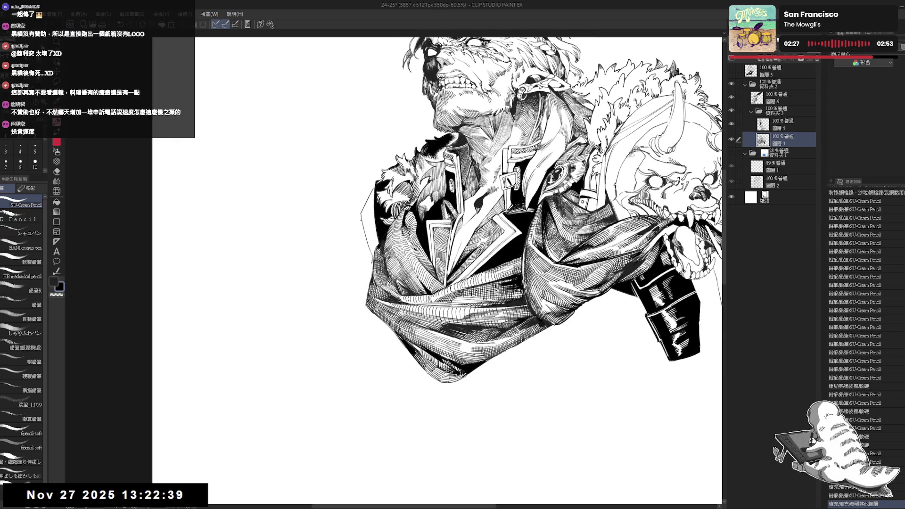
key(e)
mouse_move(378, 220)
mouse_down()
mouse_move(370, 198)
mouse_move(377, 244)
mouse_move(394, 186)
mouse_up()
key(r)
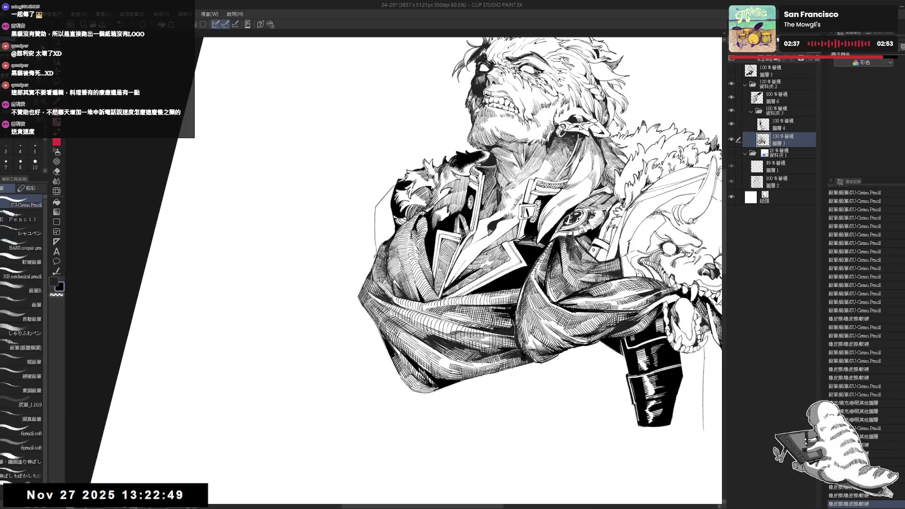
key(p)
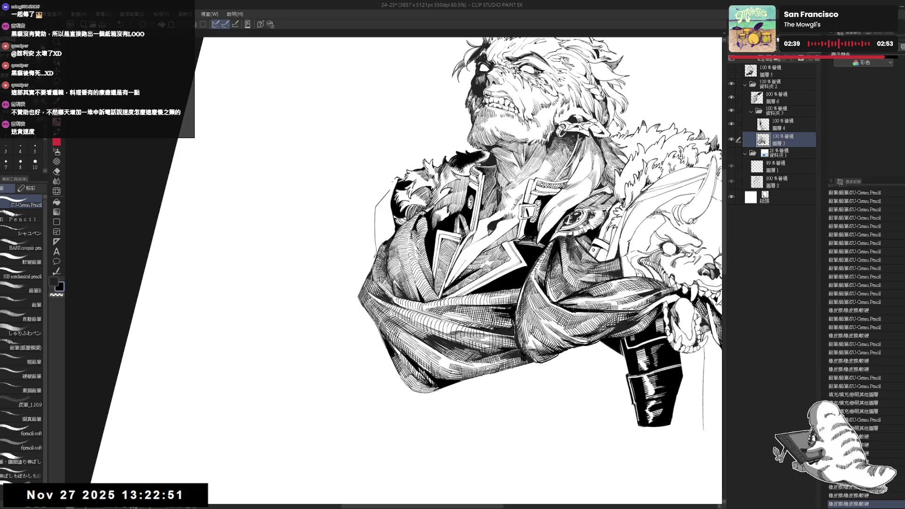
mouse_move(383, 197)
mouse_down()
mouse_move(394, 179)
mouse_move(394, 187)
mouse_up()
key(e)
key(p)
Step: Undo a short stroke by the cloth, erase a stray mark and fill a small area
drag(384, 225, 386, 238)
key(ctrl+z)
key(e)
key(p)
key(g)
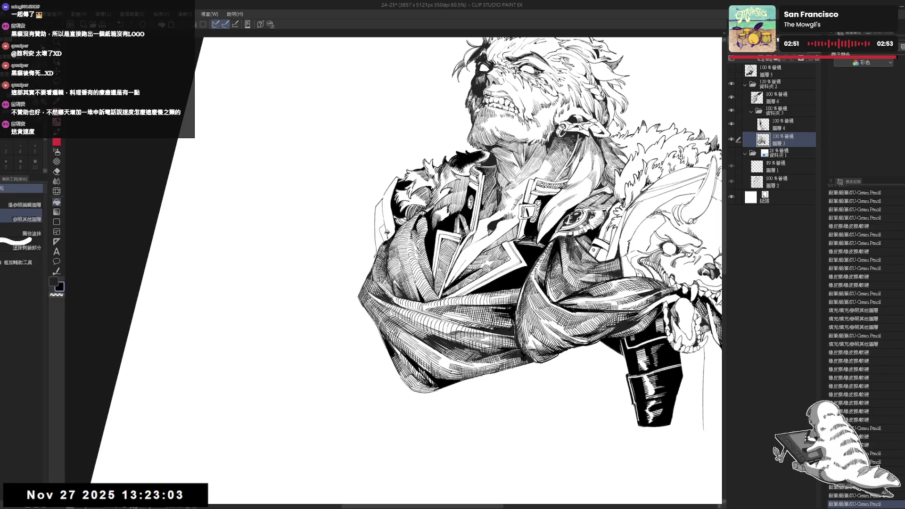
key(h)
key(minus)
key(p)
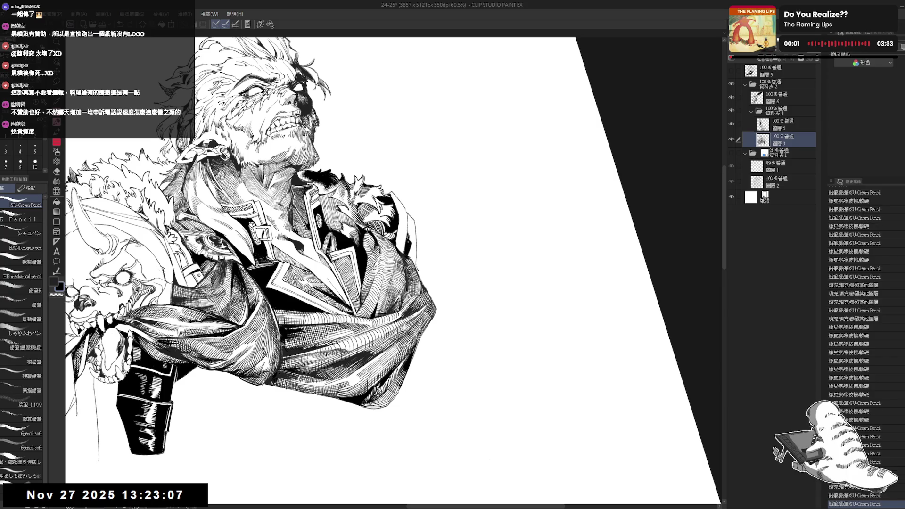
Step: Touch up the coat and add short hatching strokes to its shading
key(r)
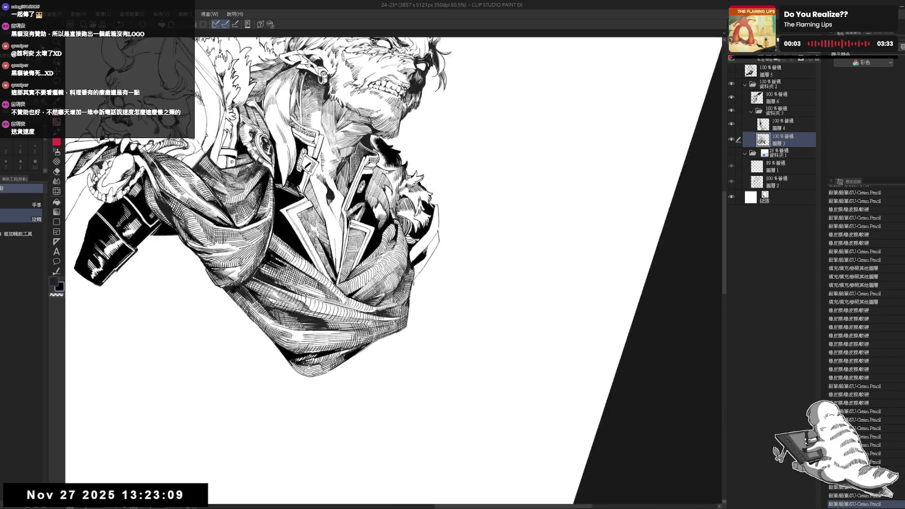
key(p)
mouse_move(413, 274)
mouse_down()
mouse_move(417, 287)
mouse_move(420, 259)
mouse_up()
key(e)
key(p)
drag(423, 269, 426, 254)
drag(429, 264, 431, 249)
drag(435, 259, 445, 235)
mouse_move(447, 245)
mouse_down()
mouse_move(448, 231)
mouse_move(438, 230)
mouse_up()
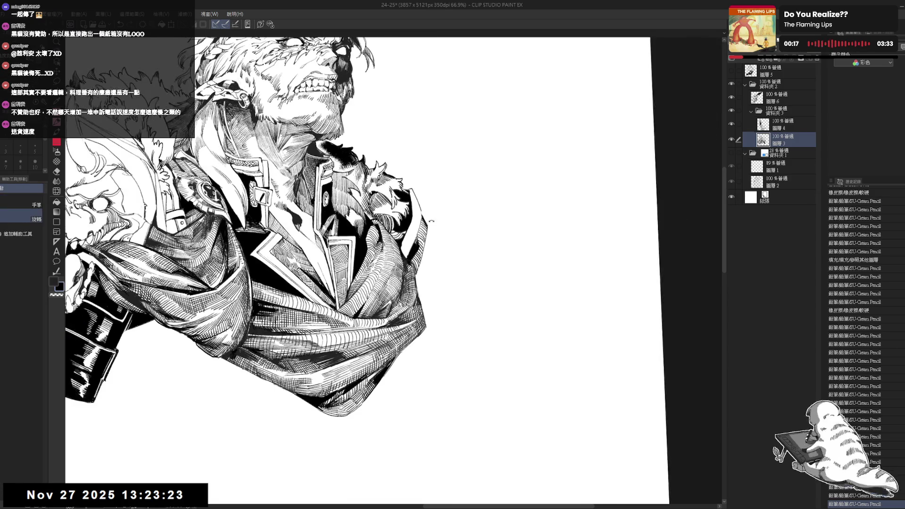
Step: With the view flipped, hatch more parallel strokes into the coat shading
drag(427, 224, 422, 260)
key(h)
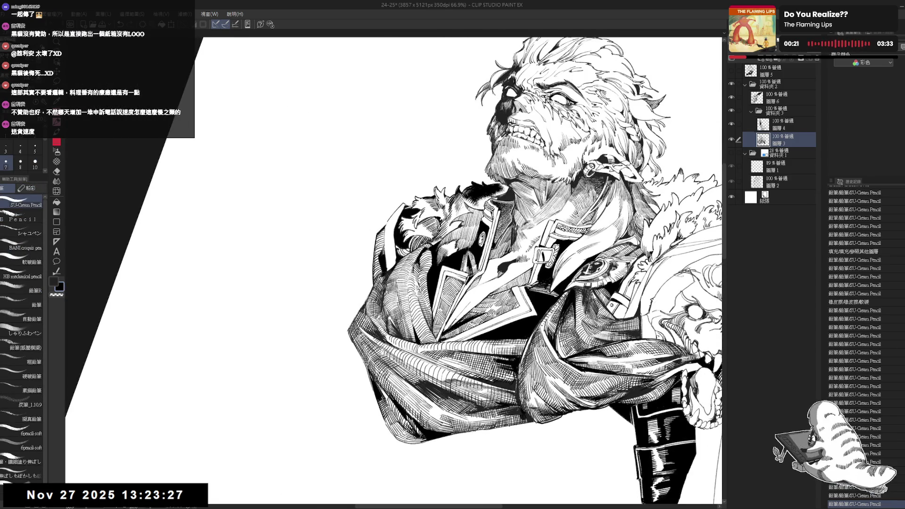
drag(375, 258, 377, 277)
drag(380, 260, 383, 277)
drag(385, 260, 386, 277)
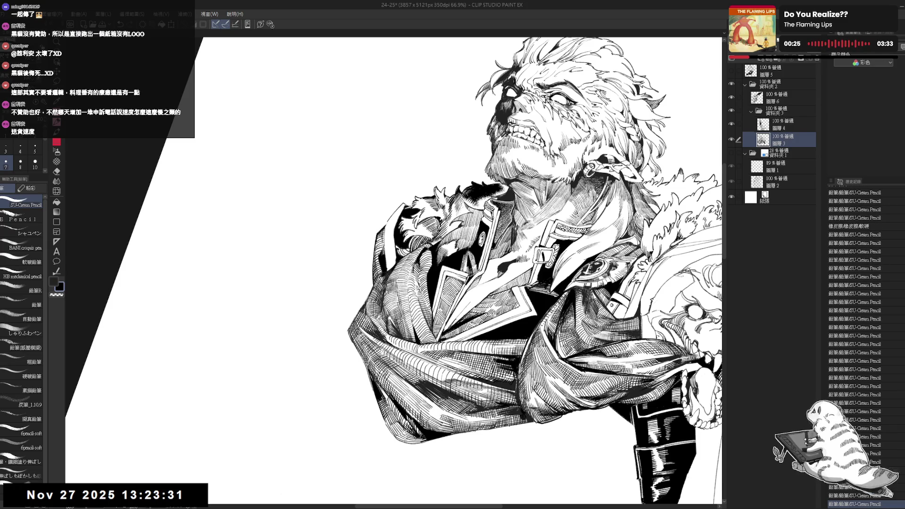
drag(385, 230, 384, 252)
drag(388, 229, 394, 307)
key(p)
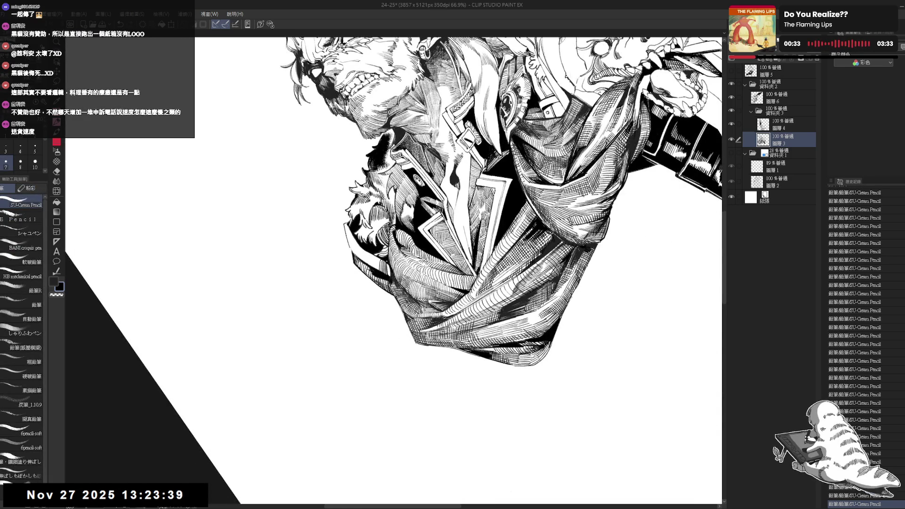
Step: Reset the canvas rotation to upright and zoom out to see the whole drawing
drag(389, 269, 349, 307)
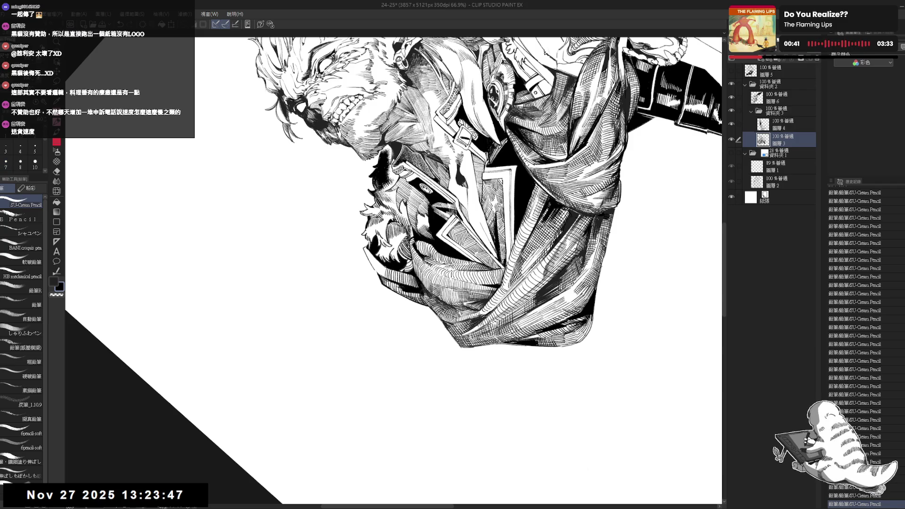
key(minus)
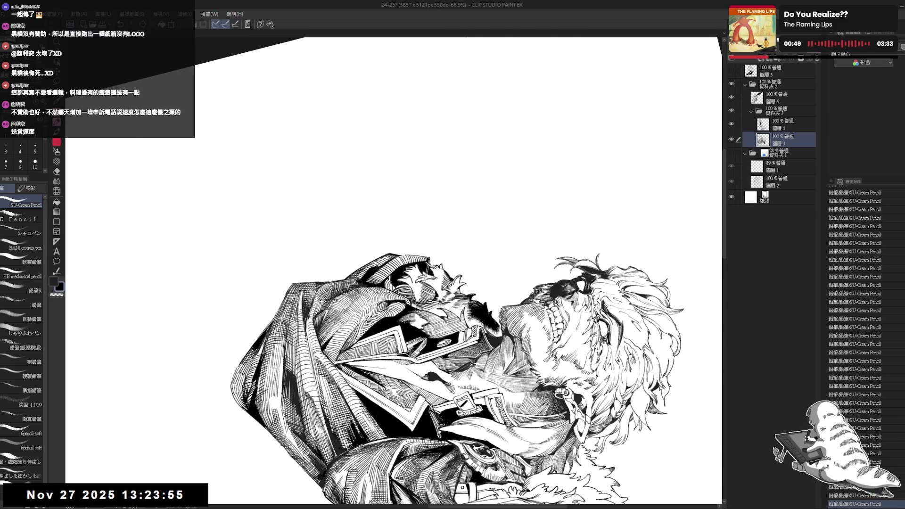
key(ctrl+0)
key(ctrl+minus)
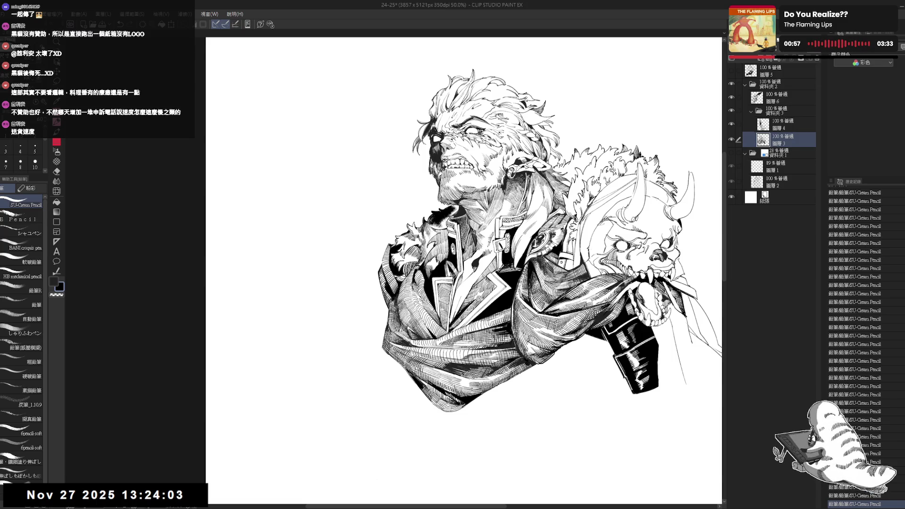
Step: Undo the last two strokes and show the blue pencil sketch again
key(ctrl+plus)
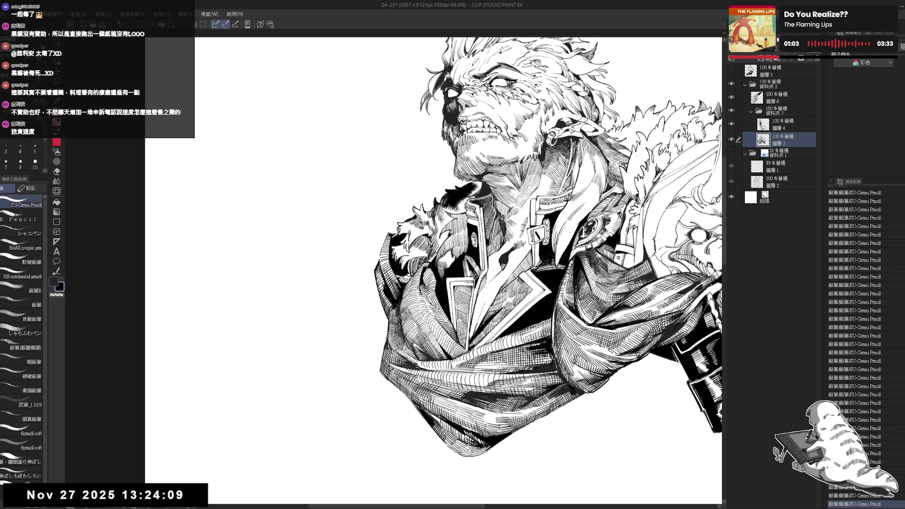
key(ctrl+z)
key(ctrl+z)
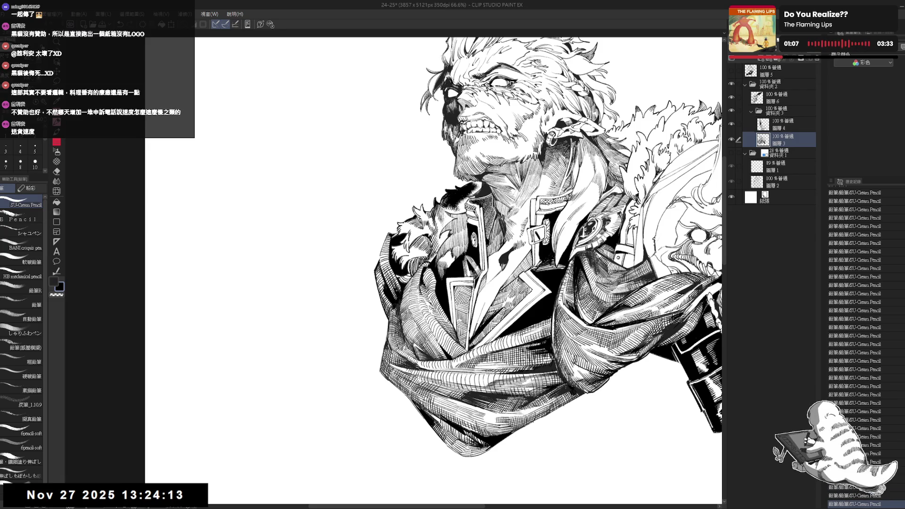
scroll(349, 48, down, 2)
scroll(349, 47, down, 1)
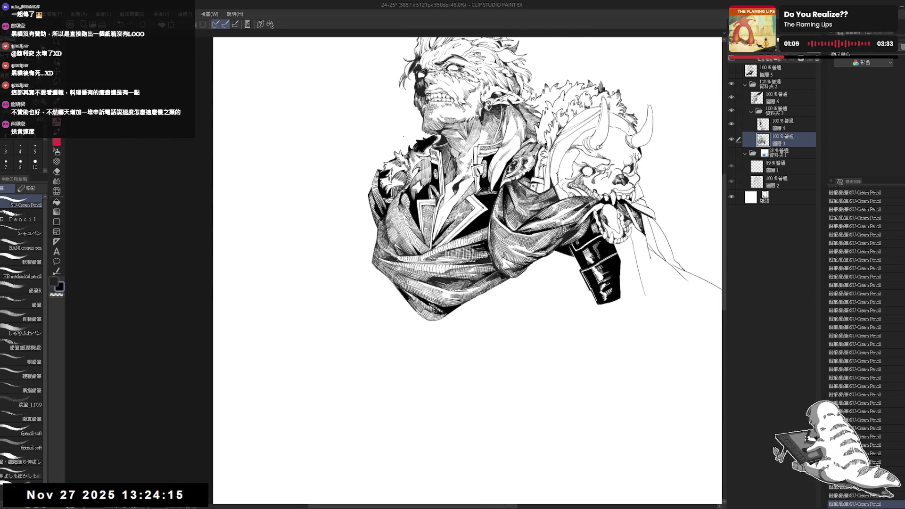
drag(439, 202, 447, 214)
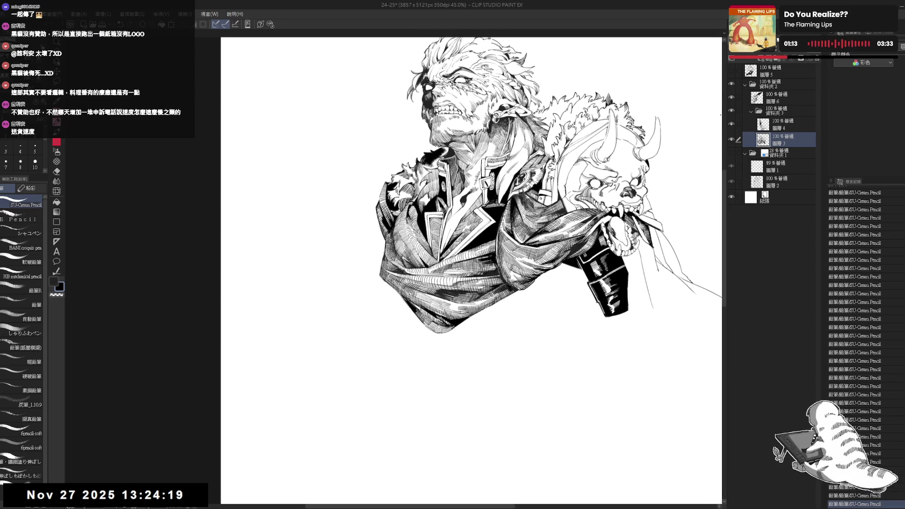
scroll(720, 115, down, 1)
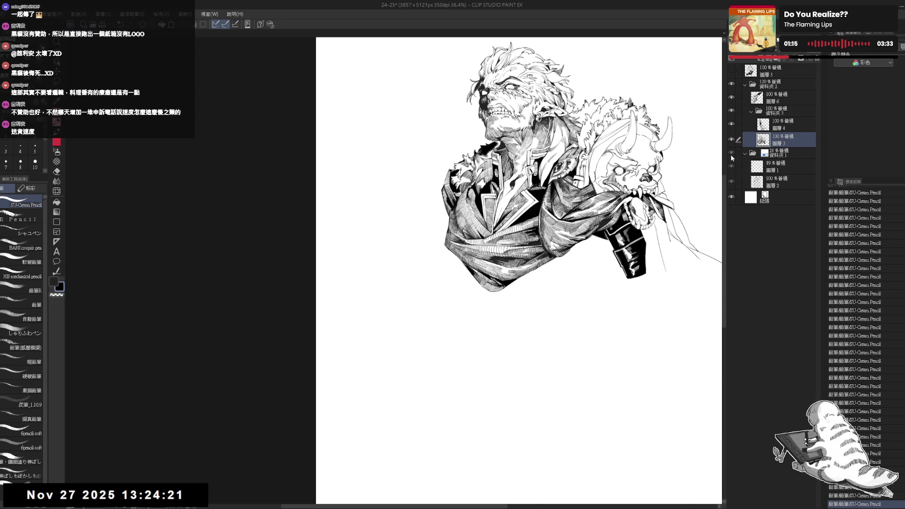
click(731, 153)
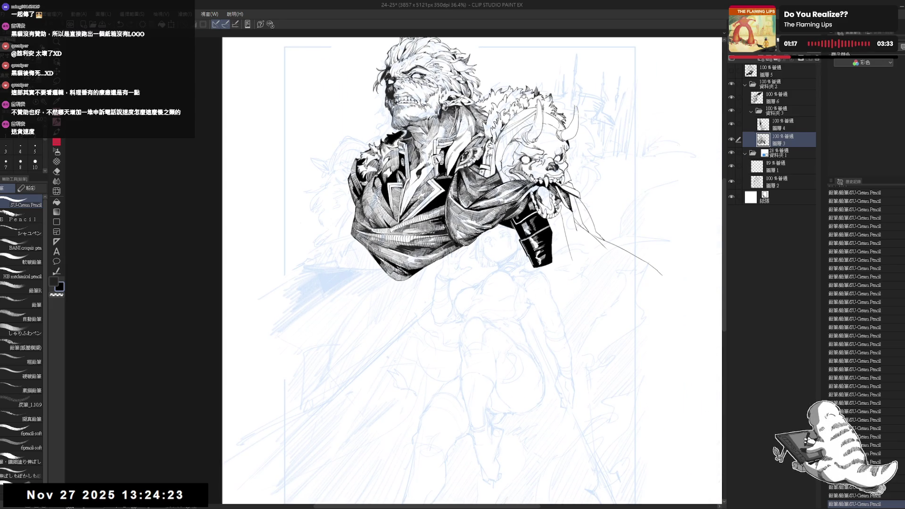
mouse_move(453, 264)
mouse_down()
mouse_move(434, 260)
mouse_move(401, 274)
mouse_up()
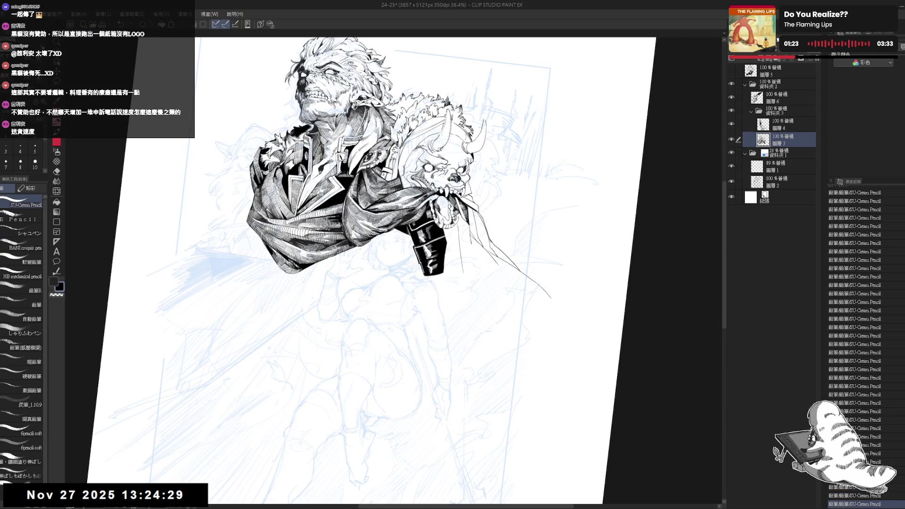
mouse_move(519, 268)
mouse_down()
mouse_move(530, 287)
mouse_move(414, 291)
mouse_move(439, 255)
mouse_move(452, 372)
mouse_up()
Step: Redraw the long cloth line below the boot, then undo the small stray stroke
key(ctrl+z)
drag(431, 261, 505, 475)
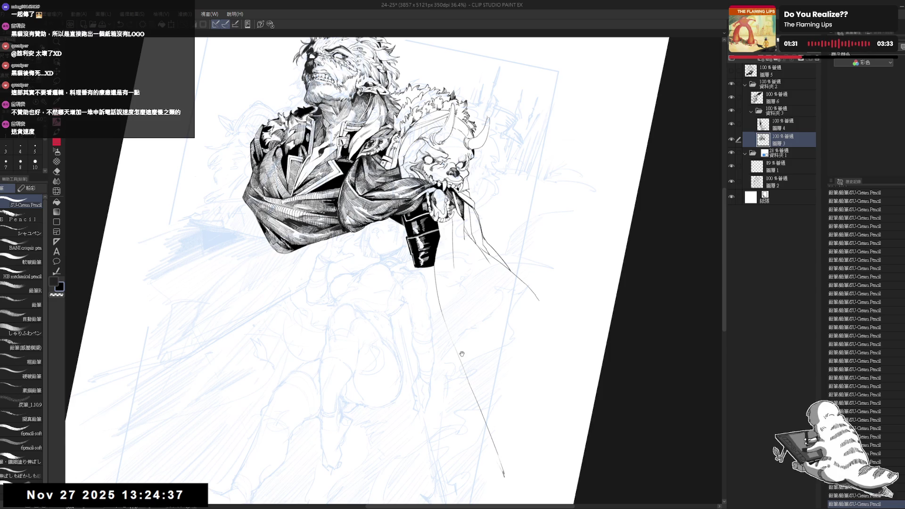
drag(462, 353, 471, 305)
scroll(474, 296, down, 2)
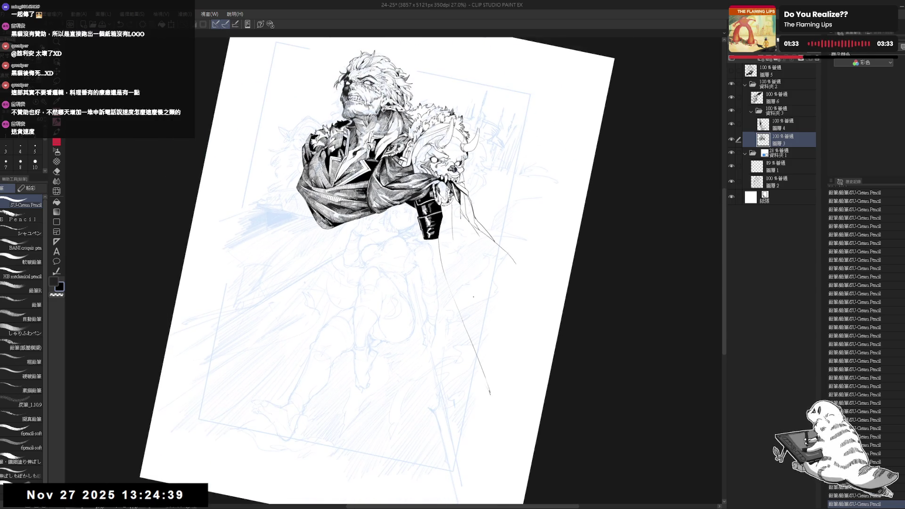
mouse_move(545, 231)
mouse_down()
mouse_move(539, 300)
mouse_move(516, 276)
mouse_up()
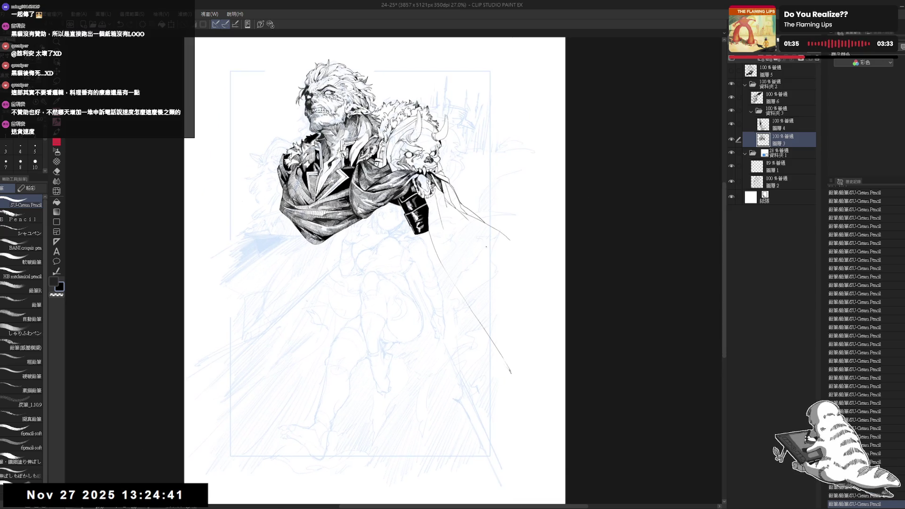
drag(500, 346, 508, 282)
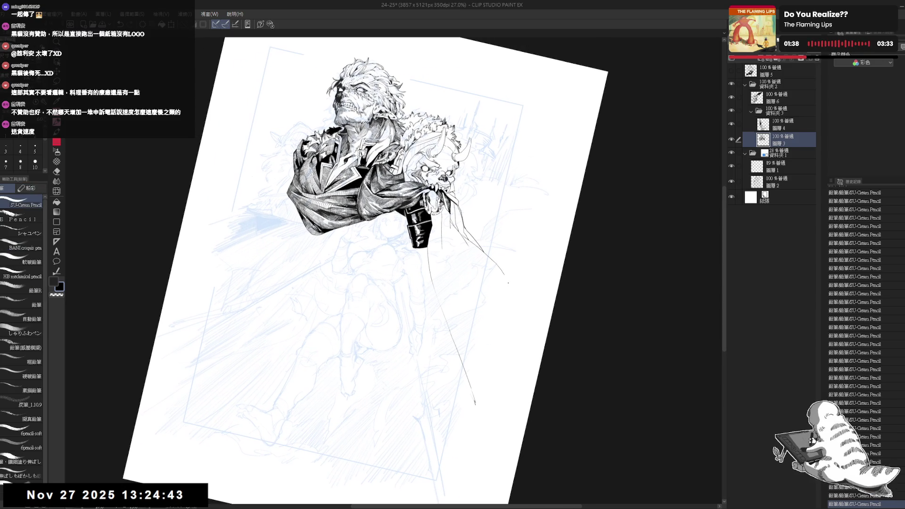
mouse_move(501, 351)
mouse_down()
mouse_move(499, 338)
mouse_move(491, 349)
mouse_up()
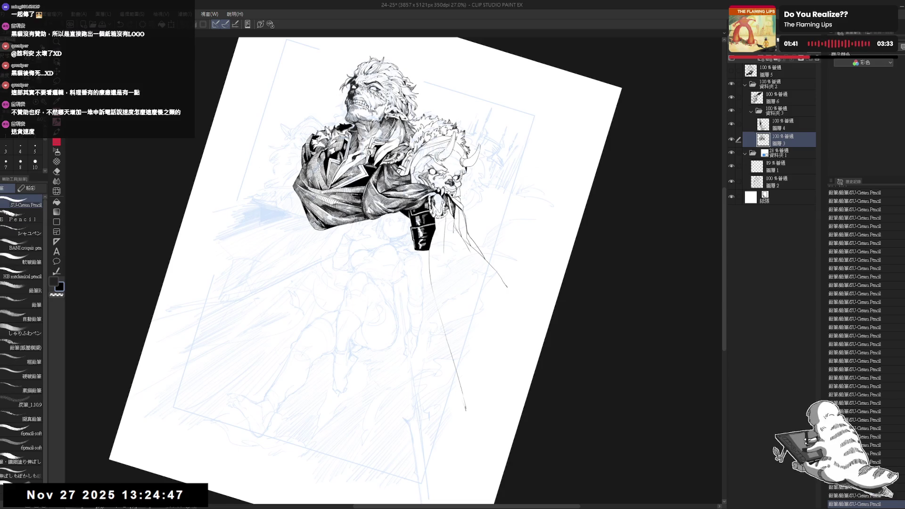
key(ctrl+z)
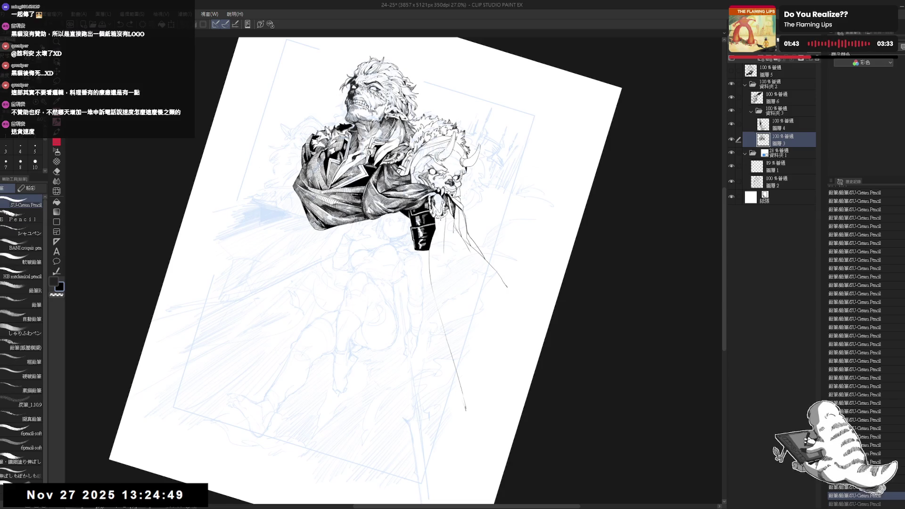
Step: Fill the small gaps around the dagger hilt with black, then undo the last fill
key(g)
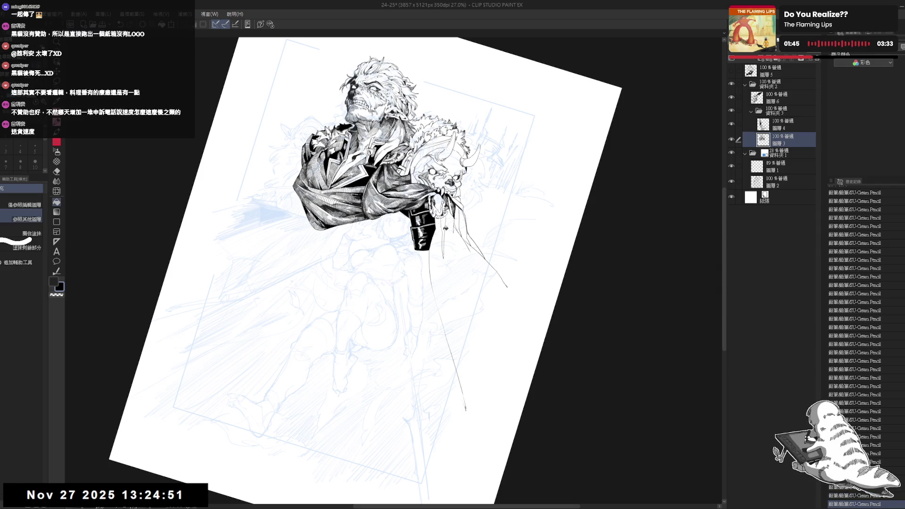
click(445, 231)
click(446, 231)
key(p)
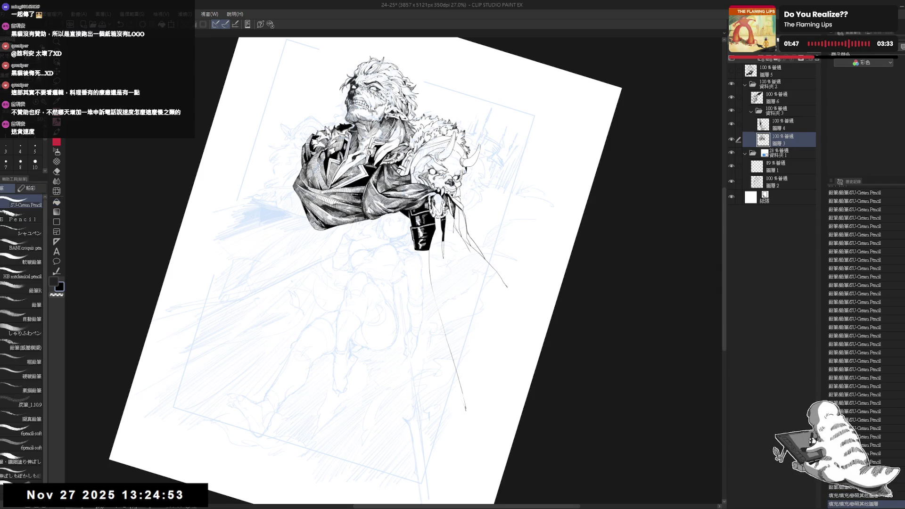
key(g)
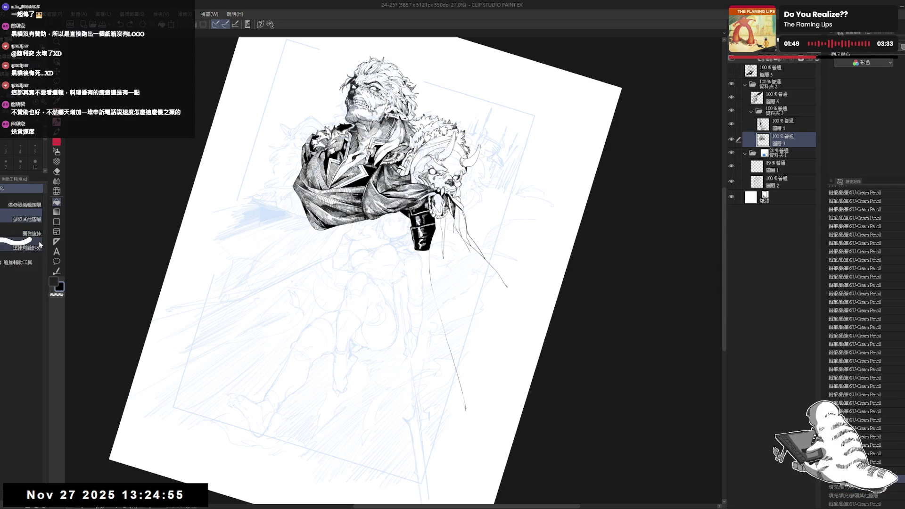
click(26, 205)
click(430, 222)
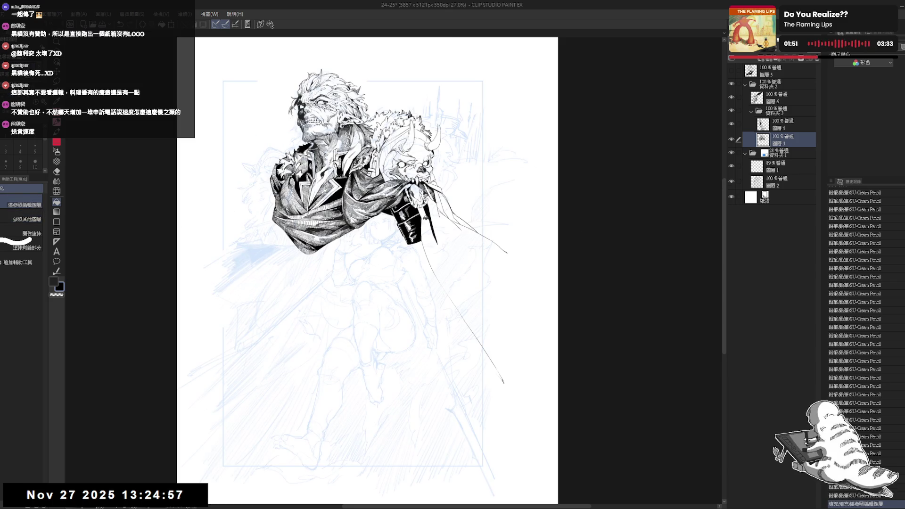
key(p)
key(ctrl+z)
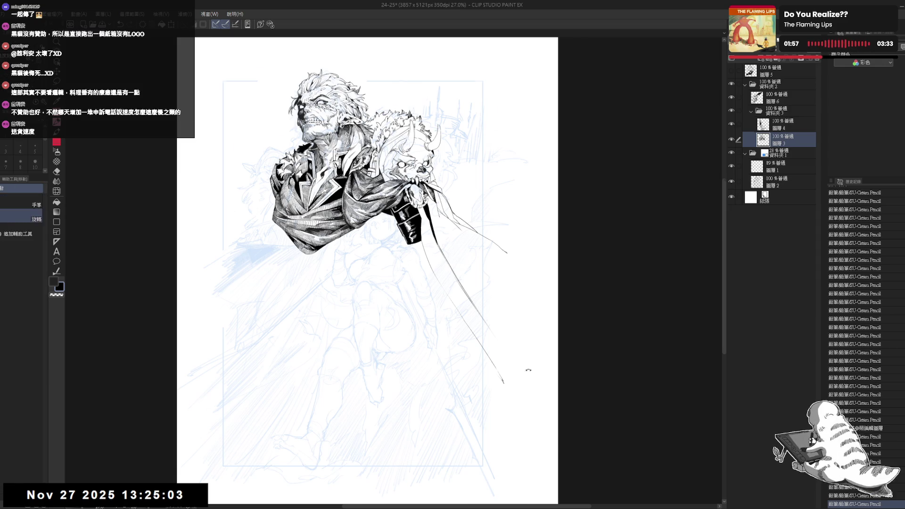
Step: Fill the long hanging cloth solid black and darken its edge
drag(525, 370, 446, 302)
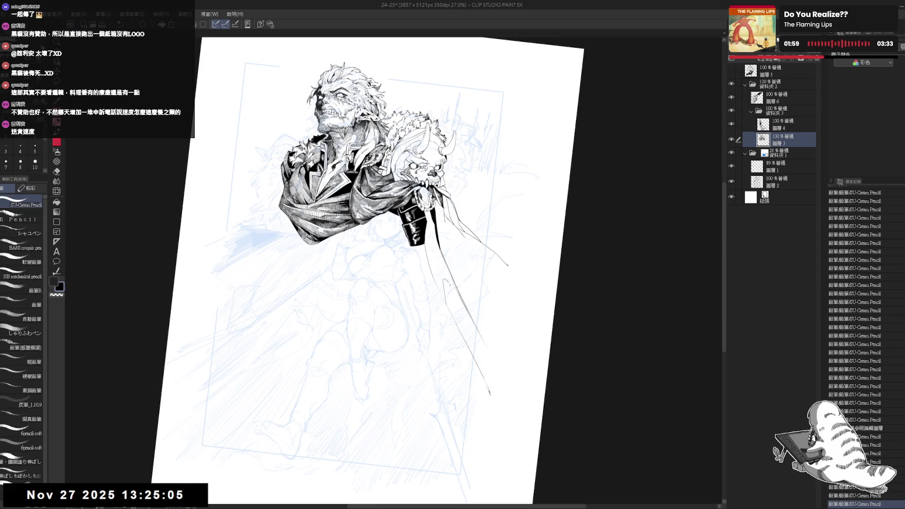
mouse_move(473, 324)
mouse_down()
mouse_move(500, 402)
mouse_move(443, 281)
mouse_up()
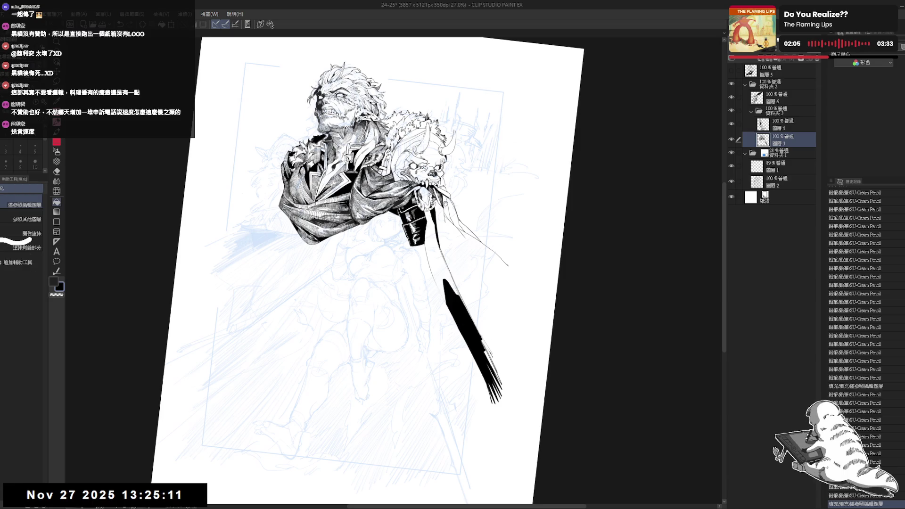
drag(495, 402, 500, 417)
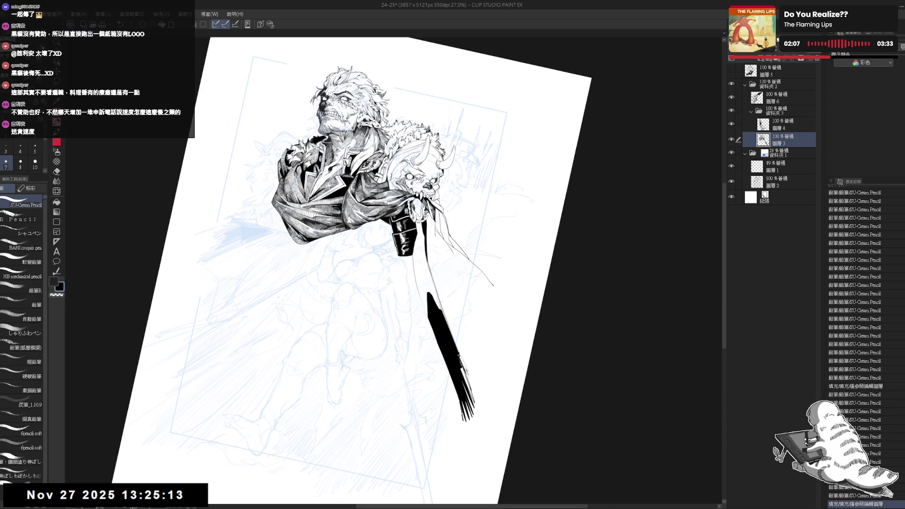
mouse_move(463, 368)
mouse_down()
mouse_move(464, 384)
mouse_move(459, 352)
mouse_move(463, 368)
mouse_up()
drag(471, 330, 491, 358)
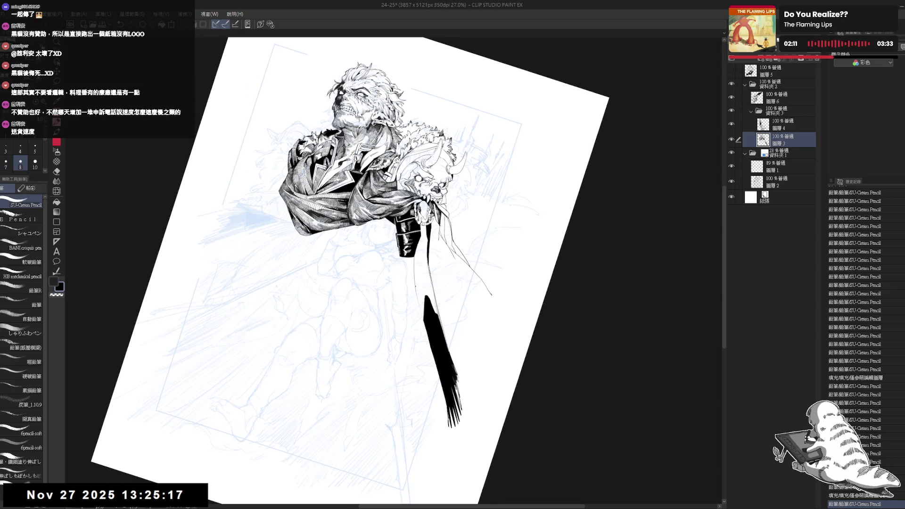
Step: At brush size 10, darken the cloth top, outline its side, and fill the zigzag area black
click(35, 163)
drag(421, 295, 424, 325)
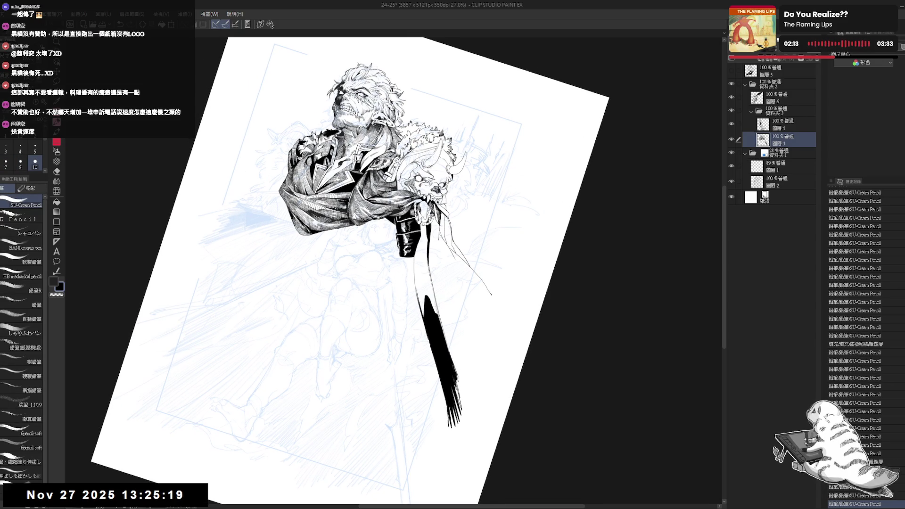
mouse_move(418, 294)
mouse_down()
mouse_move(423, 314)
mouse_move(414, 311)
mouse_move(444, 367)
mouse_up()
drag(446, 298, 443, 324)
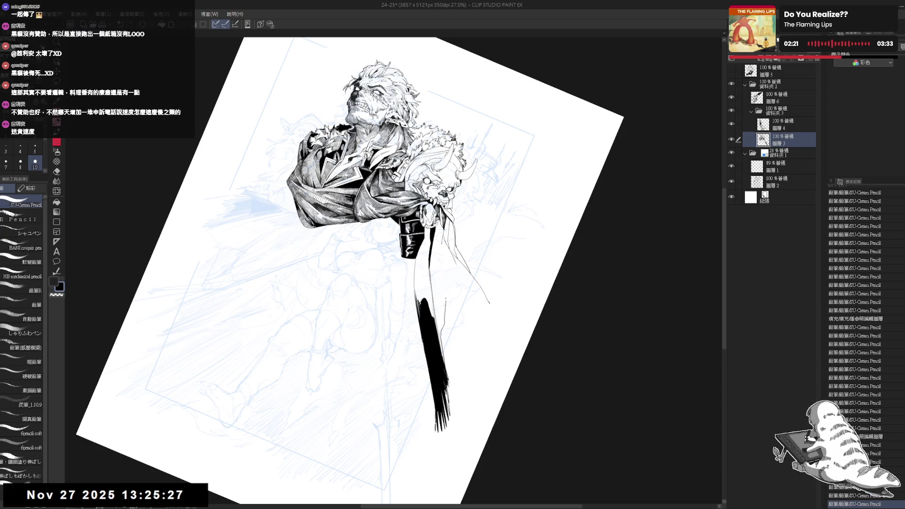
mouse_move(453, 289)
mouse_down()
mouse_move(499, 329)
mouse_move(460, 376)
mouse_move(454, 404)
mouse_up()
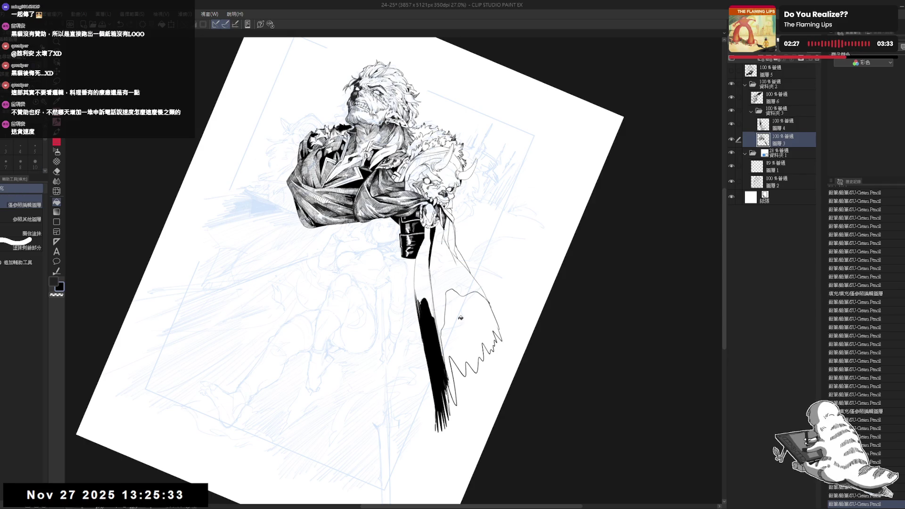
click(472, 330)
Step: Add a small stroke at the cloth's edge and erase stray marks along its outline
key(ctrl+at)
drag(531, 396, 491, 422)
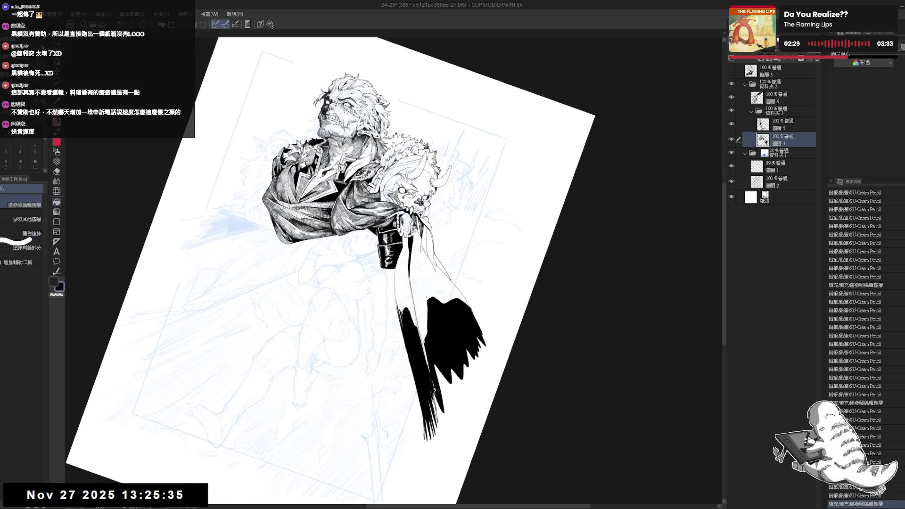
key(p)
drag(424, 328, 422, 342)
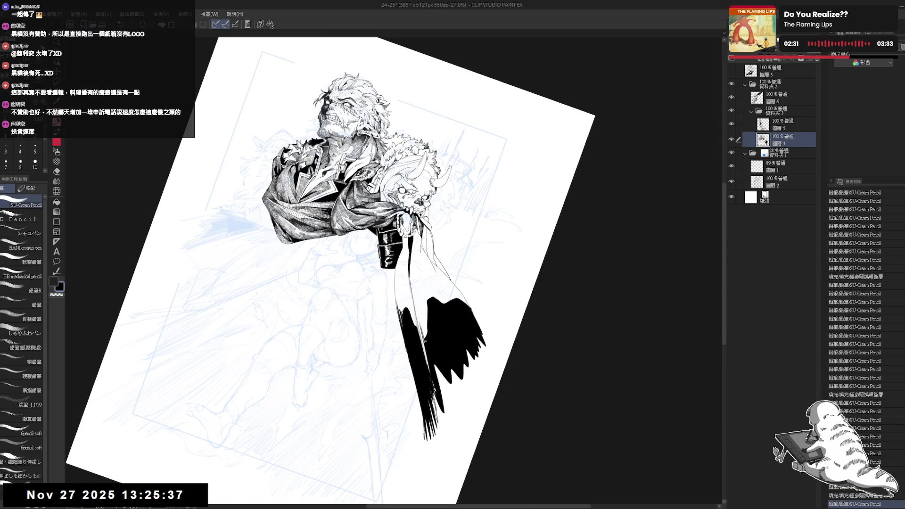
scroll(428, 311, up, 3)
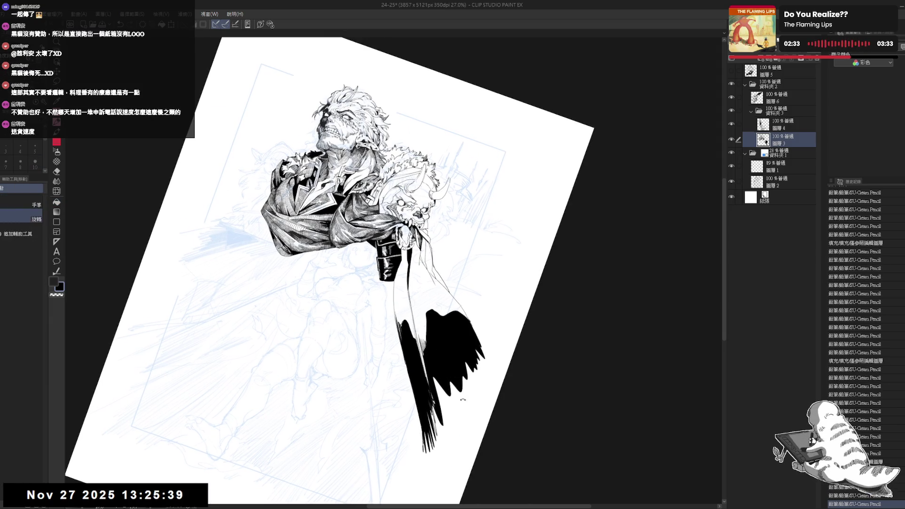
key(e)
drag(427, 303, 427, 347)
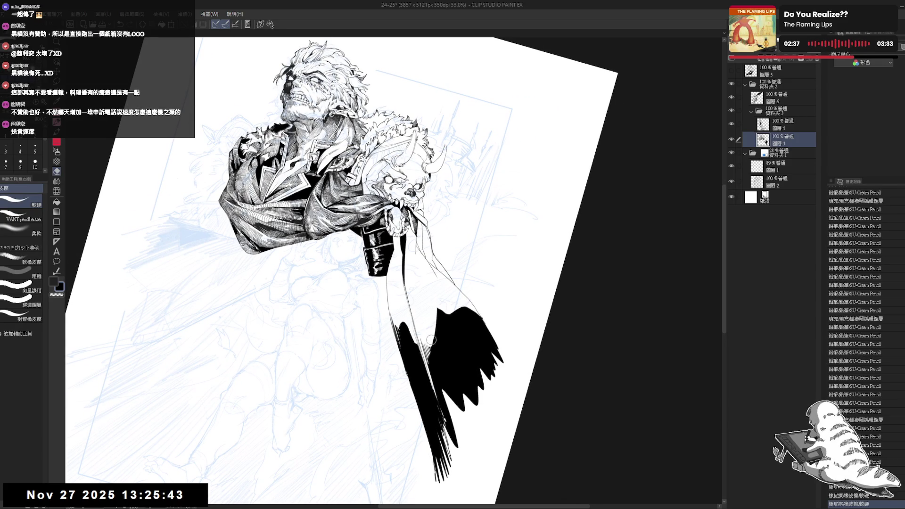
Step: Extend the cloth's edge with several short pencil strokes
key(p)
click(437, 296)
mouse_move(436, 297)
mouse_down()
mouse_move(434, 333)
mouse_move(439, 316)
mouse_up()
drag(439, 304, 439, 315)
drag(439, 302, 439, 316)
key(asciicircum)
drag(433, 274, 434, 302)
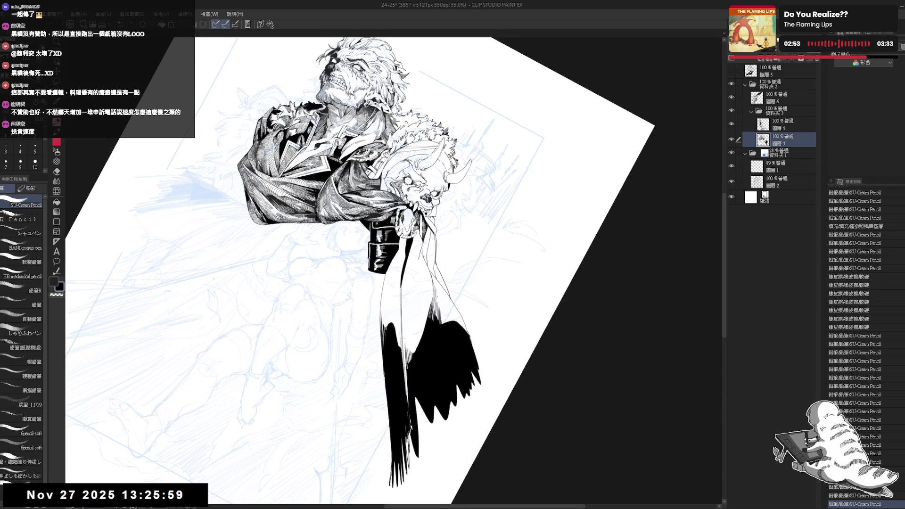
Step: At brush size 10, turn the view about 160 degrees and hatch short lines at the cloth's top
key(at)
scroll(434, 205, down, 1)
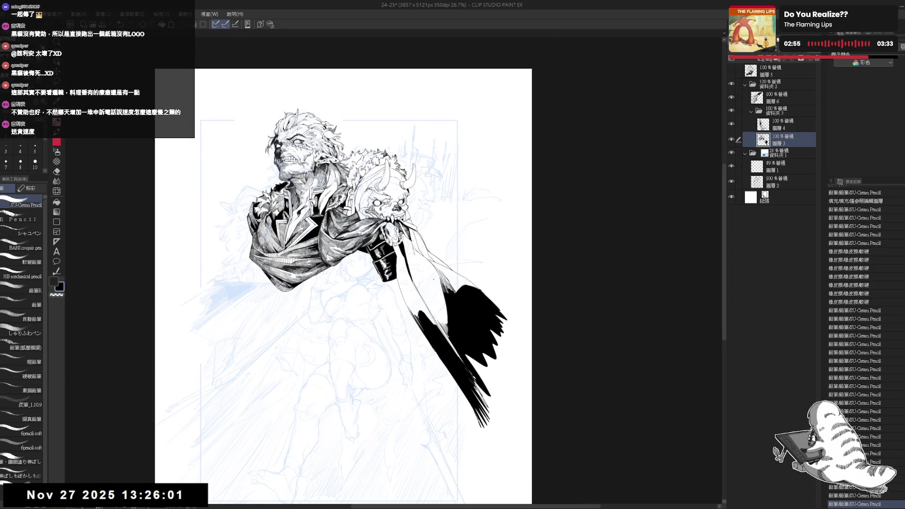
scroll(467, 247, up, 2)
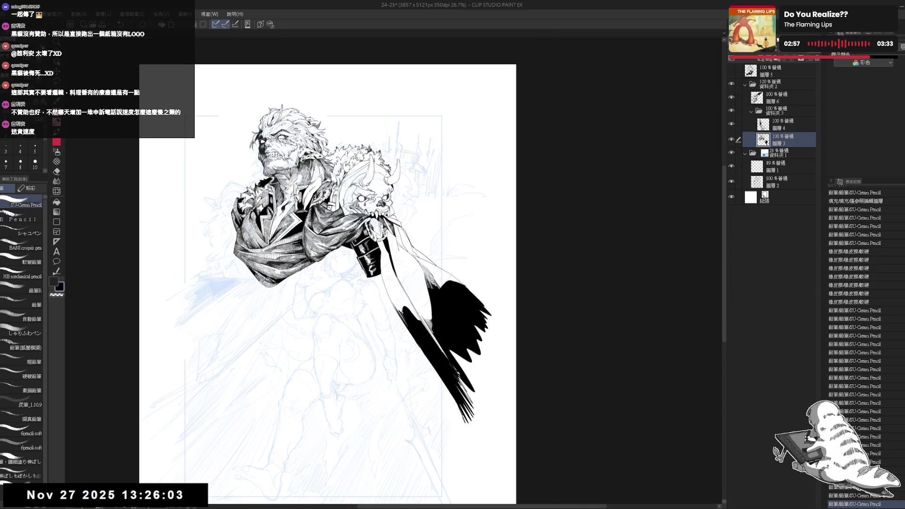
drag(429, 296, 459, 383)
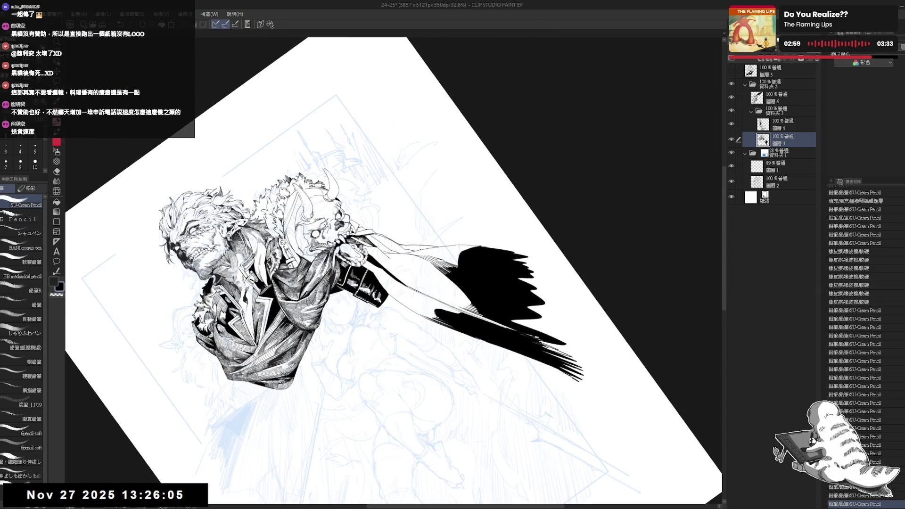
click(35, 163)
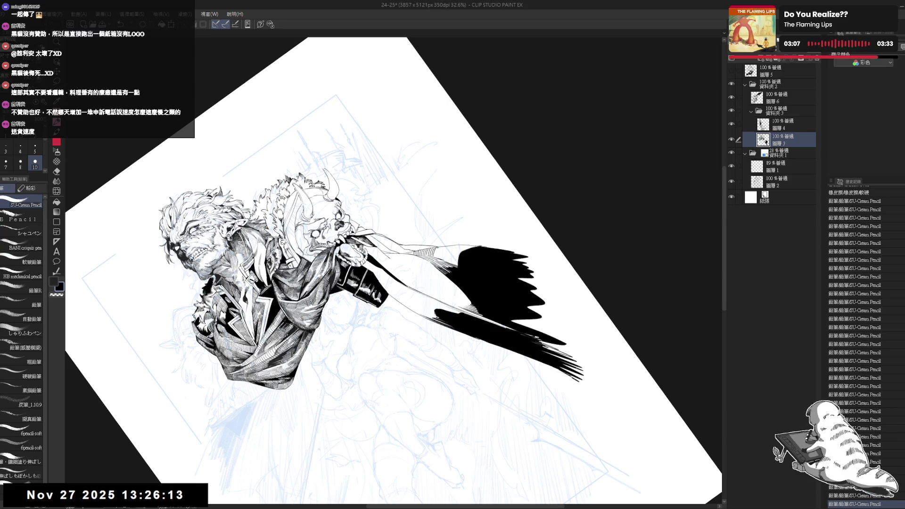
key(ctrl+@)
key(r)
mouse_move(542, 259)
mouse_down()
mouse_move(496, 141)
mouse_move(353, 118)
mouse_move(260, 236)
mouse_move(292, 189)
mouse_up()
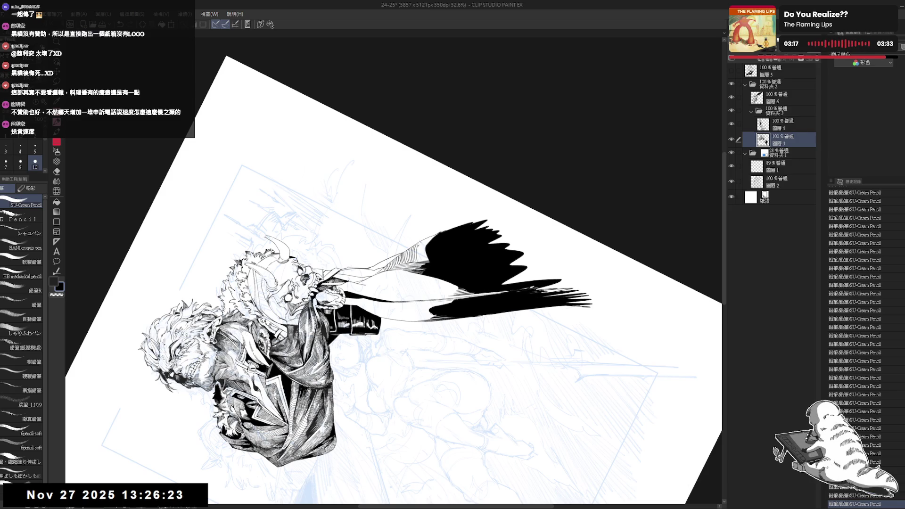
drag(423, 241, 423, 261)
drag(425, 249, 424, 261)
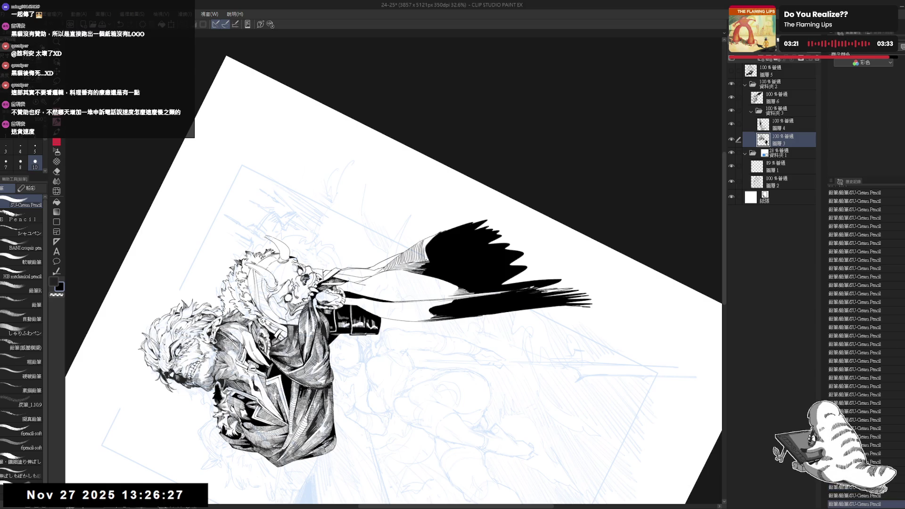
key(minus)
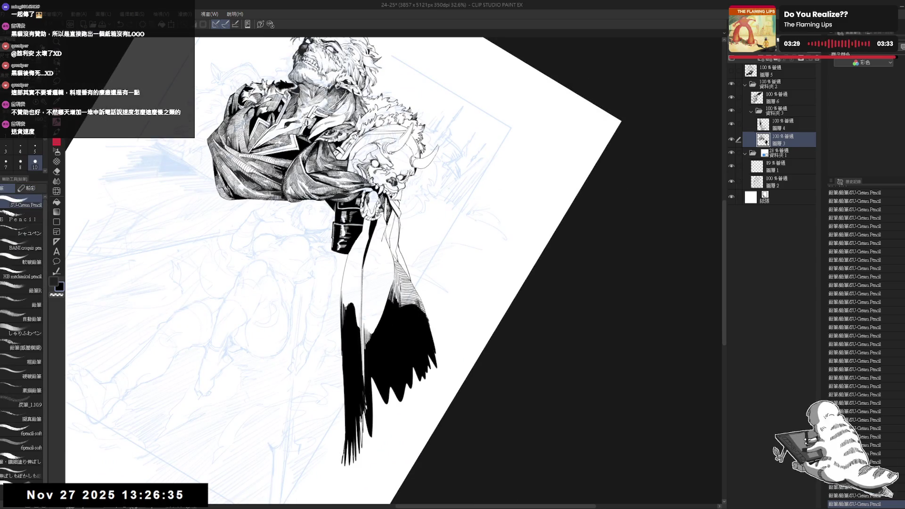
key(ctrl+0)
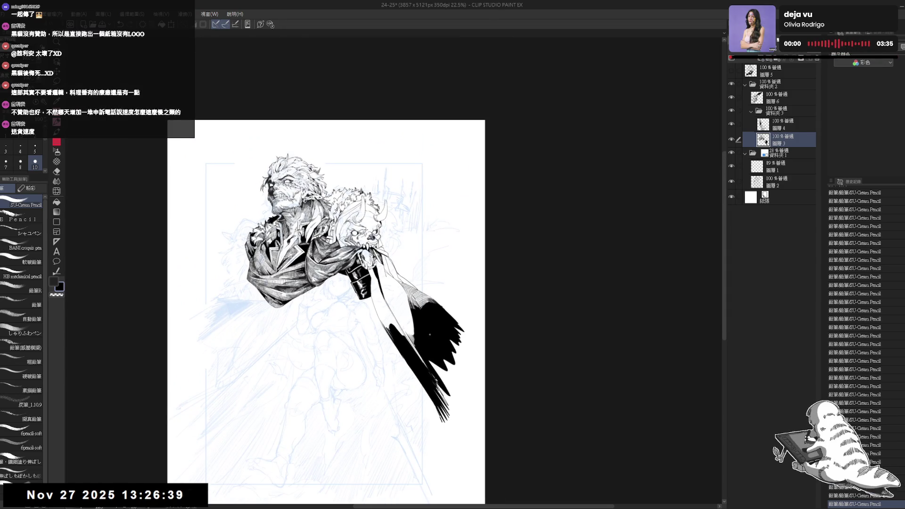
Step: Draw a short ink stroke on the cloth and toggle undo/redo to compare it
scroll(430, 334, up, 3)
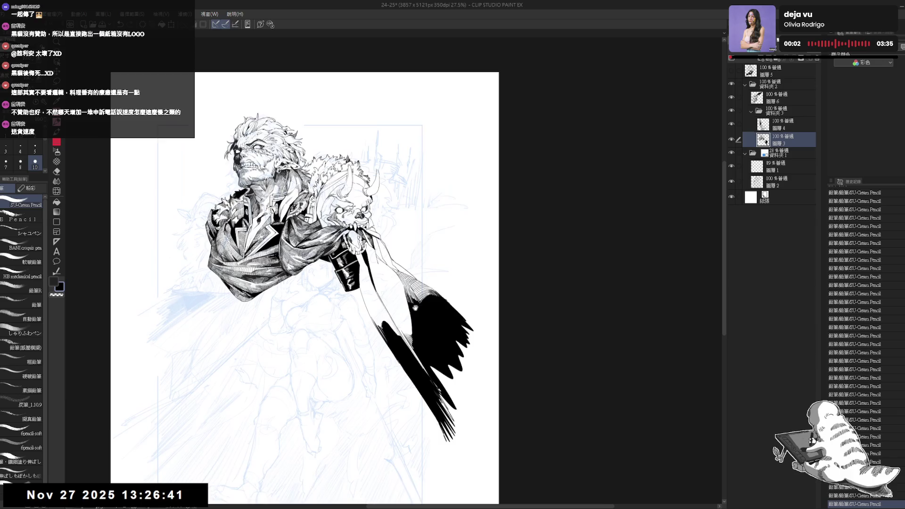
drag(427, 316, 441, 315)
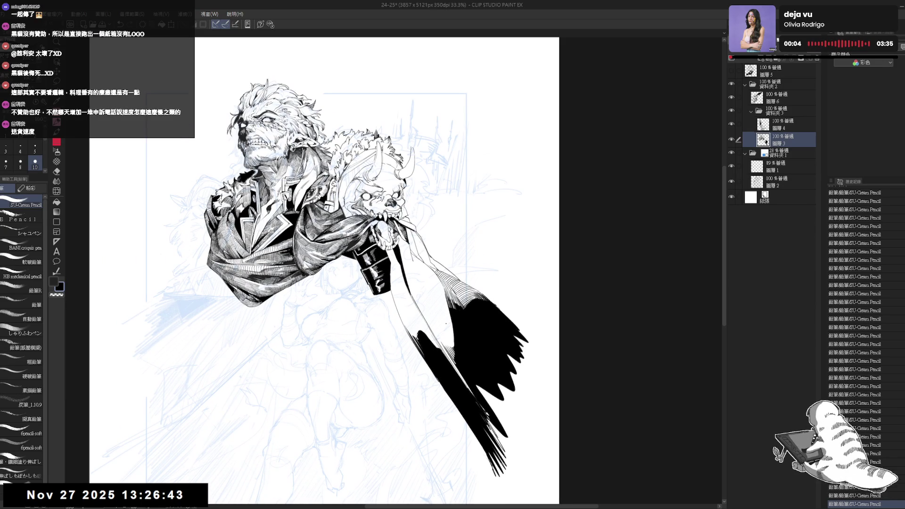
scroll(478, 185, up, 2)
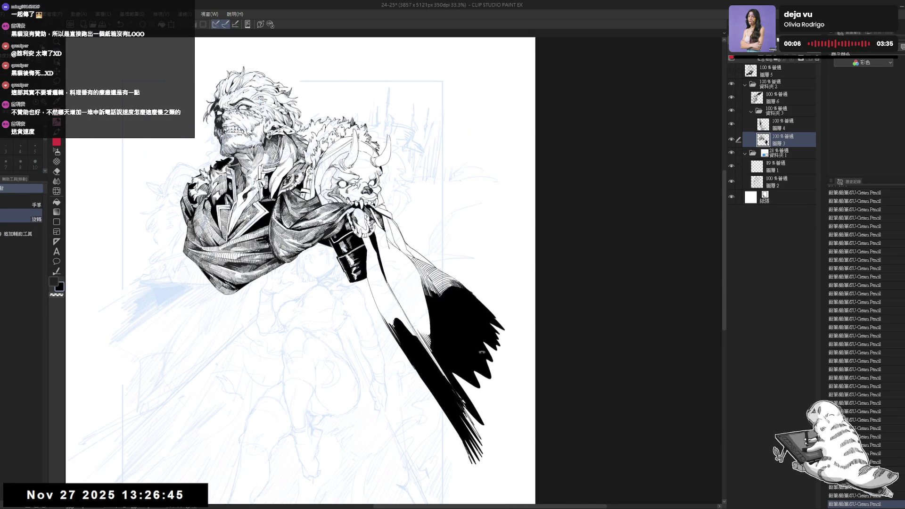
drag(478, 185, 519, 141)
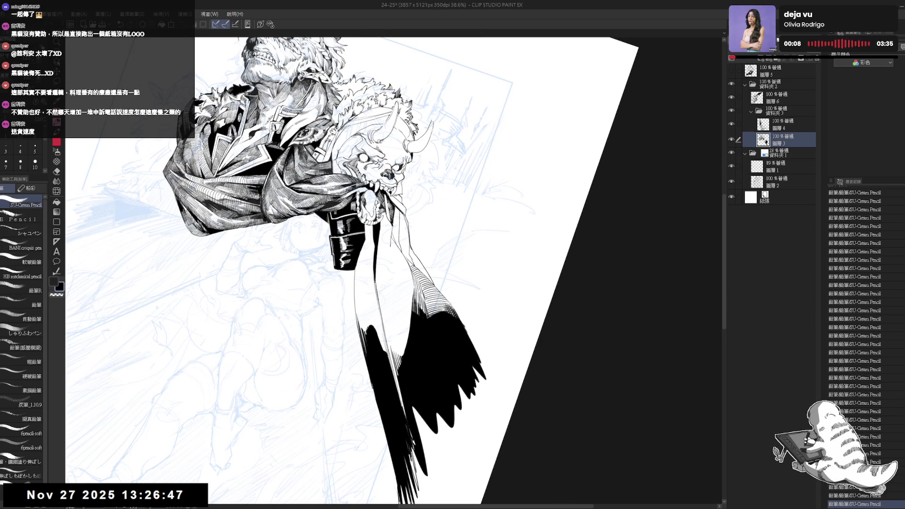
drag(426, 291, 429, 316)
key(ctrl+z)
key(ctrl+y)
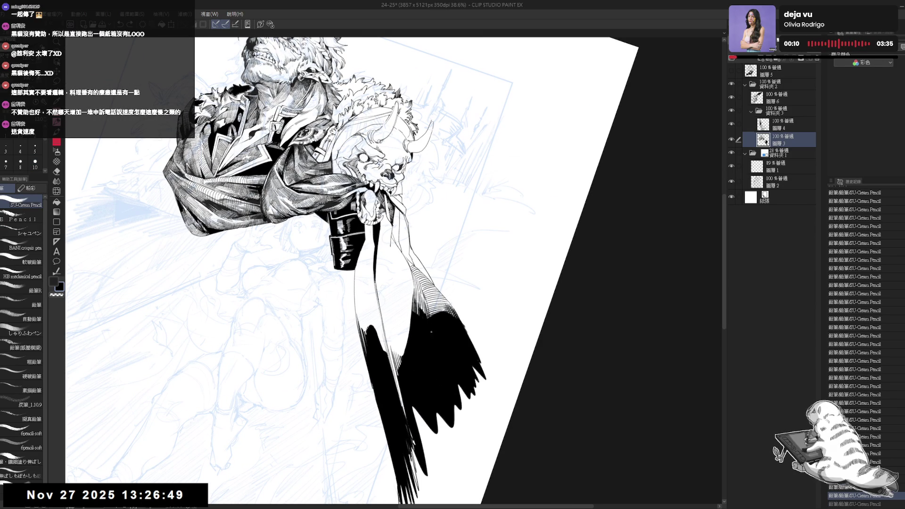
key(ctrl+z)
key(ctrl+y)
key(ctrl+z)
key(ctrl+y)
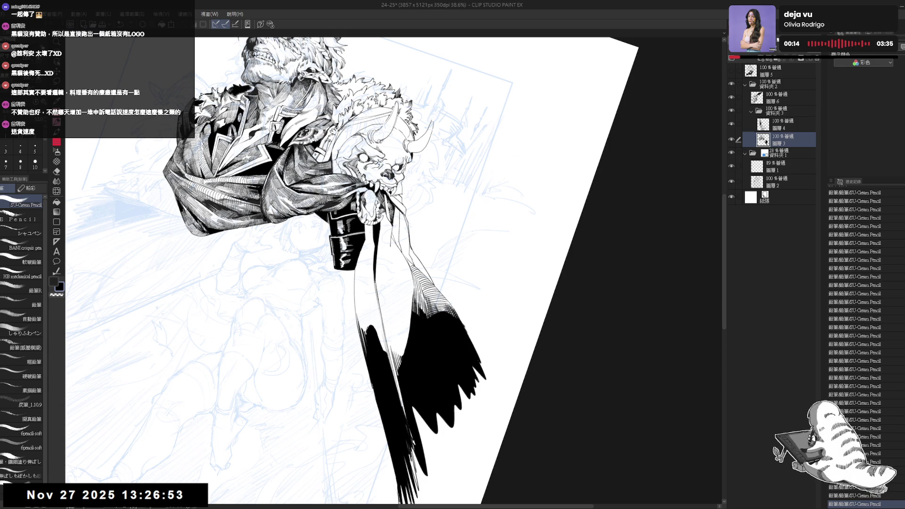
Step: Rotate the view about 20° clockwise and make the pencil one size smaller
key(ctrl+@)
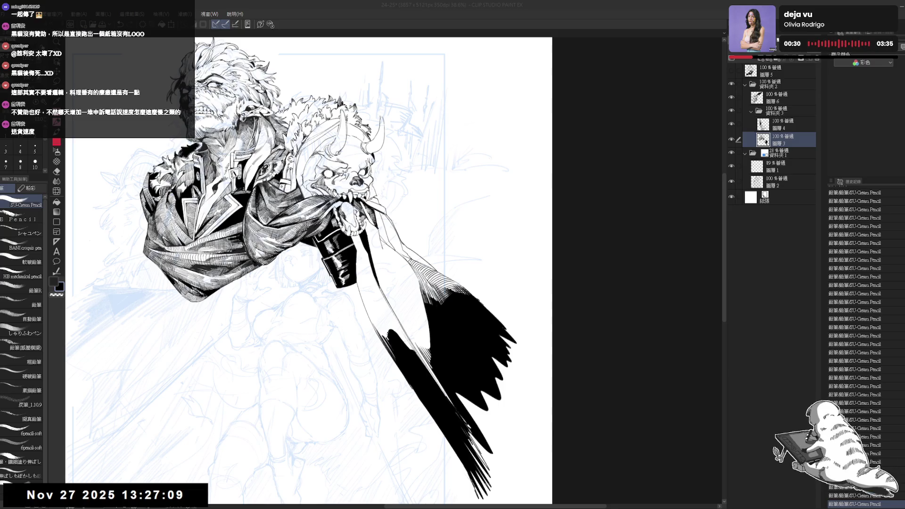
drag(431, 247, 427, 262)
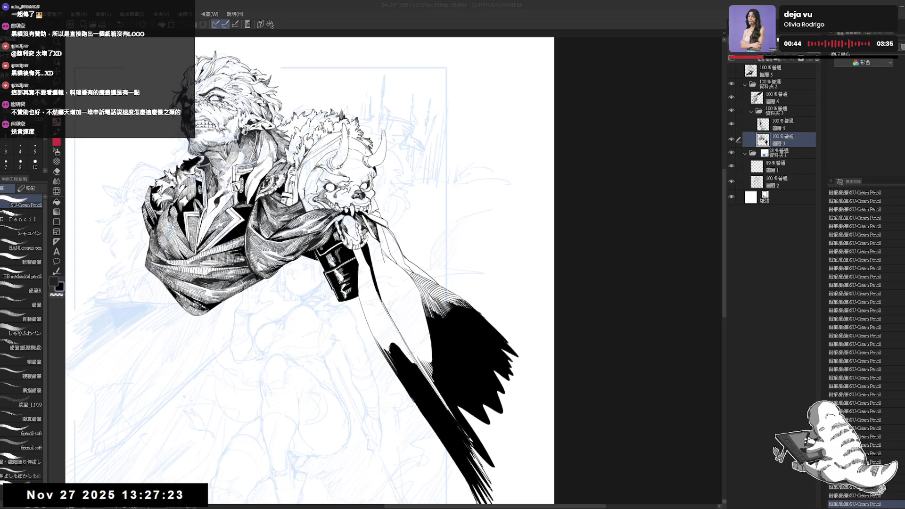
key(r)
drag(472, 141, 519, 236)
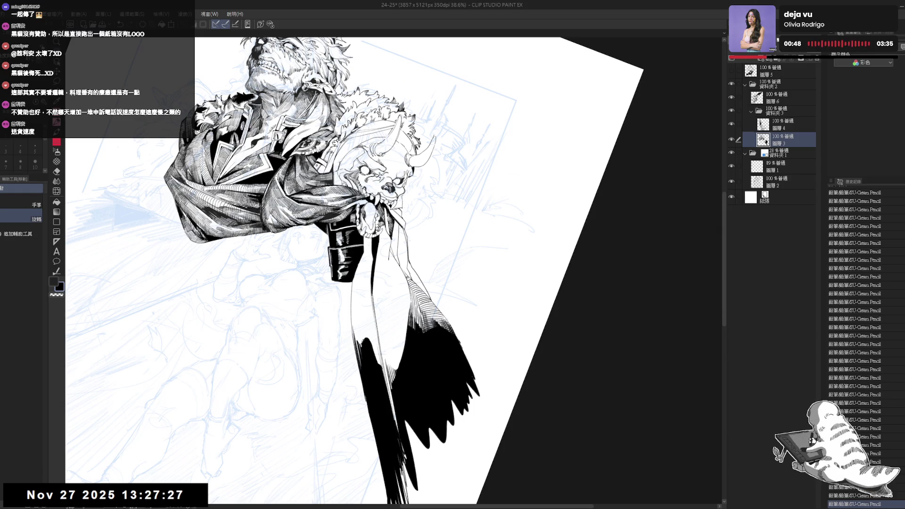
key(^)
key(p)
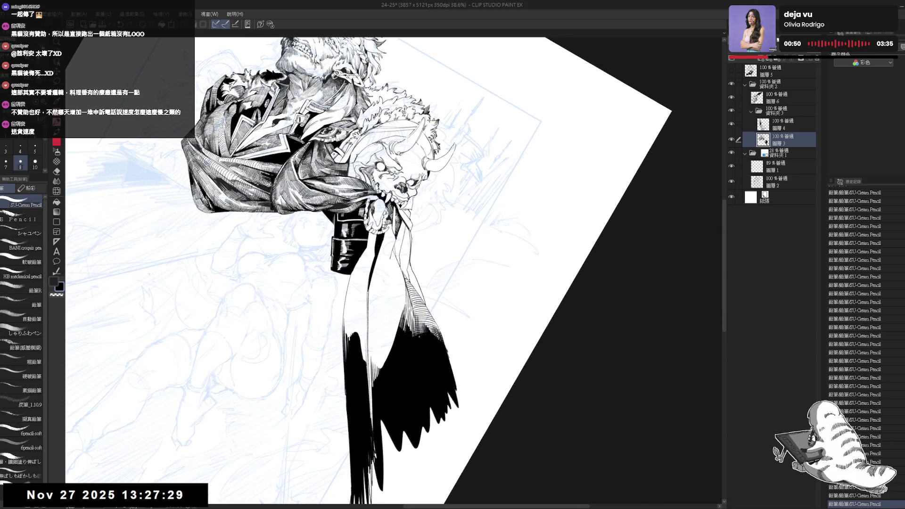
key(bracketleft)
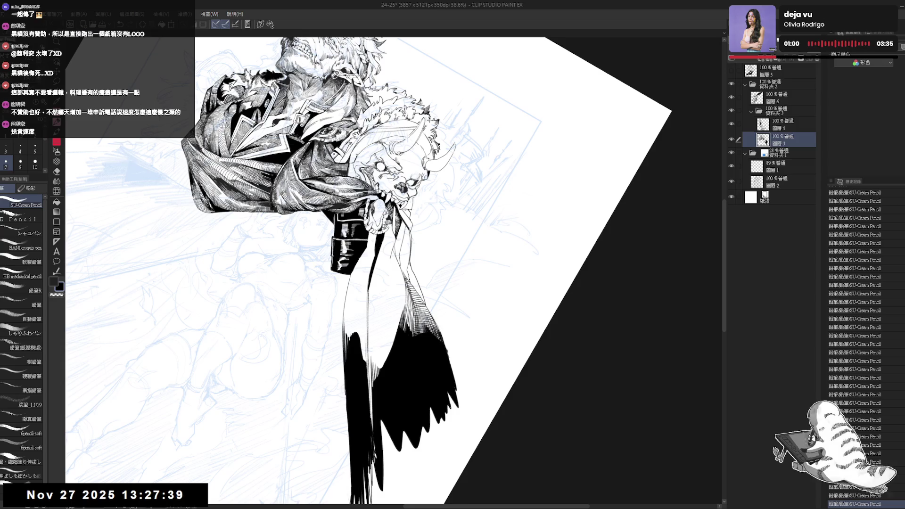
Step: Fill small enclosed areas black and redraw a small mark on the line art
drag(396, 271, 395, 288)
click(418, 307)
click(412, 287)
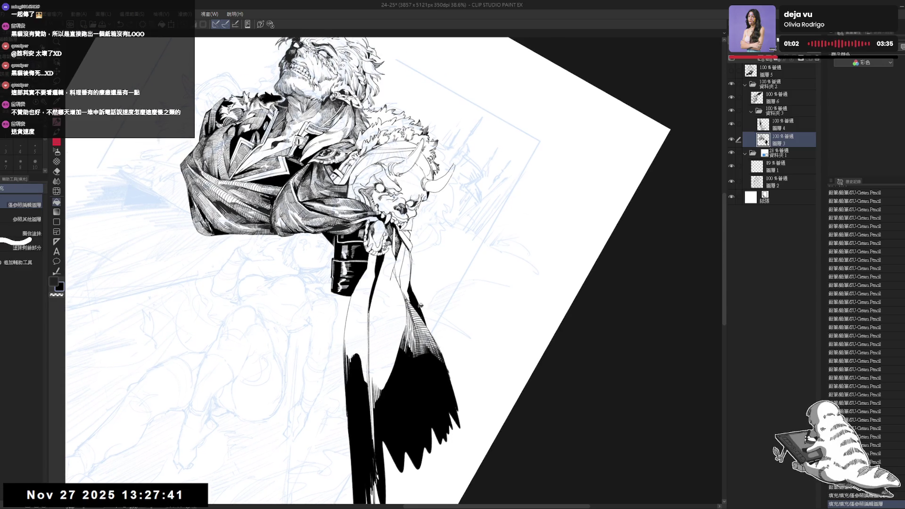
click(419, 306)
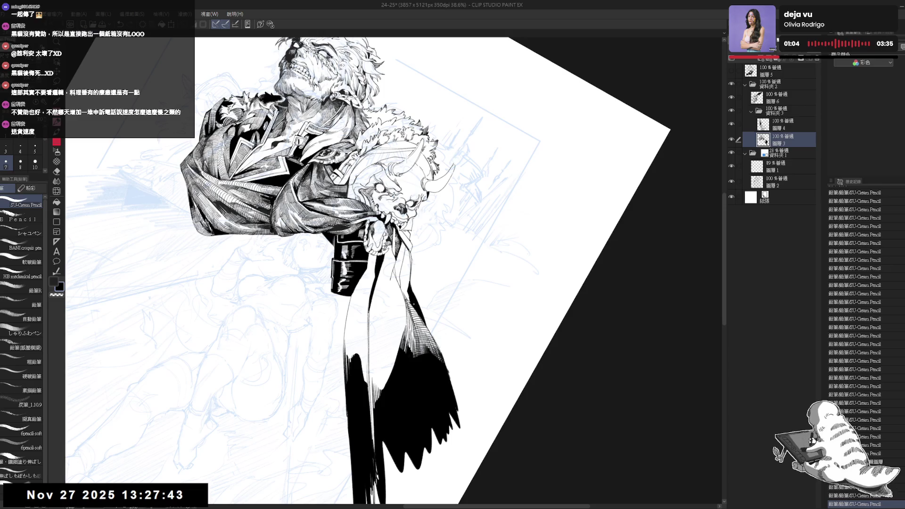
key(ctrl+z)
key(ctrl+z)
drag(409, 295, 413, 316)
Step: Ink and erase short strokes on the cloth in a rotated, zoomed view
key(ctrl+@)
drag(547, 247, 377, 347)
click(408, 270)
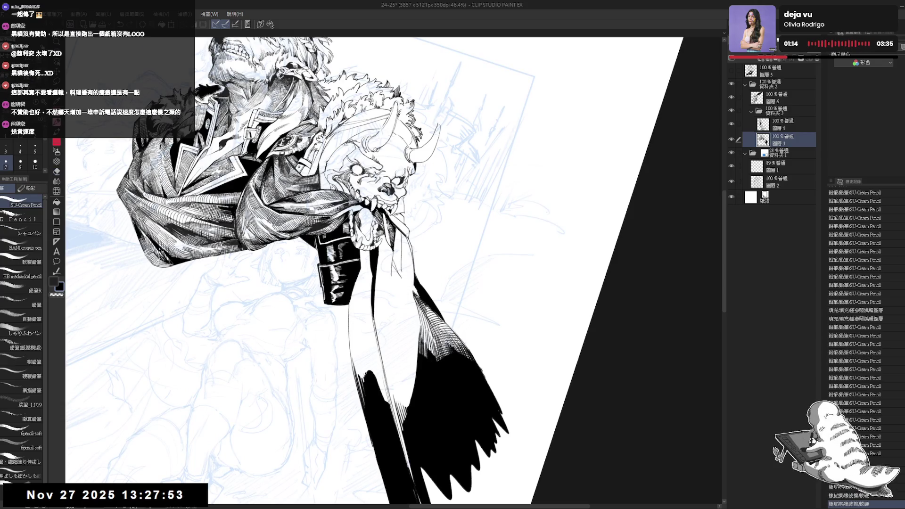
mouse_move(394, 391)
mouse_down()
mouse_move(413, 375)
mouse_move(394, 323)
mouse_move(396, 303)
mouse_move(406, 311)
mouse_up()
drag(397, 292, 406, 312)
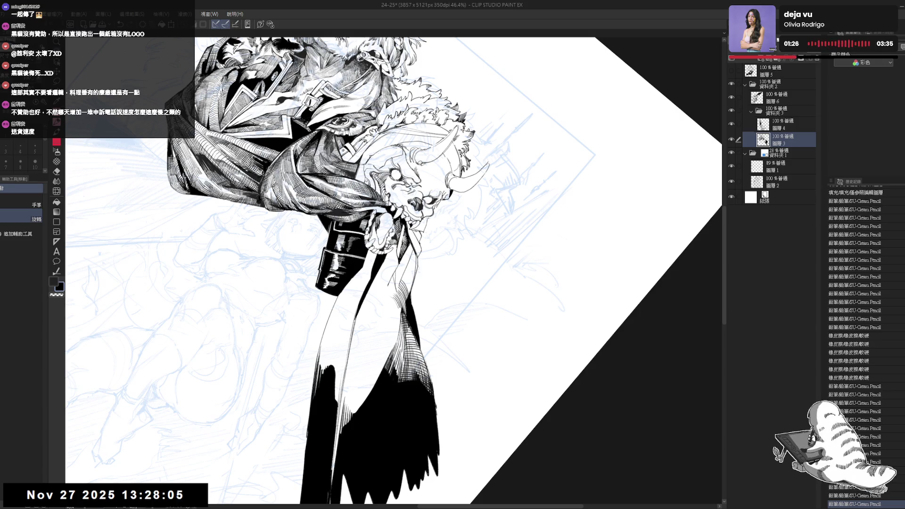
mouse_move(402, 276)
mouse_down()
mouse_move(408, 292)
mouse_move(411, 262)
mouse_move(411, 285)
mouse_move(412, 277)
mouse_up()
key(e)
key(p)
drag(405, 267, 412, 277)
Step: Add small hatching strokes with a one-size-larger brush, mirroring the view to check the drawing
mouse_move(471, 188)
mouse_down()
mouse_move(419, 158)
mouse_move(363, 156)
mouse_up()
key(p)
drag(401, 261, 411, 292)
key(bracketright)
key(ctrl+z)
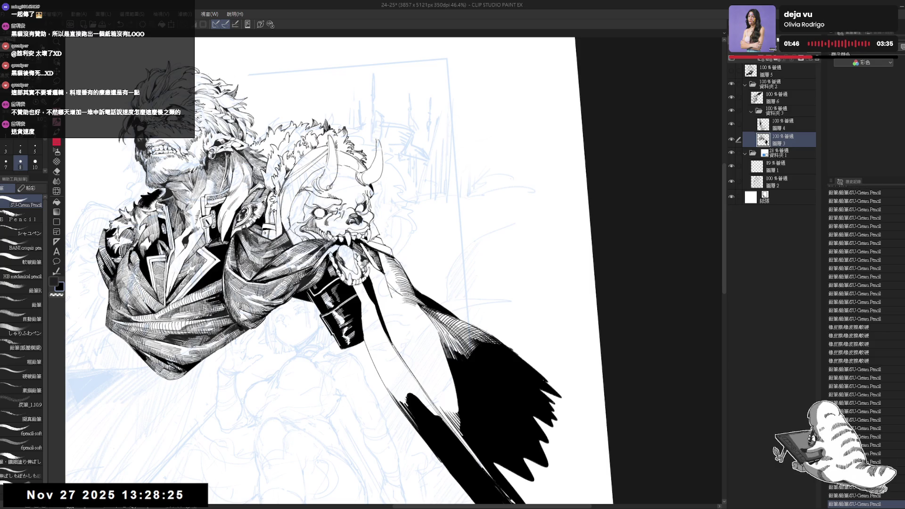
key(ctrl+minus)
key(h)
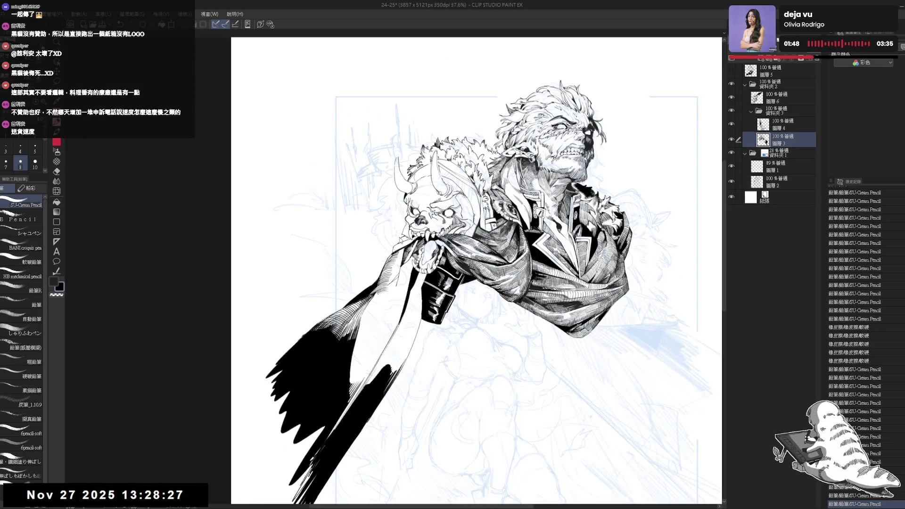
key(h)
drag(425, 142, 472, 174)
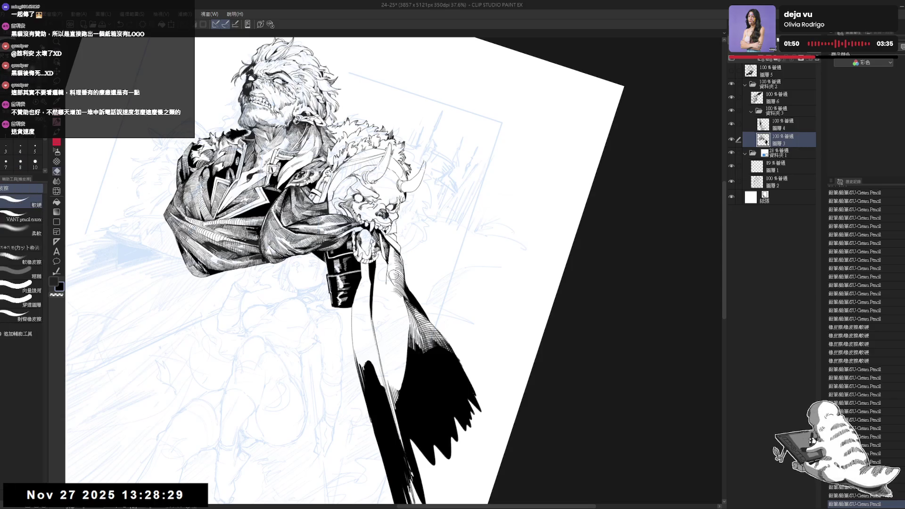
drag(388, 270, 399, 280)
Step: Reset and re-rotate the view, then undo the several most recent strokes
key(ctrl+at)
key(r)
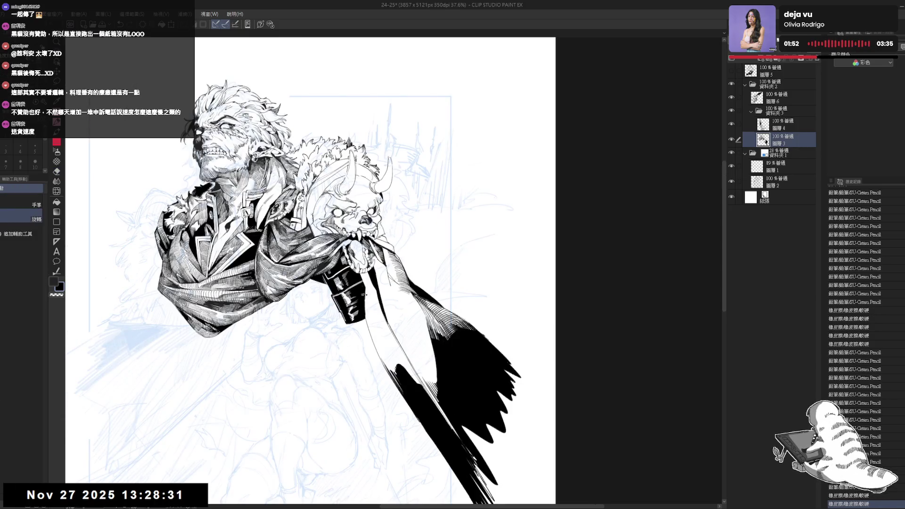
drag(424, 141, 452, 163)
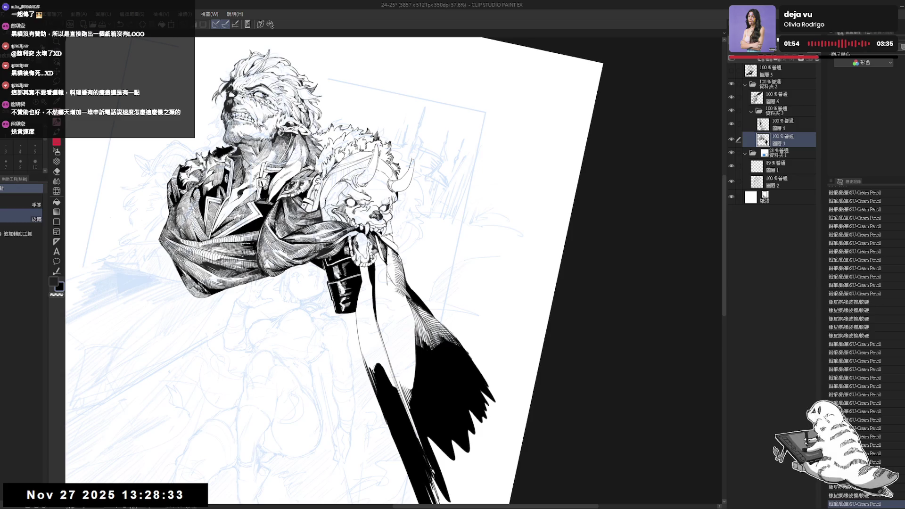
drag(388, 244, 448, 321)
scroll(425, 267, up, 1)
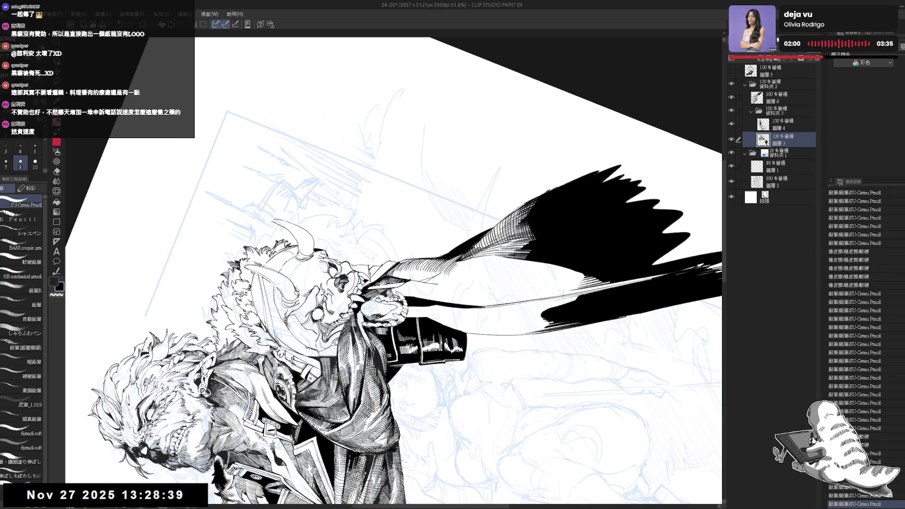
key(ctrl+at)
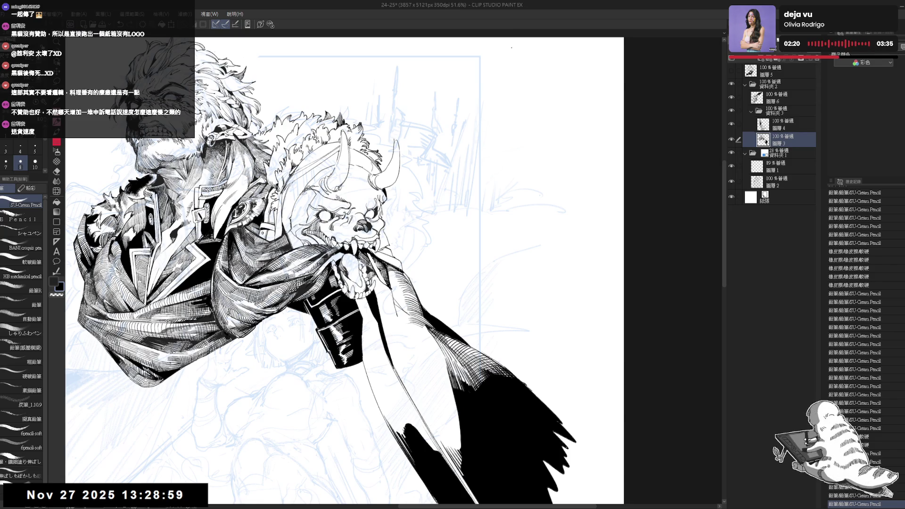
mouse_move(391, 264)
mouse_down()
mouse_move(424, 227)
mouse_move(472, 198)
mouse_up()
key(p)
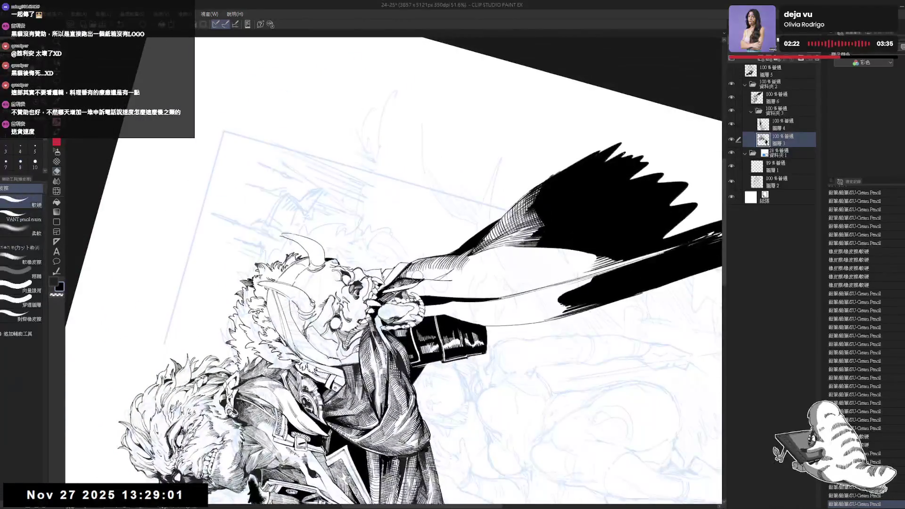
key(ctrl+y)
key(ctrl+y)
key(ctrl+y)
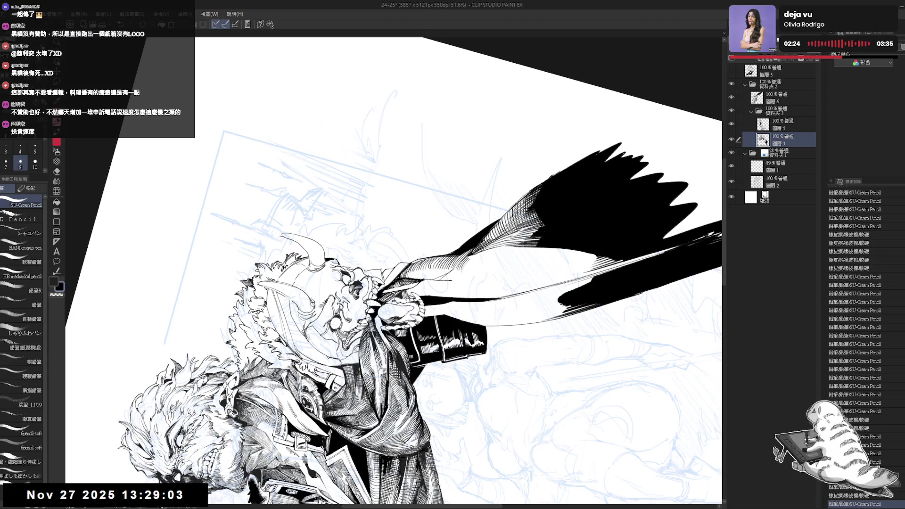
key(ctrl+y)
key(ctrl+y)
key(ctrl+y)
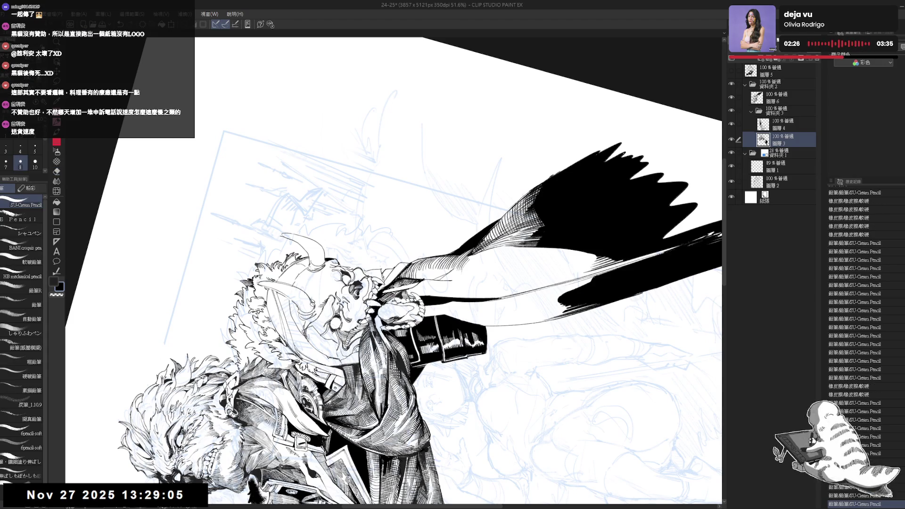
key(ctrl+y)
key(ctrl+y)
key(ctrl+y)
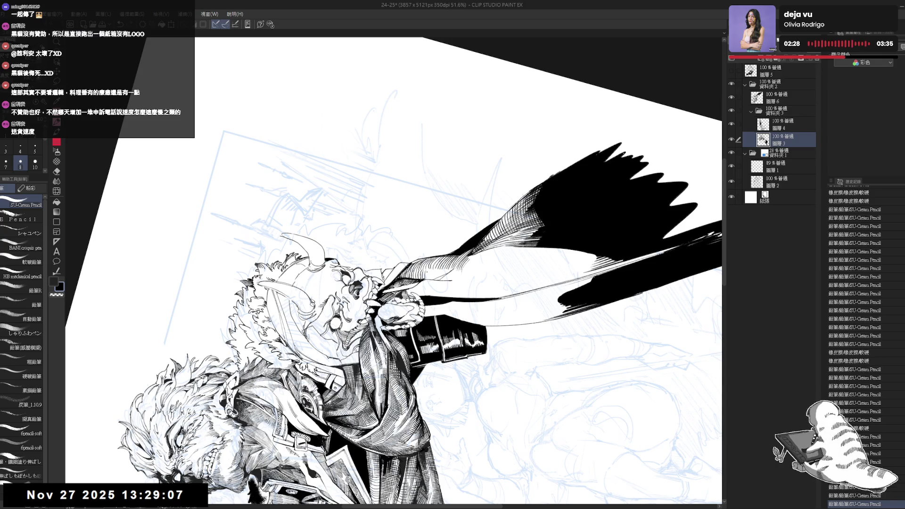
key(ctrl+y)
key(ctrl+y)
key(ctrl+y)
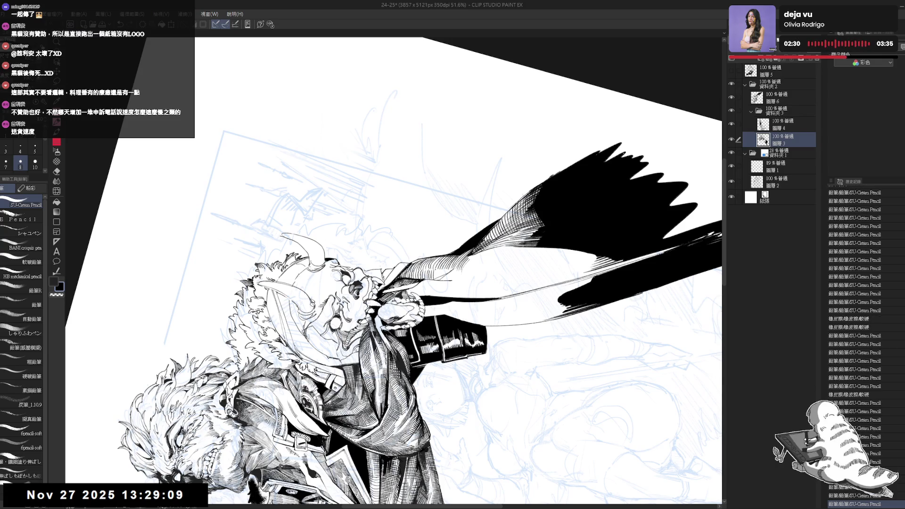
Step: Step through the undo history to restore the recent cloak strokes with a smaller brush
key(ctrl+y)
key(ctrl+y)
key(ctrl+y)
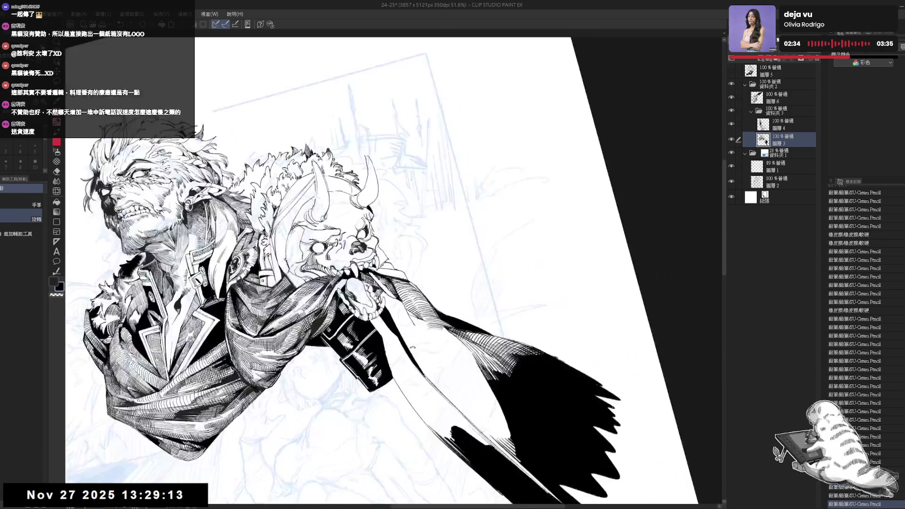
key(bracketleft)
key(ctrl+y)
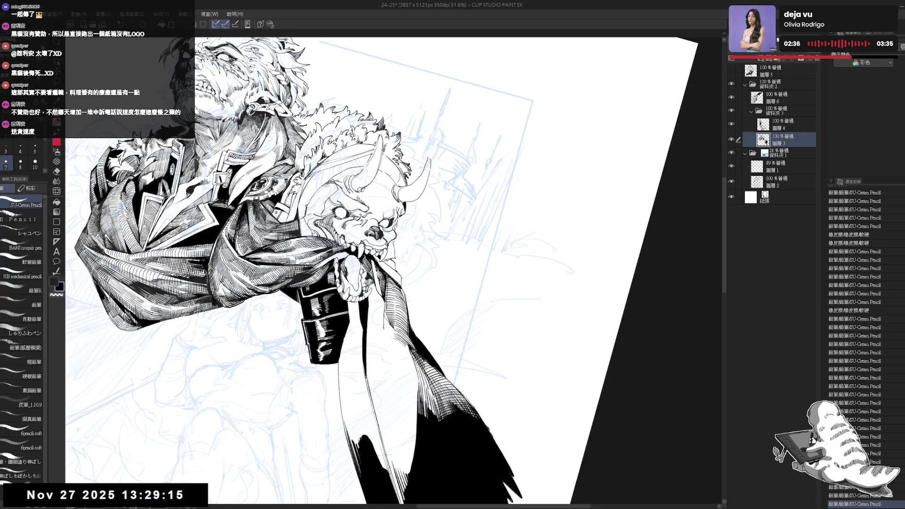
key(ctrl+y)
key(ctrl+y)
key(ctrl+y)
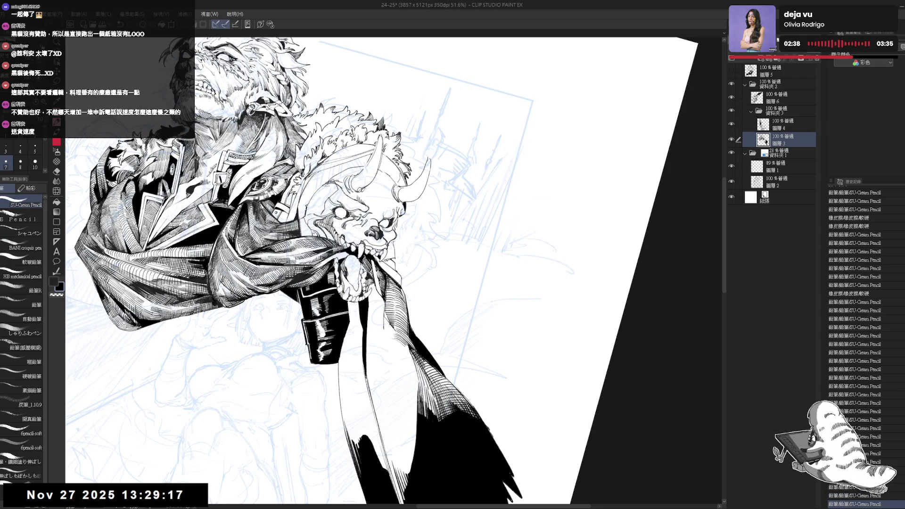
key(ctrl+y)
key(ctrl+y)
key(ctrl+y)
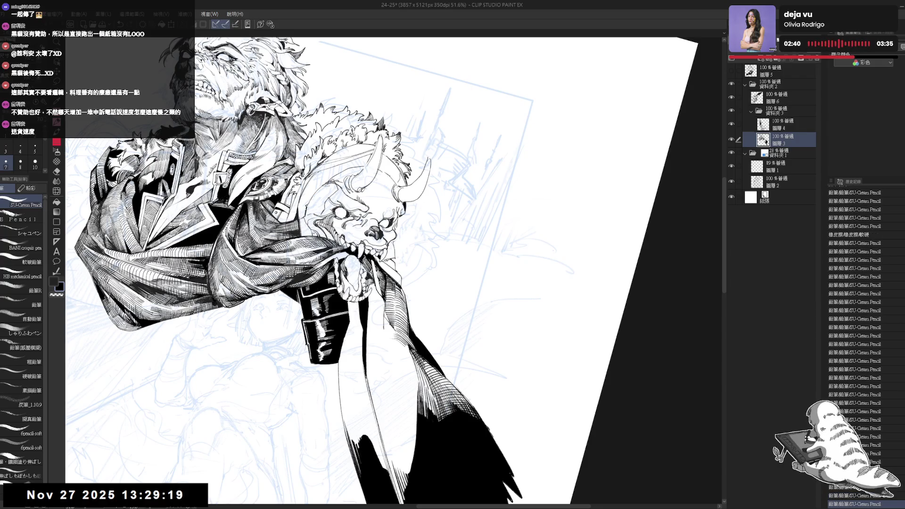
key(ctrl+at)
scroll(390, 321, down, 1)
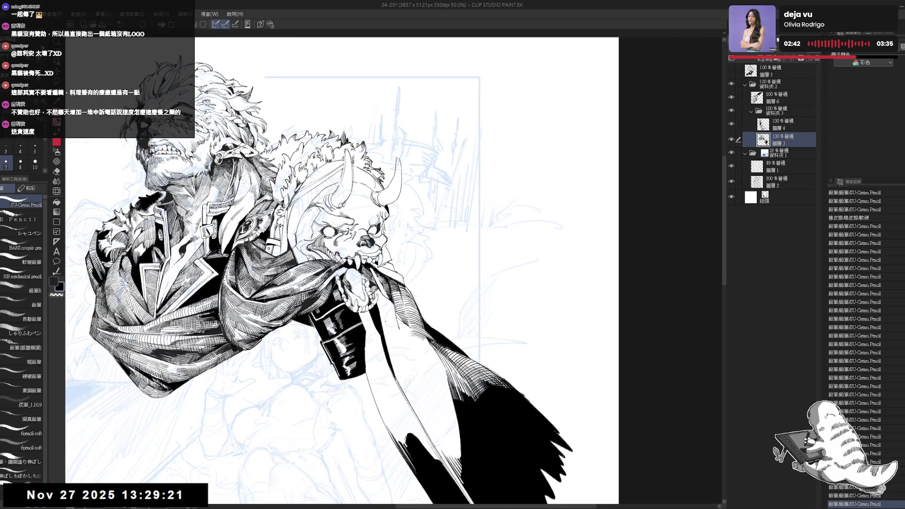
Step: Rotate the canvas and hatch short dark pencil strokes on the hanging cloak
key(r)
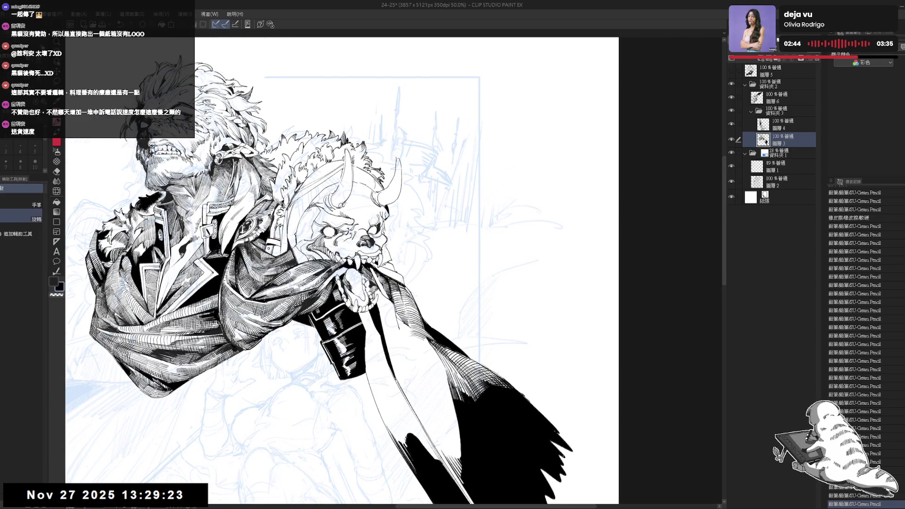
drag(472, 141, 518, 226)
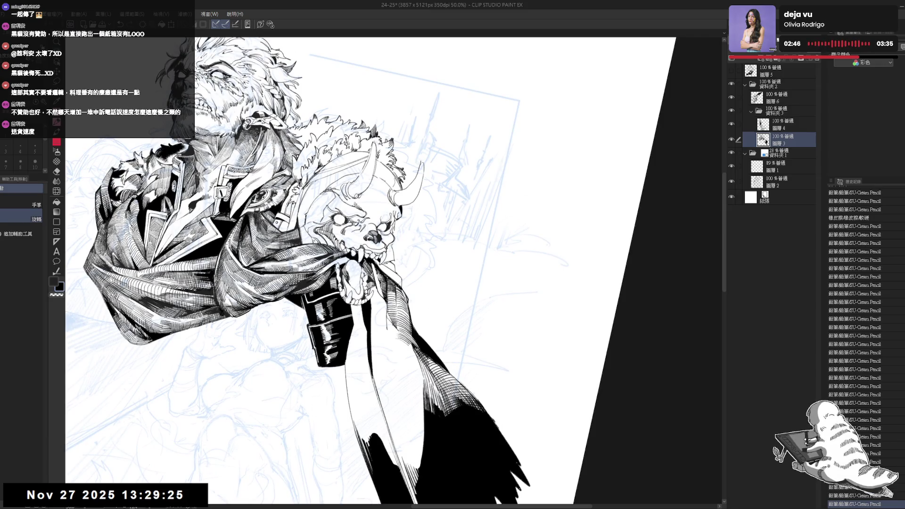
drag(471, 141, 542, 212)
key(p)
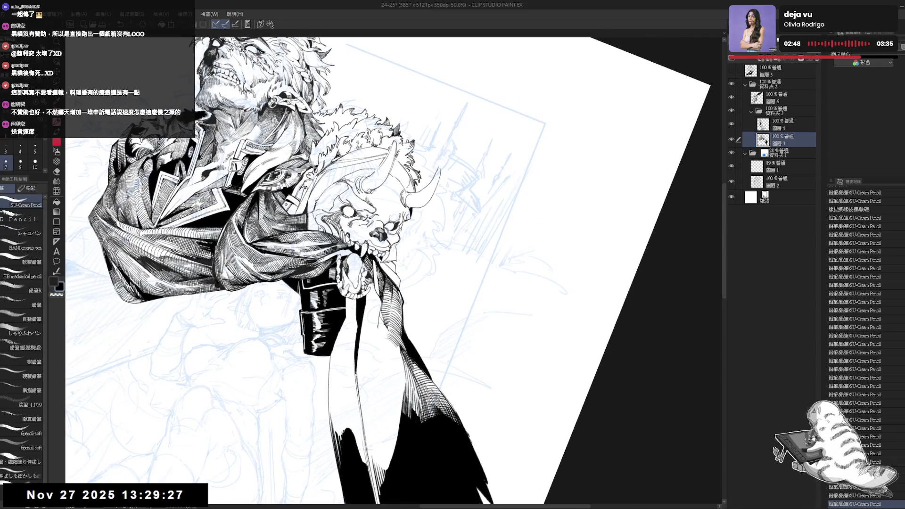
drag(395, 286, 397, 298)
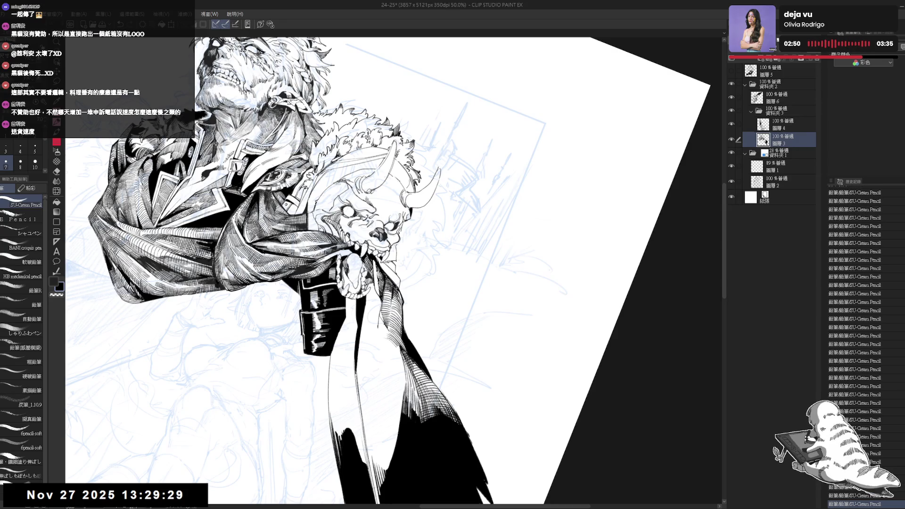
drag(424, 235, 472, 188)
key(ctrl+z)
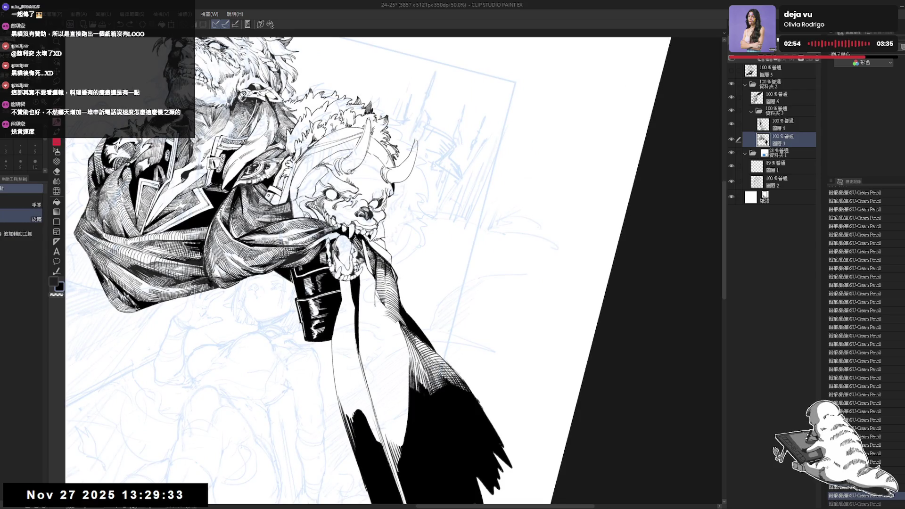
drag(378, 266, 385, 306)
drag(383, 290, 388, 310)
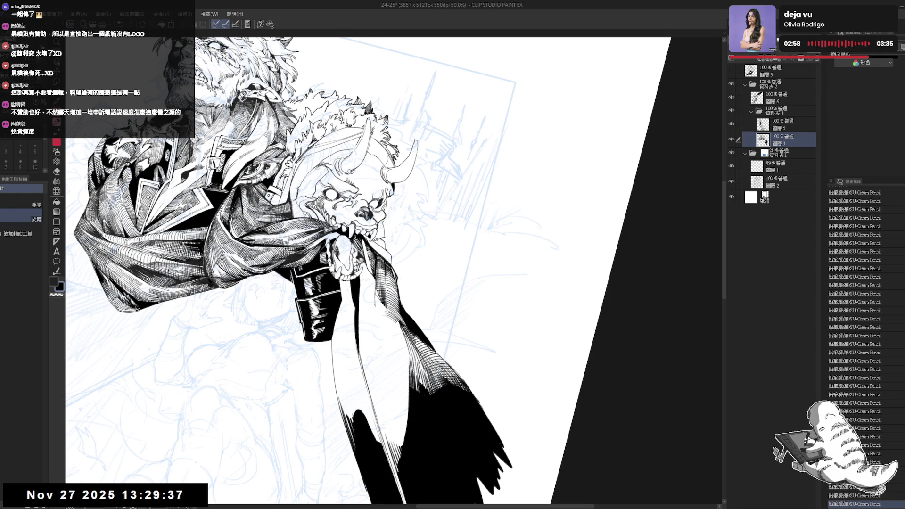
Step: Check the drawing in a mirrored view and erase stray marks on the cloak
key(h)
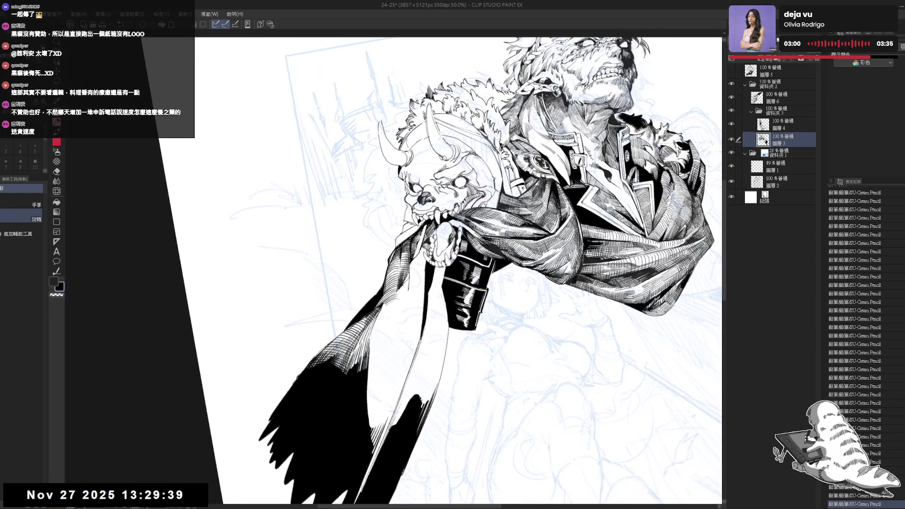
key(e)
drag(415, 272, 401, 290)
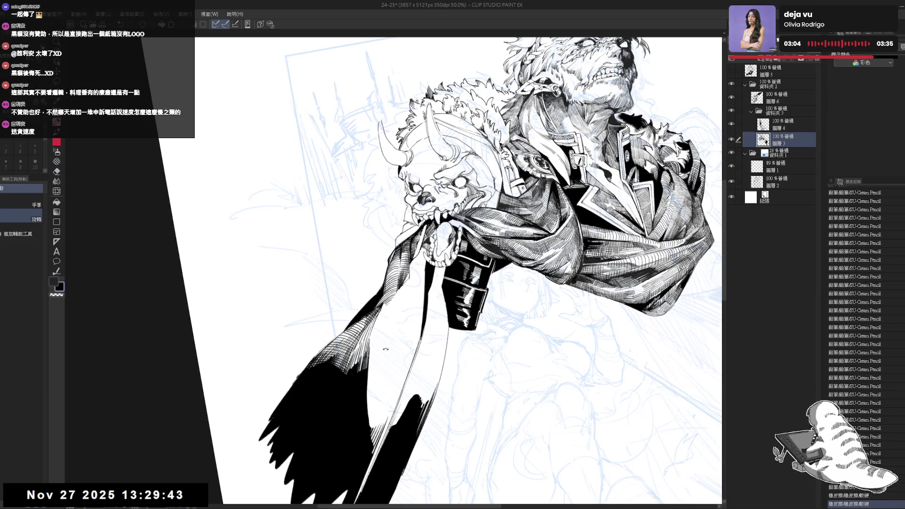
drag(387, 308, 413, 261)
key(p)
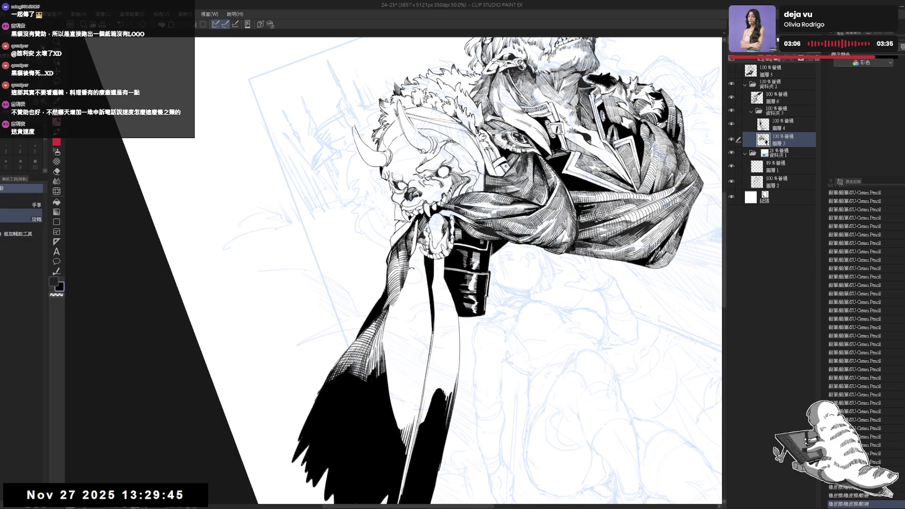
key(e)
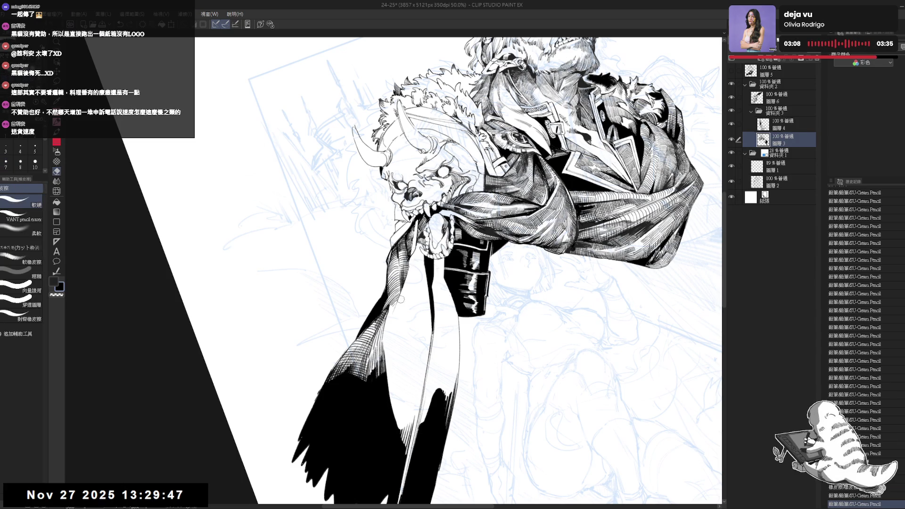
drag(405, 287, 411, 274)
key(p)
drag(409, 283, 412, 269)
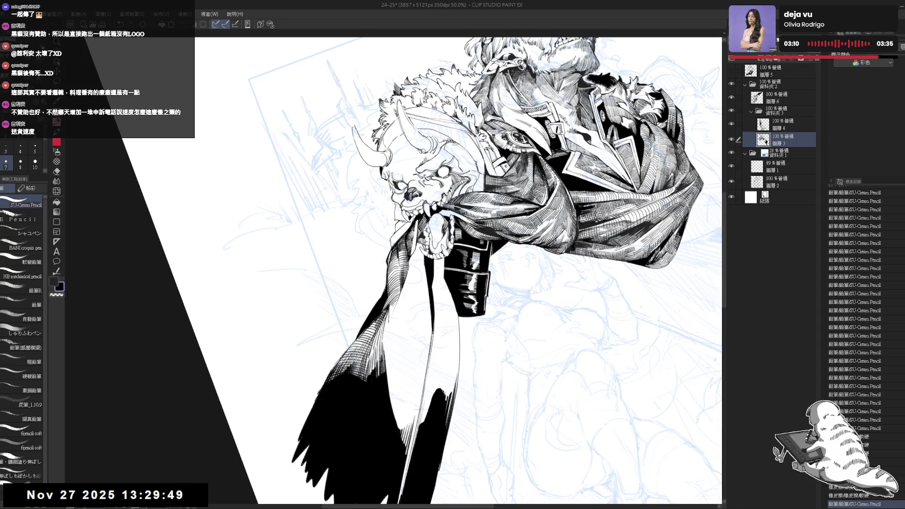
Step: Fill a gap between cloak lines with black and add more ink strokes there
key(g)
click(396, 305)
key(p)
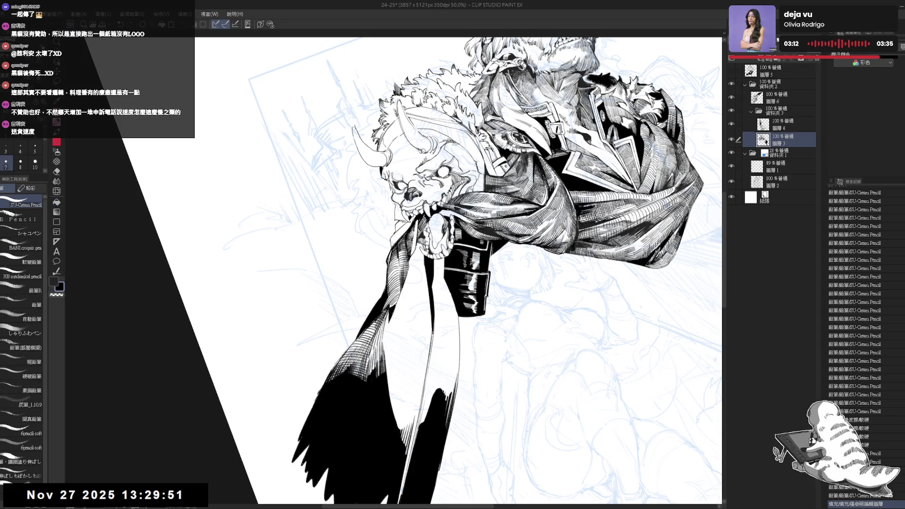
drag(397, 306, 401, 293)
drag(396, 306, 399, 297)
drag(396, 306, 399, 297)
drag(396, 305, 398, 297)
Step: Reset the view rotation and zoom out to review the whole figure
key(asciicircum)
key(asciicircum)
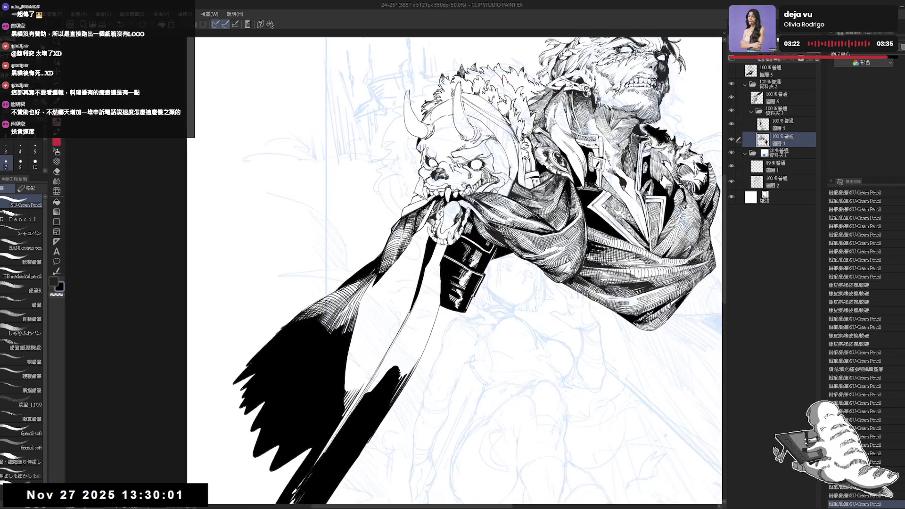
drag(452, 269, 363, 371)
key(ctrl+0)
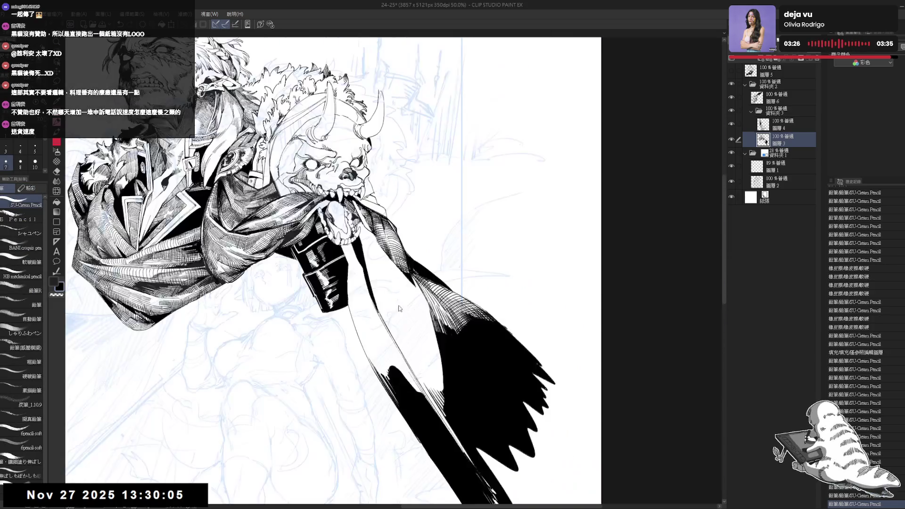
key(ctrl+at)
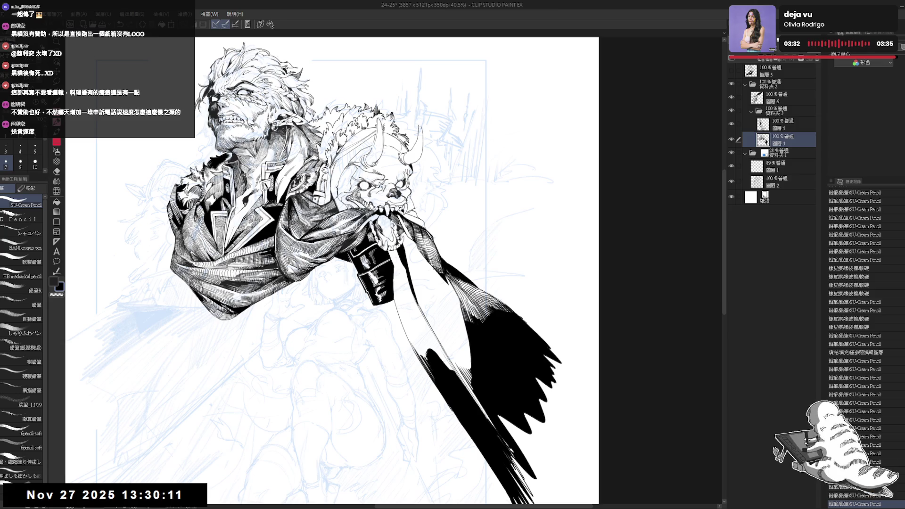
mouse_move(377, 236)
mouse_down()
mouse_move(363, 236)
mouse_move(401, 292)
mouse_up()
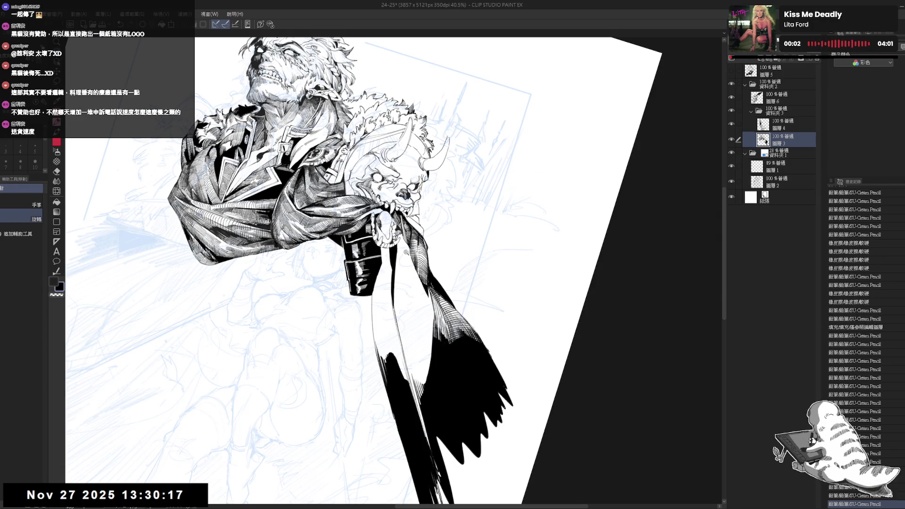
Step: Draw thin ink lines along the cloak and fill three gaps between them with black
scroll(407, 250, up, 2)
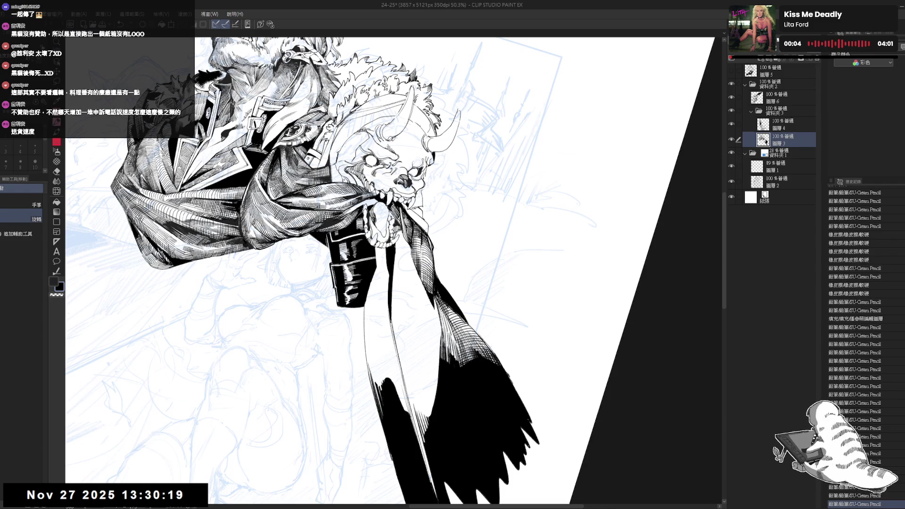
drag(395, 246, 414, 311)
click(408, 250)
drag(404, 234, 415, 315)
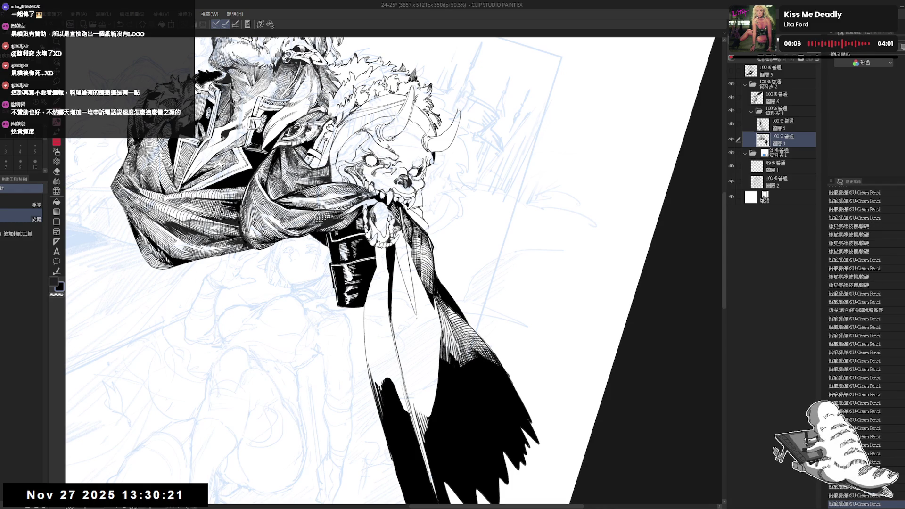
key(g)
click(402, 264)
click(413, 294)
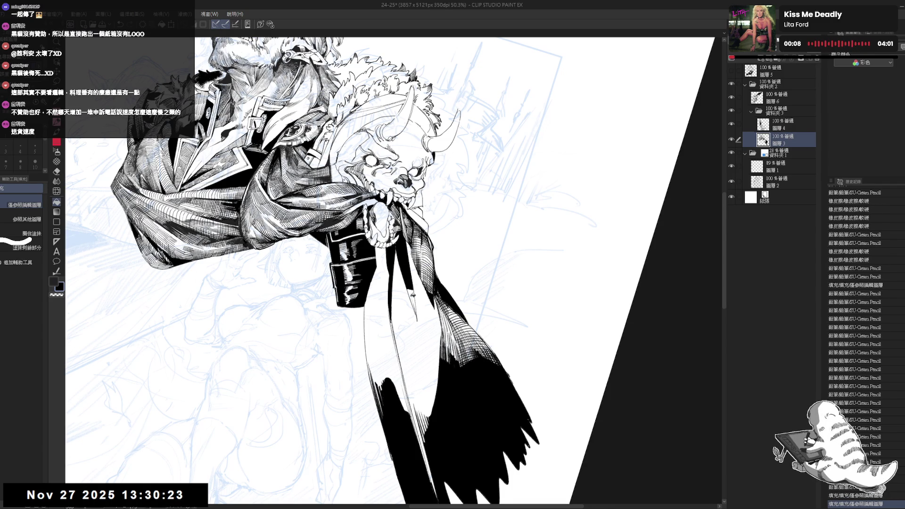
click(408, 278)
Step: Add short ink strokes to the cloak and erase a stray stroke
key(p)
drag(407, 287, 415, 320)
drag(407, 297, 429, 339)
key(e)
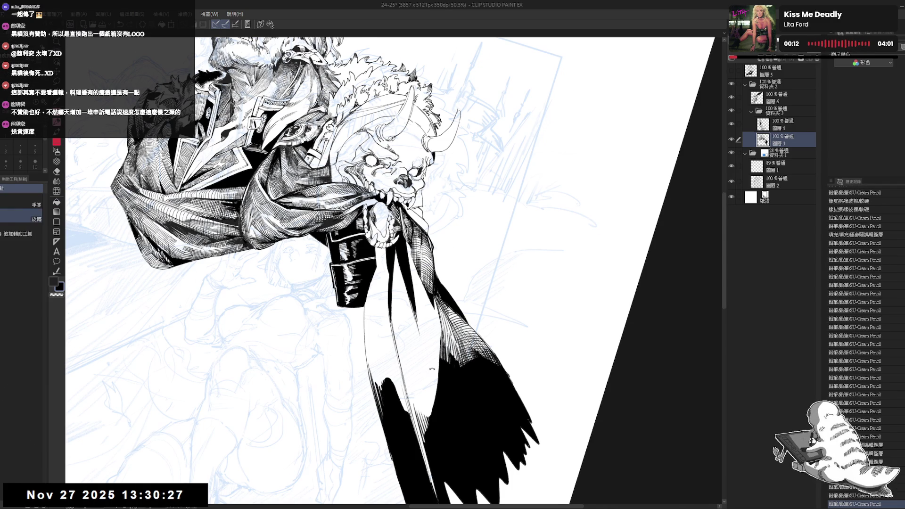
drag(402, 296, 399, 267)
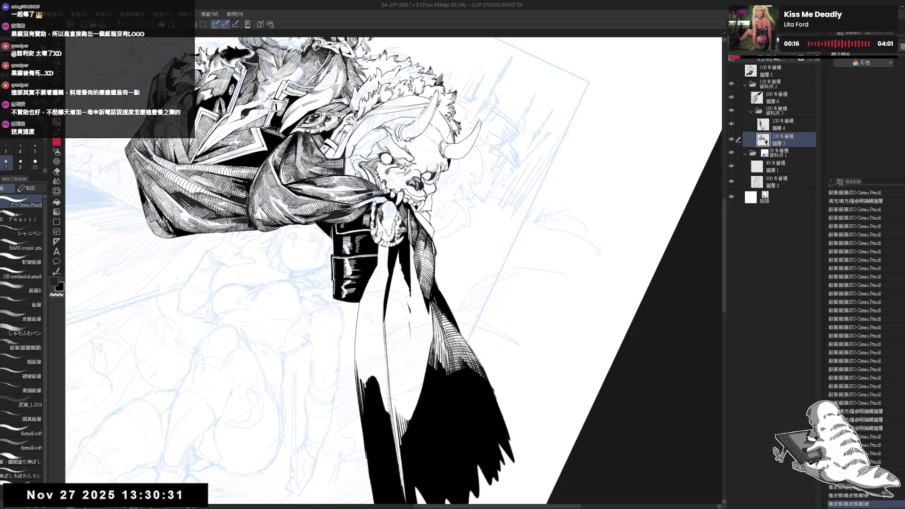
key(p)
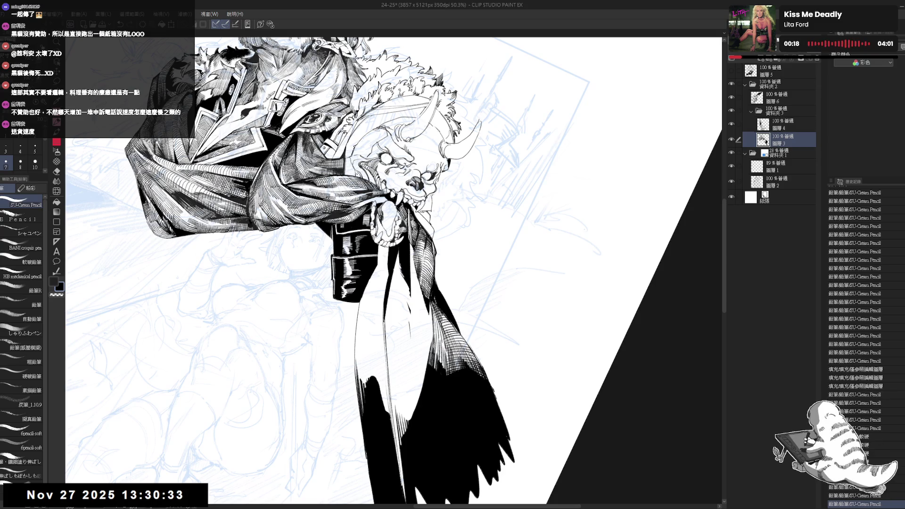
drag(406, 289, 404, 276)
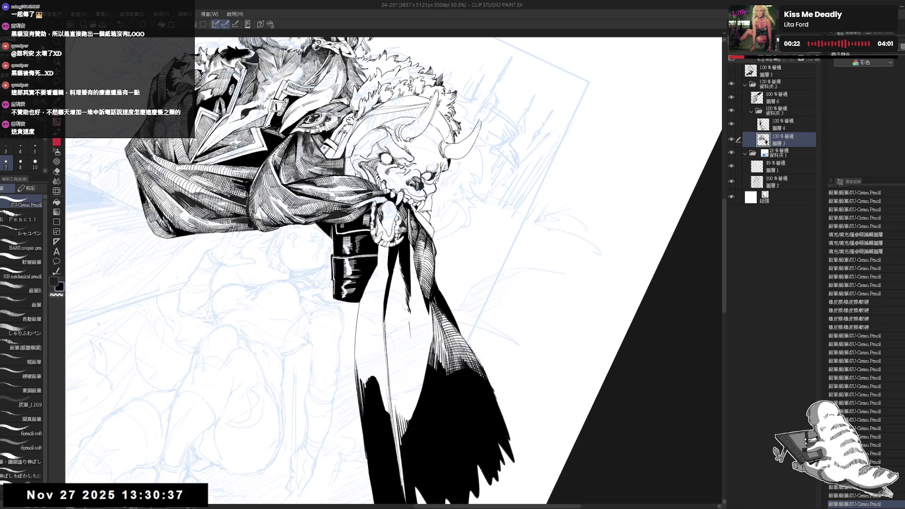
mouse_move(424, 245)
mouse_down()
mouse_move(399, 276)
mouse_move(405, 333)
mouse_up()
key(e)
key(p)
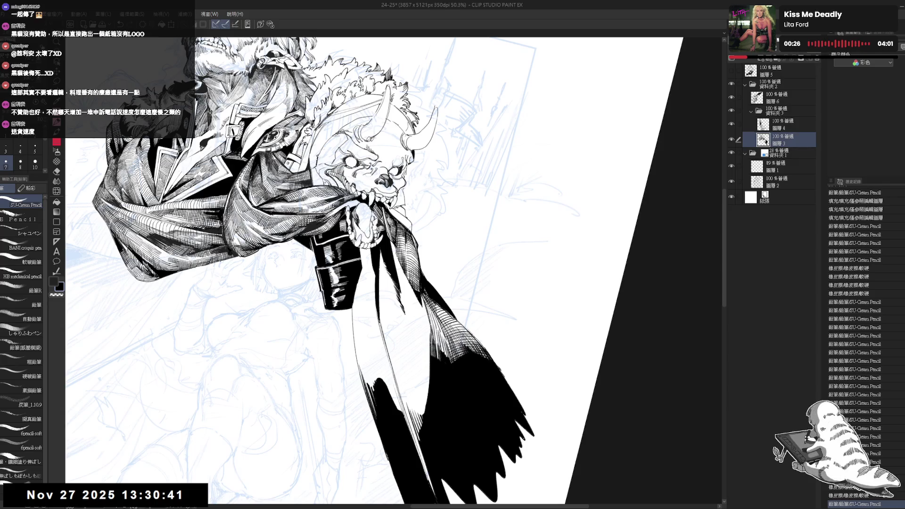
Step: Rotate the view and add hatching strokes lower down the cloak
key(r)
double_click(451, 381)
drag(452, 381, 431, 407)
key(p)
drag(401, 315, 406, 328)
drag(404, 318, 421, 370)
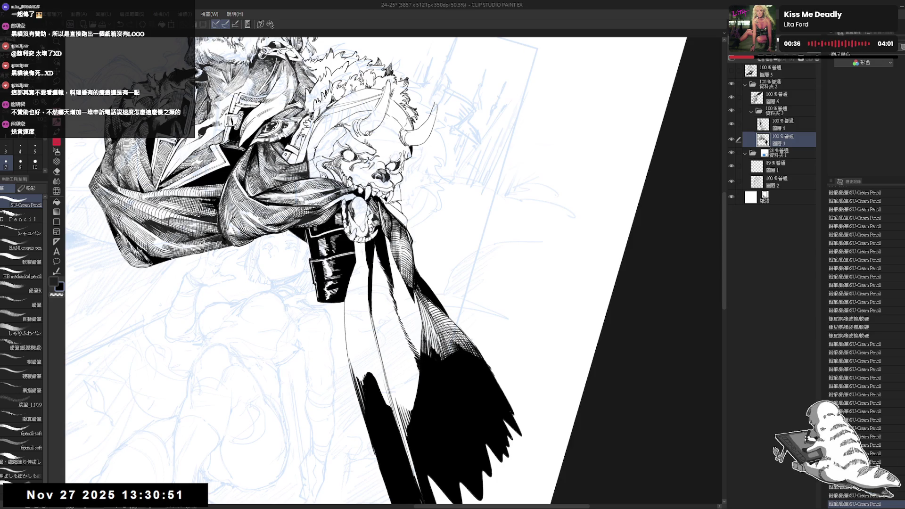
Step: Reset the rotation and zoom out to review the inked drawing
key(ctrl+@)
key(ctrl+minus)
key(ctrl+minus)
key(asciicircum)
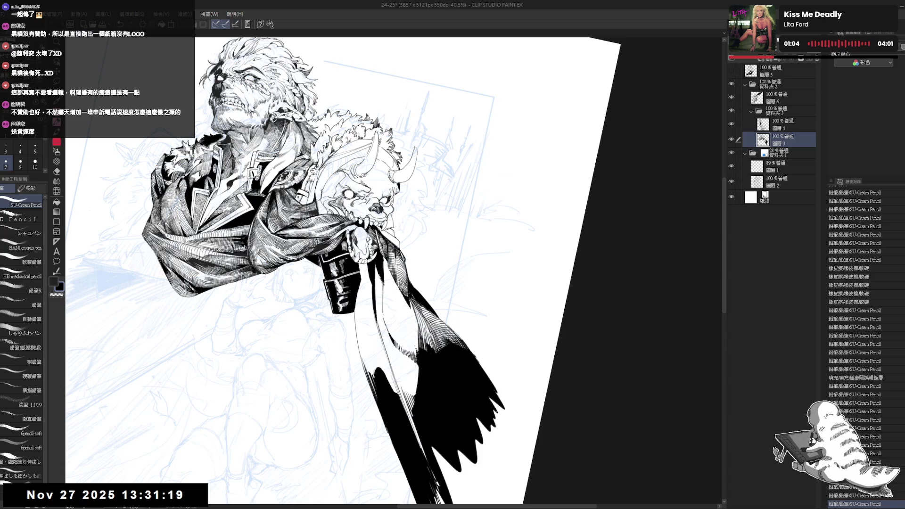
key(e)
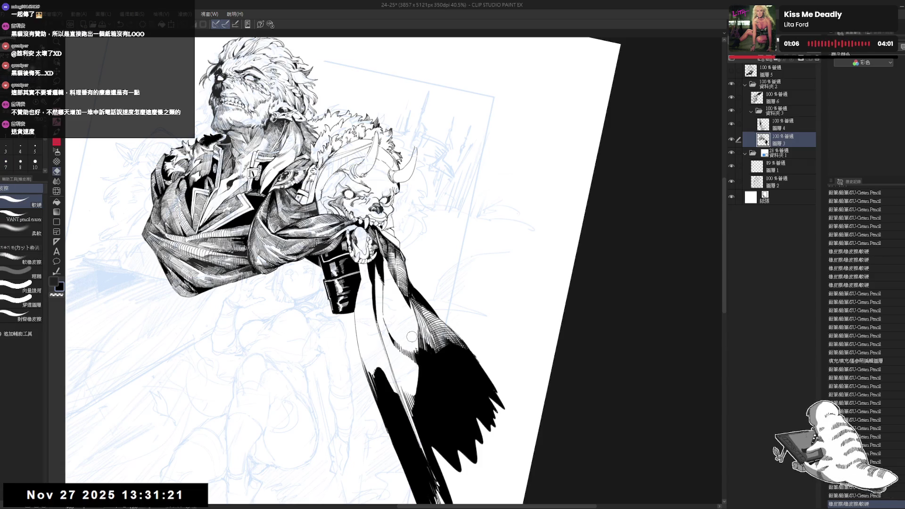
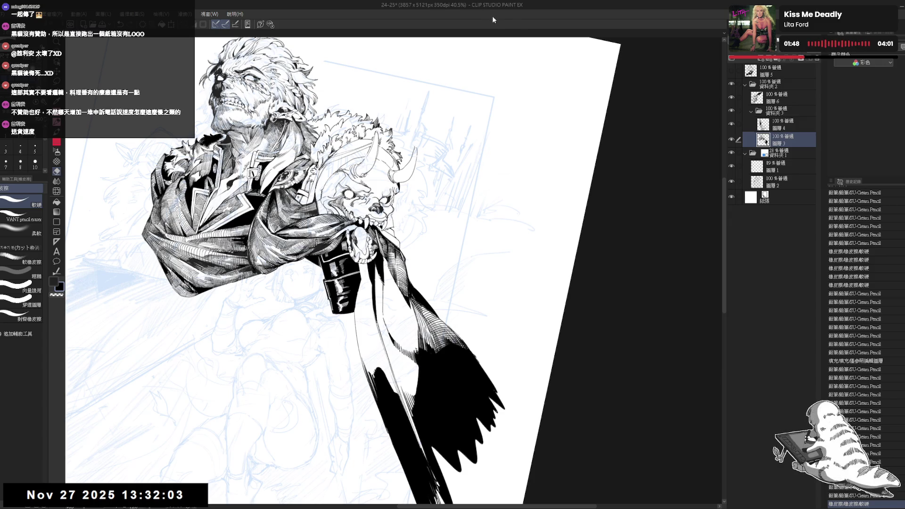
Step: Add fine SU-Cream Pencil hatching strokes to the cape below the horned beast, then zoom out
key(ctrl+at)
key(asciicircum)
key(asciicircum)
key(asciicircum)
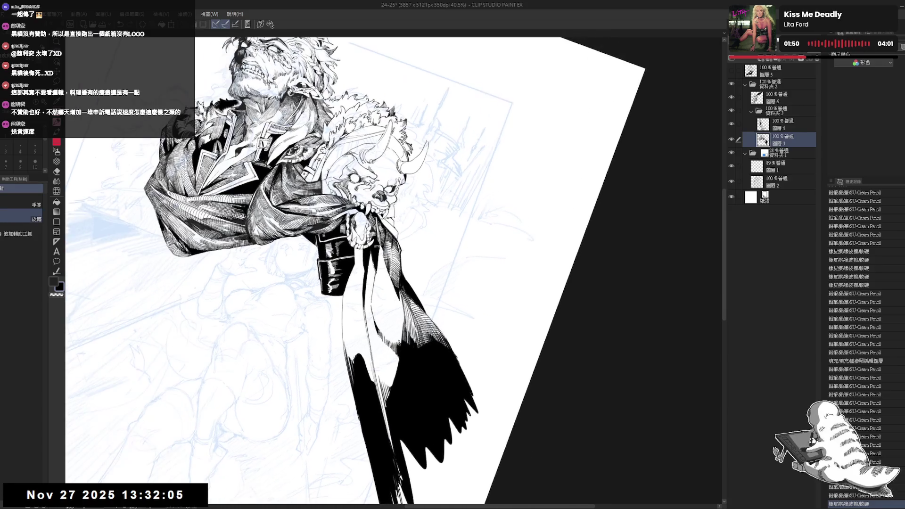
key(p)
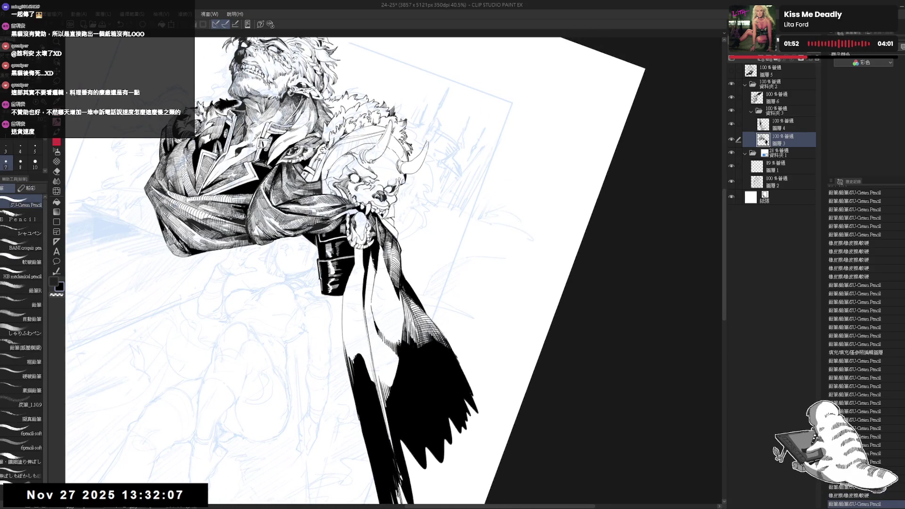
drag(367, 255, 373, 277)
key(ctrl+at)
drag(368, 264, 373, 277)
drag(368, 265, 373, 277)
drag(368, 265, 373, 277)
key(ctrl+minus)
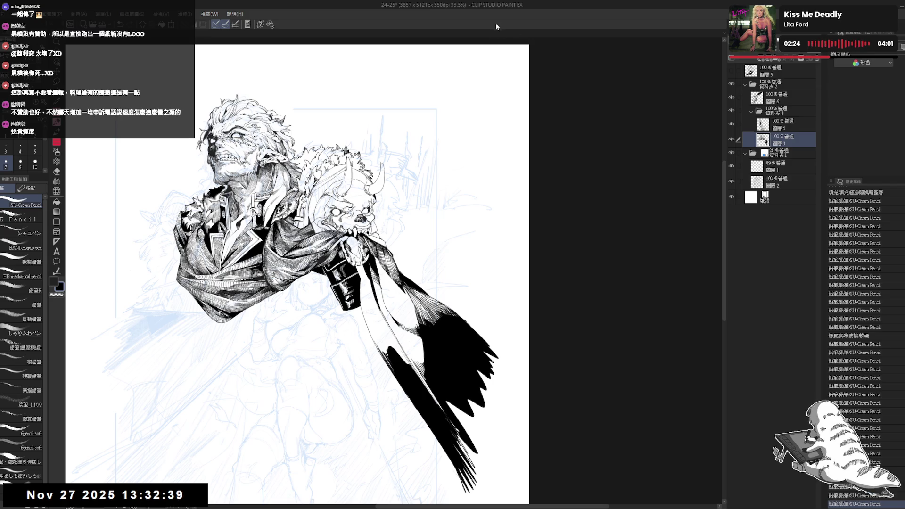
Step: Erase a small part of the cape linework, then flip and rotate the view to check it
key(e)
mouse_move(377, 280)
mouse_down()
mouse_move(370, 288)
mouse_move(342, 241)
mouse_up()
key(p)
key(p)
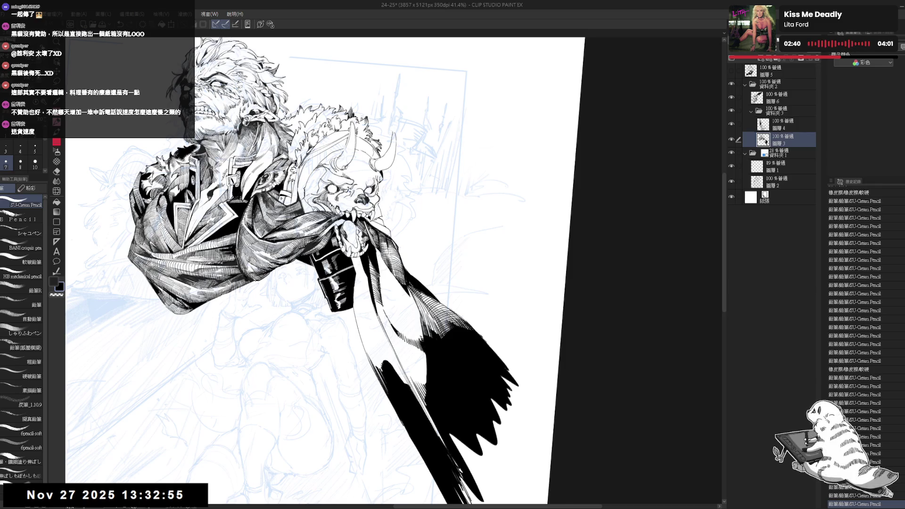
key(h)
scroll(393, 272, up, 2)
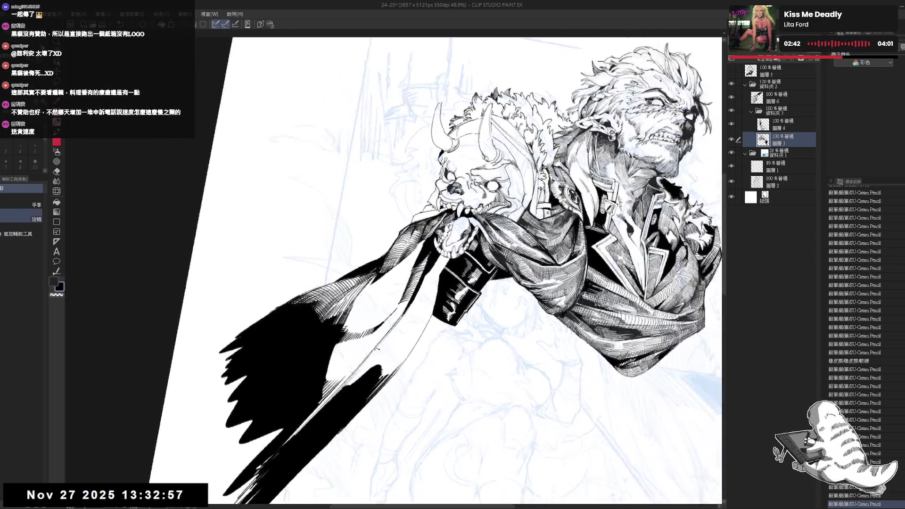
key(minus)
key(minus)
key(minus)
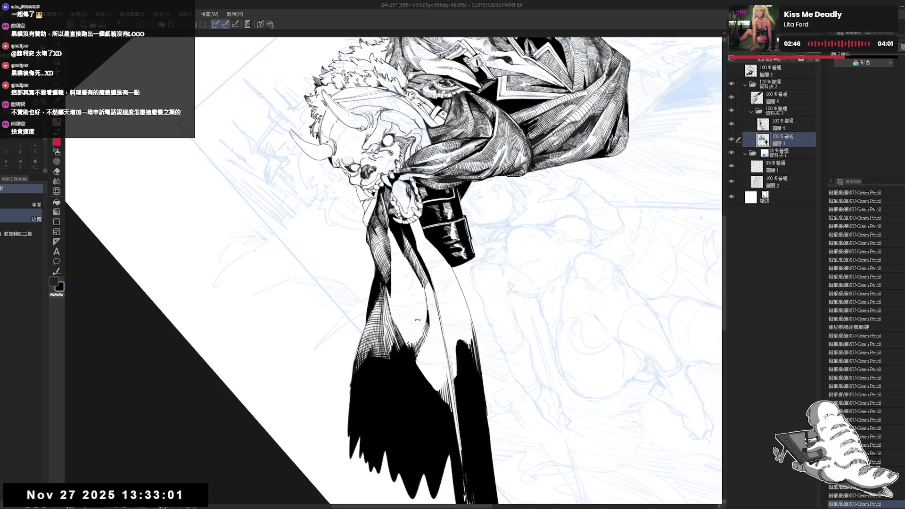
key(minus)
key(minus)
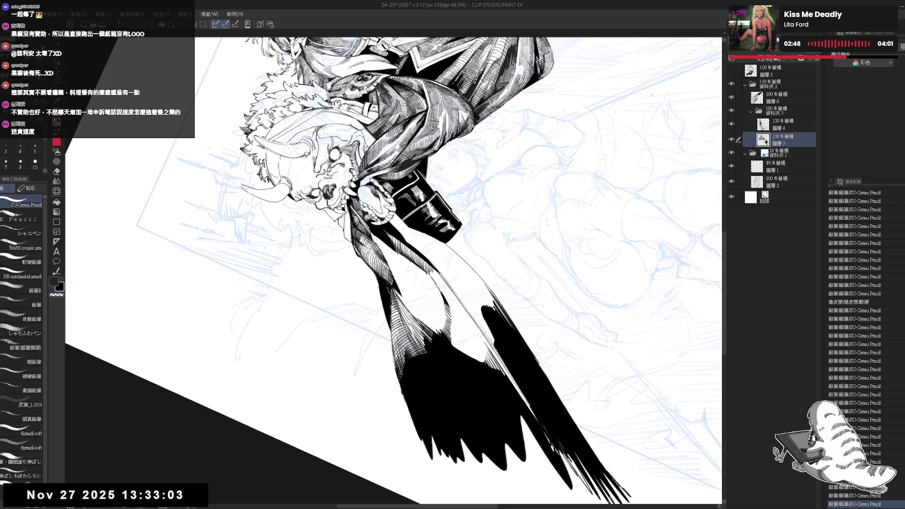
key(asciicircum)
key(asciicircum)
key(asciicircum)
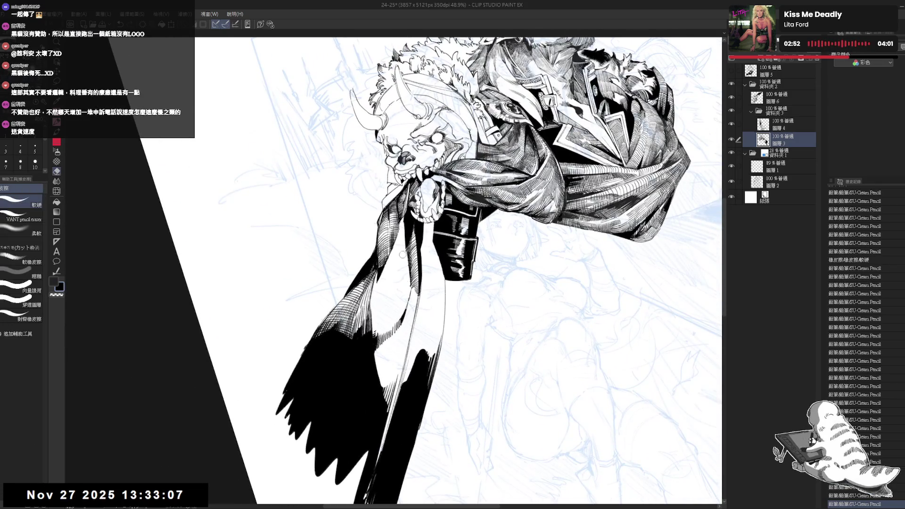
Step: Erase a stray cape mark and add small pencil touches to the folds
mouse_move(407, 278)
mouse_down()
mouse_move(403, 253)
mouse_move(400, 321)
mouse_move(377, 315)
mouse_move(392, 303)
mouse_move(381, 307)
mouse_up()
mouse_move(379, 302)
mouse_down()
mouse_move(375, 313)
mouse_move(424, 245)
mouse_up()
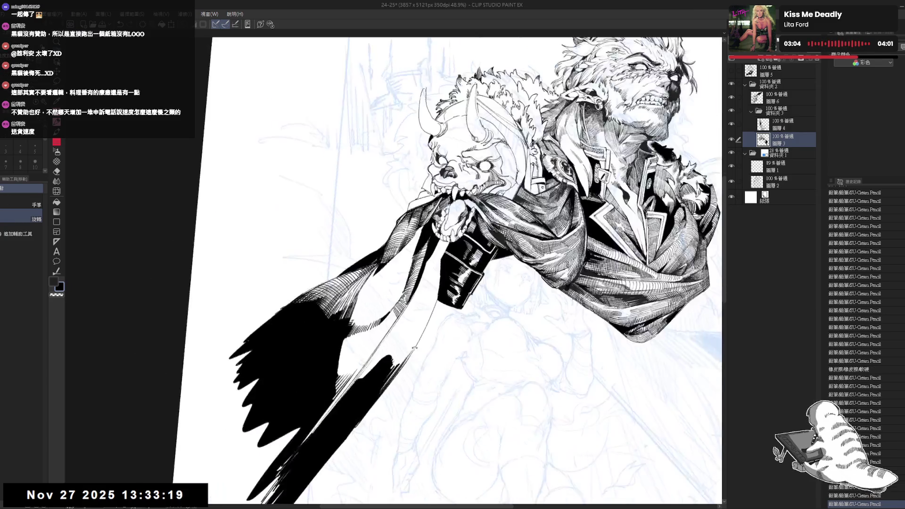
drag(385, 312, 389, 321)
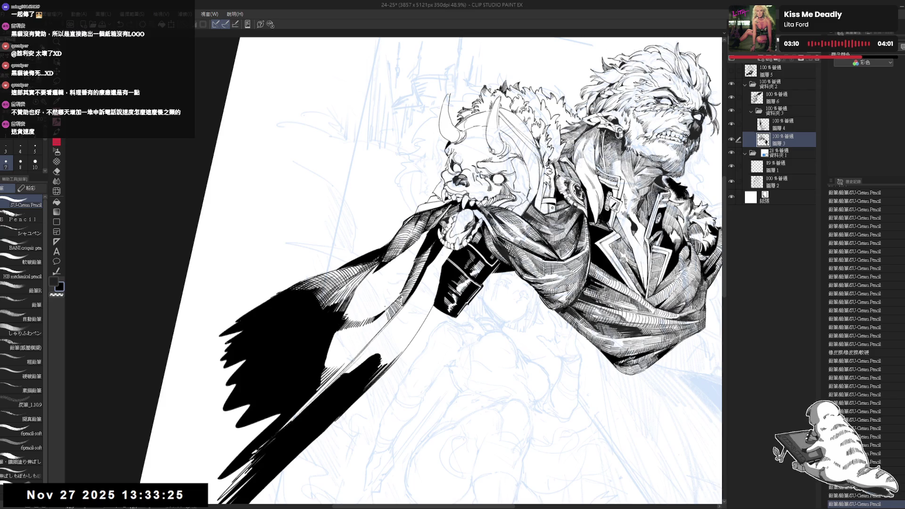
key(ctrl+0)
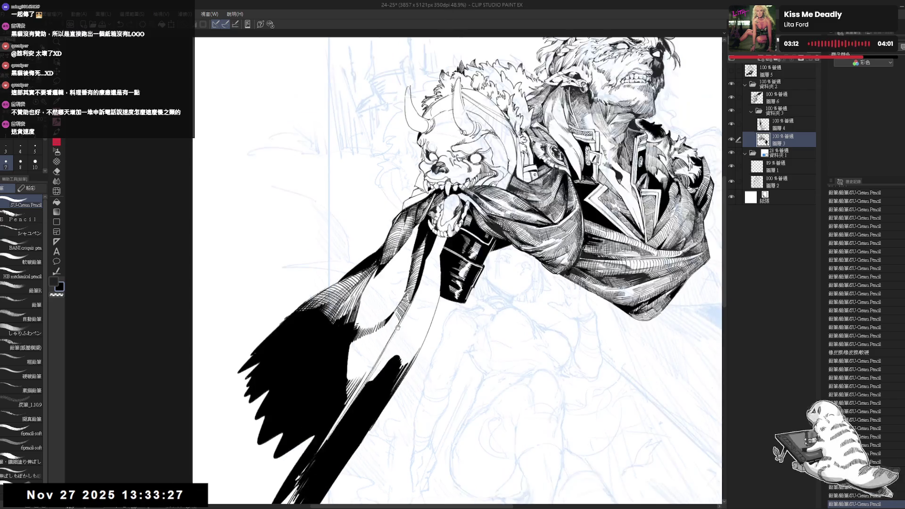
key(ctrl+z)
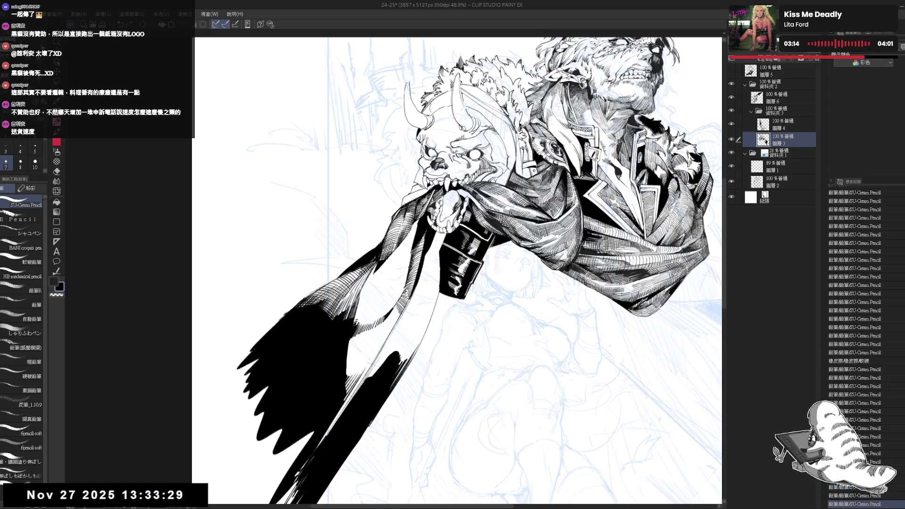
key(ctrl+y)
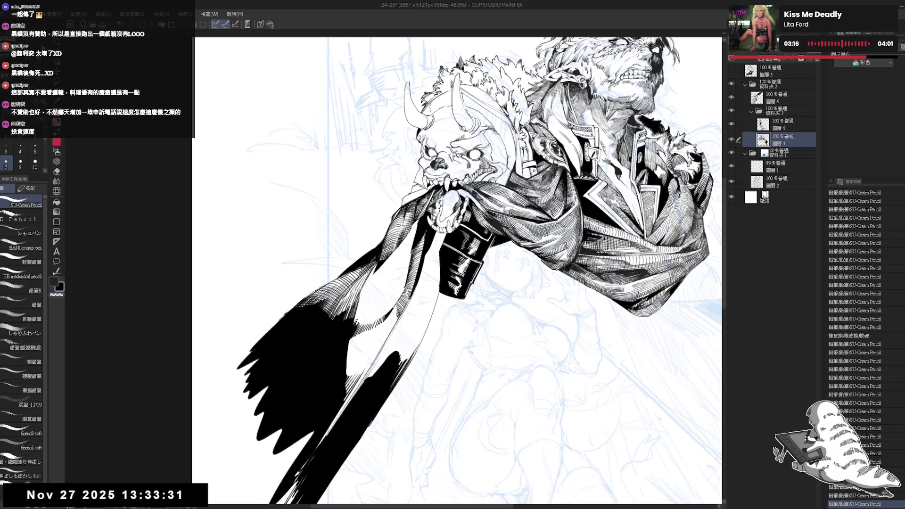
Step: Erase a small cape stroke, then redo the previously undone steps
key(e)
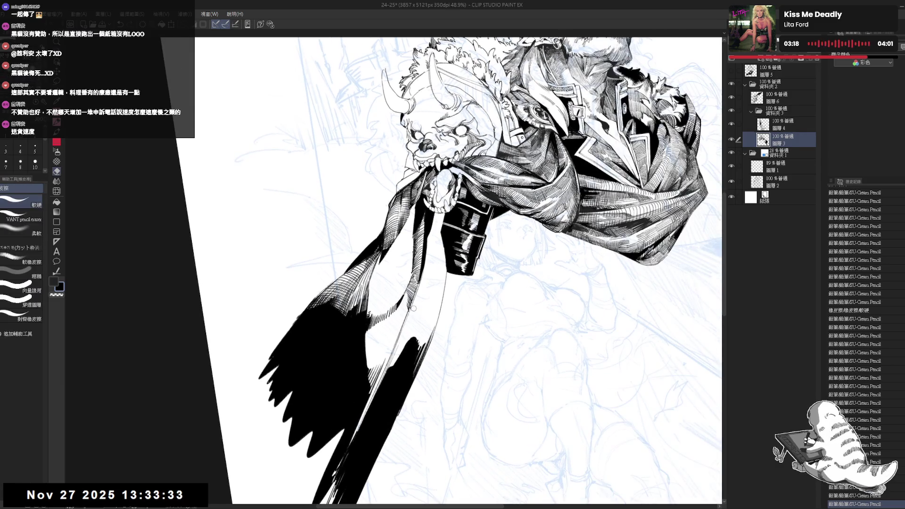
drag(418, 304, 410, 308)
key(p)
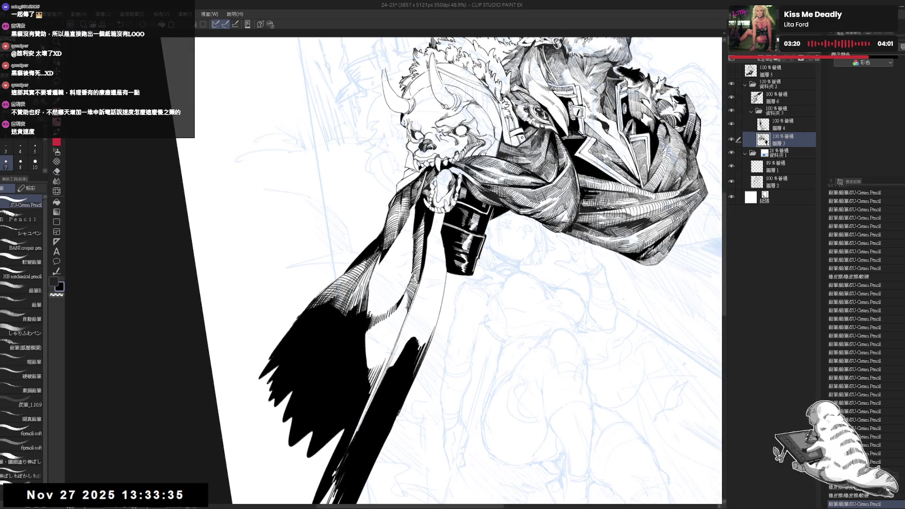
key(ctrl+y)
key(ctrl+y)
key(ctrl+y)
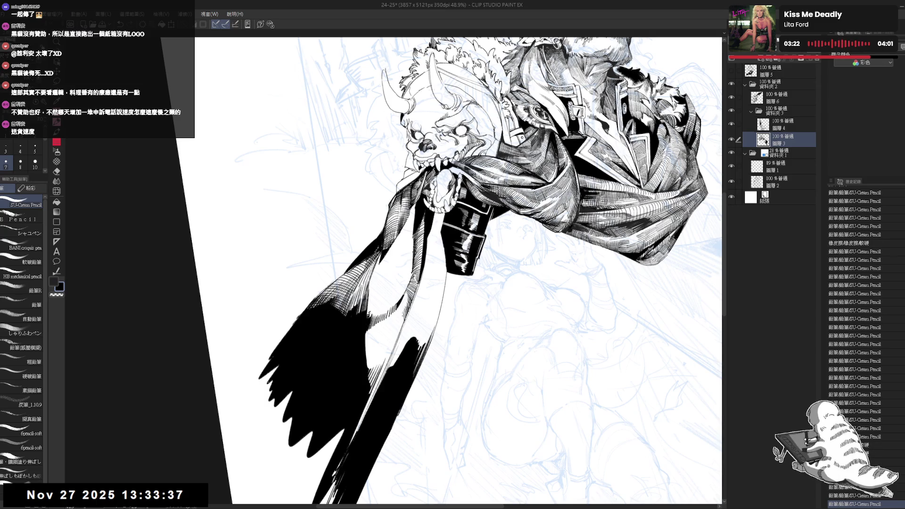
key(ctrl+y)
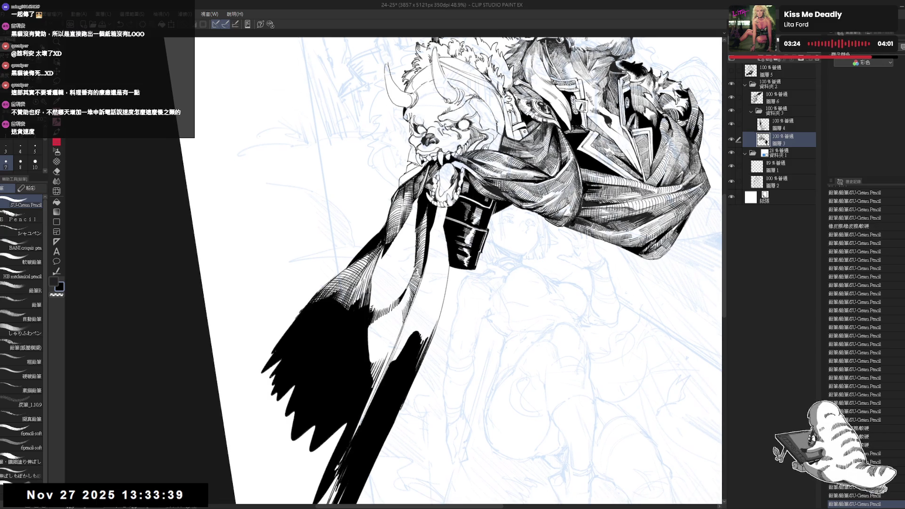
key(ctrl+y)
key(ctrl+y)
key(ctrl+y)
key(ctrl+y)
key(ctrl+y)
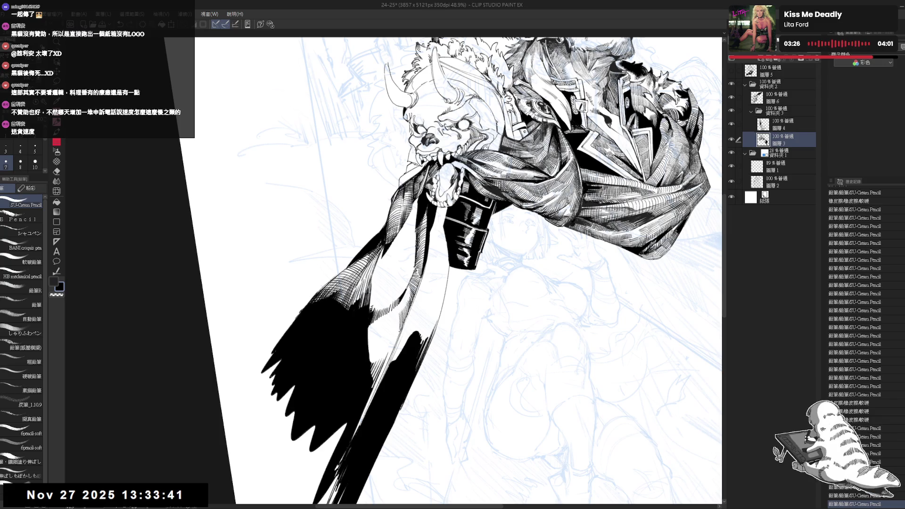
key(ctrl+y)
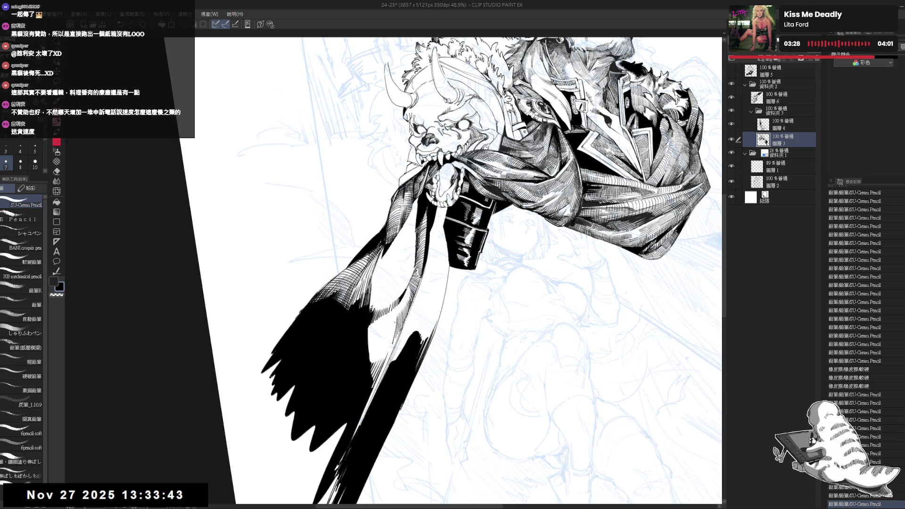
key(ctrl+y)
Step: Add a few more small pencil strokes to the lower cape
mouse_move(374, 320)
mouse_down()
mouse_move(389, 358)
mouse_move(376, 365)
mouse_move(388, 332)
mouse_move(371, 356)
mouse_up()
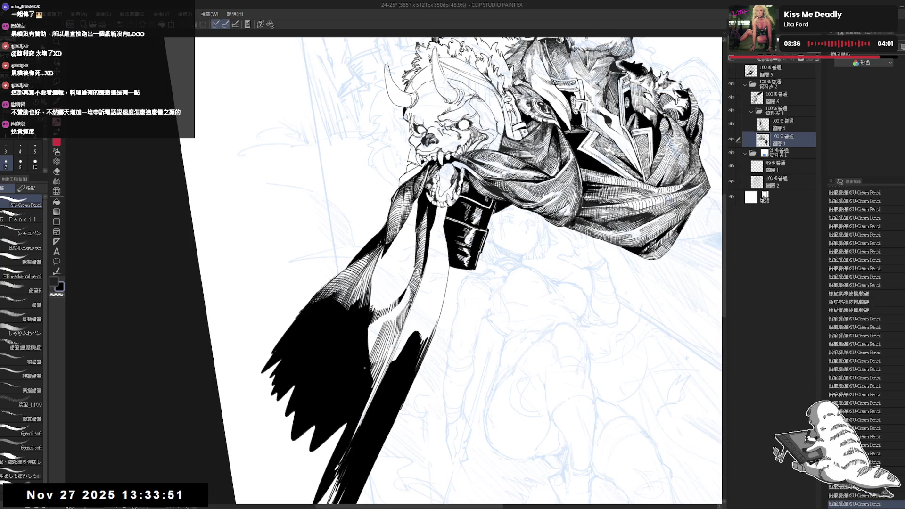
mouse_move(382, 323)
mouse_down()
mouse_move(369, 353)
mouse_move(376, 334)
mouse_move(370, 344)
mouse_up()
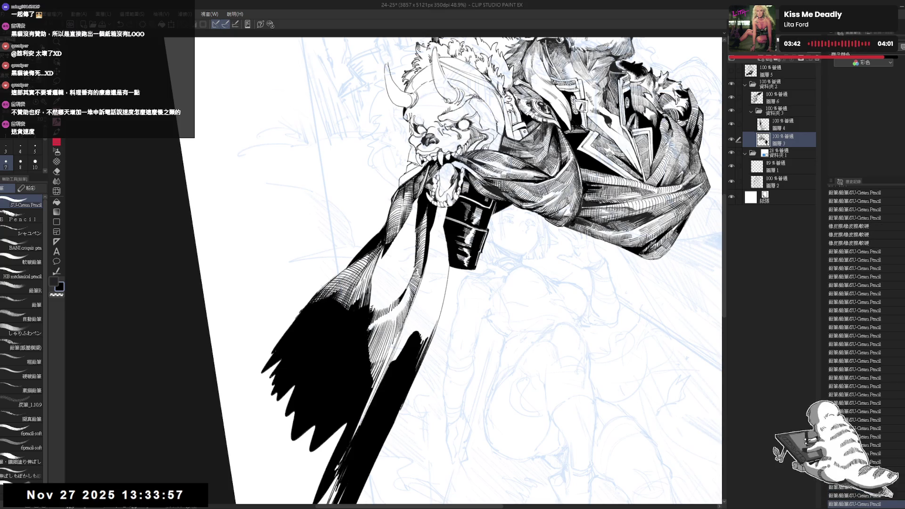
scroll(480, 271, down, 3)
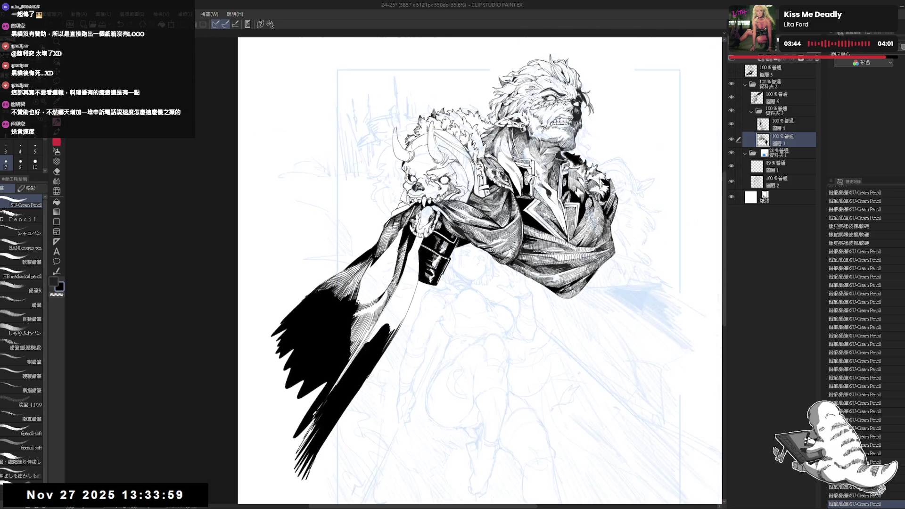
Step: Touch up a small area of the cape, then undo that stroke
scroll(415, 276, up, 4)
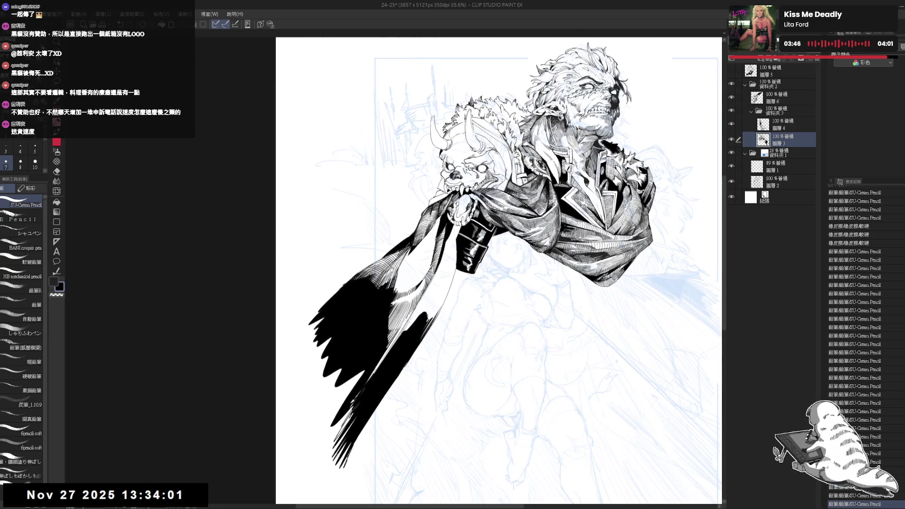
key(minus)
key(minus)
key(minus)
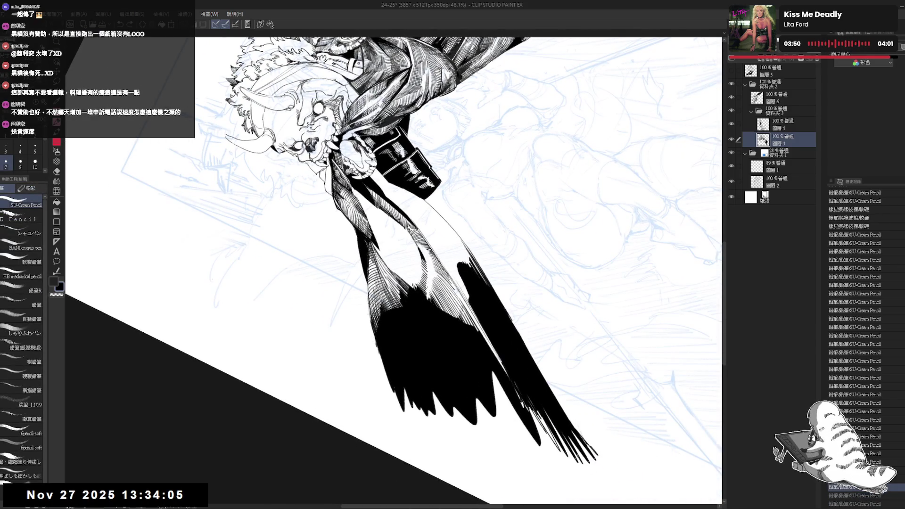
mouse_move(429, 283)
mouse_down()
mouse_move(428, 299)
mouse_move(434, 289)
mouse_move(440, 307)
mouse_up()
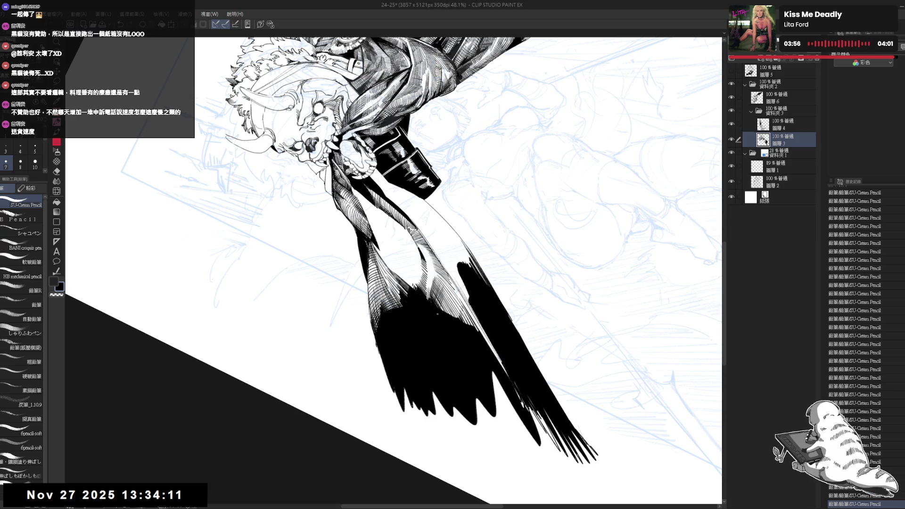
key(at)
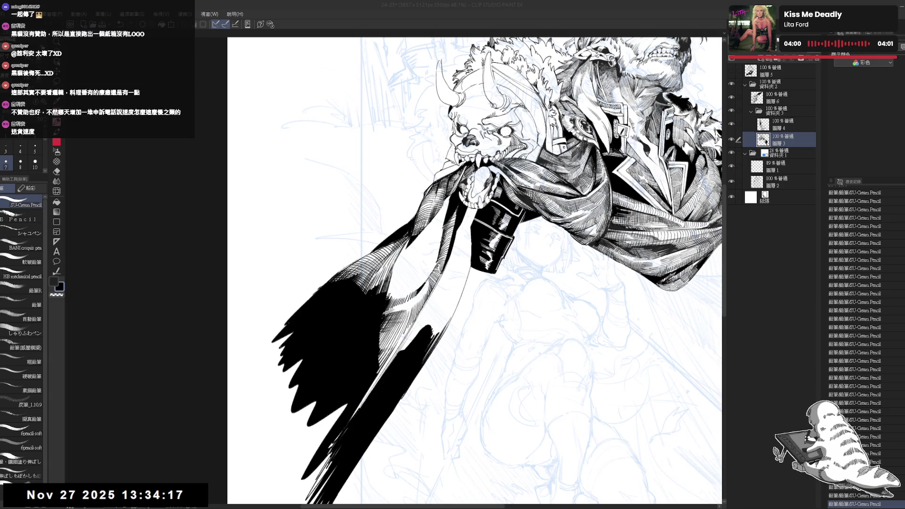
mouse_move(452, 278)
mouse_down()
mouse_move(442, 264)
mouse_move(458, 296)
mouse_up()
key(ctrl+z)
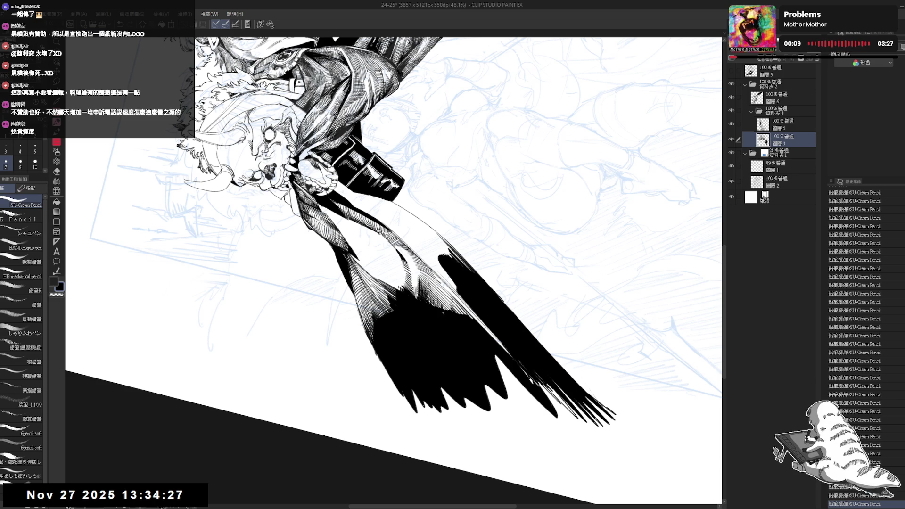
Step: Try tilted view angles, then fit the upright full page at 33.3%
key(ctrl+@)
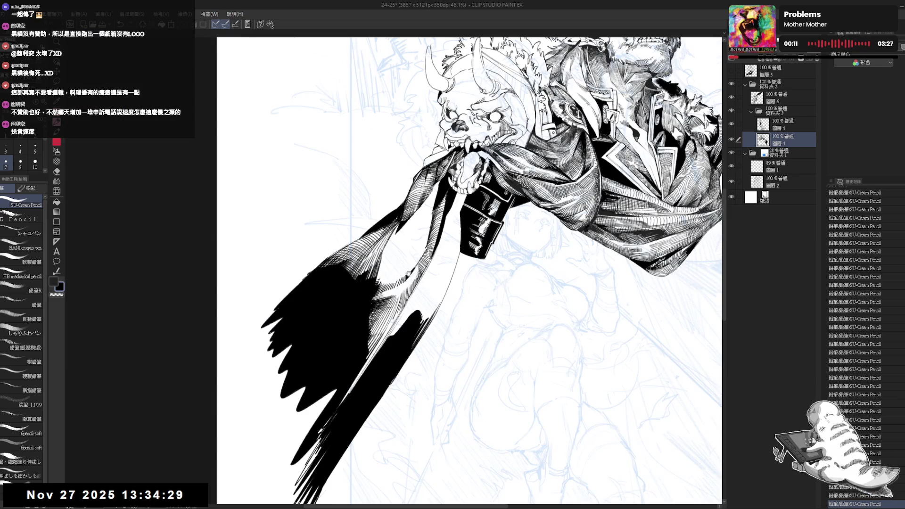
key(minus)
key(minus)
key(minus)
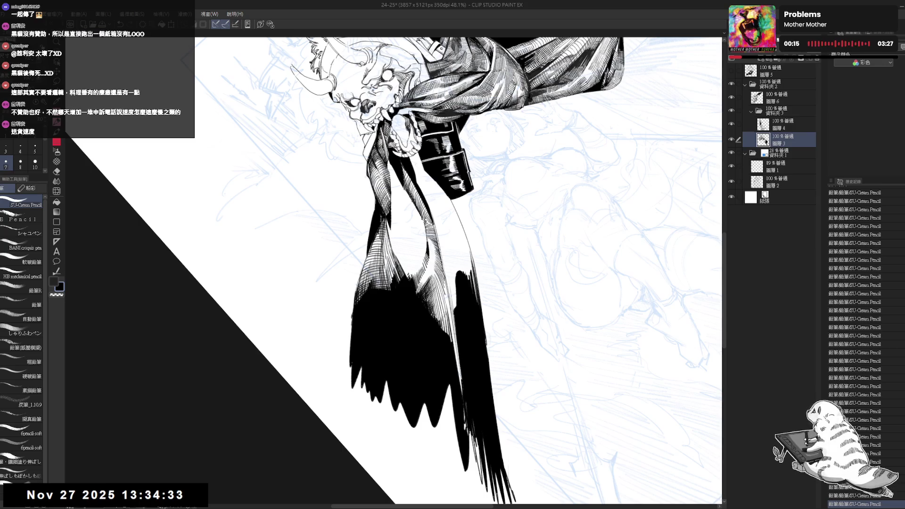
key(asciicircum)
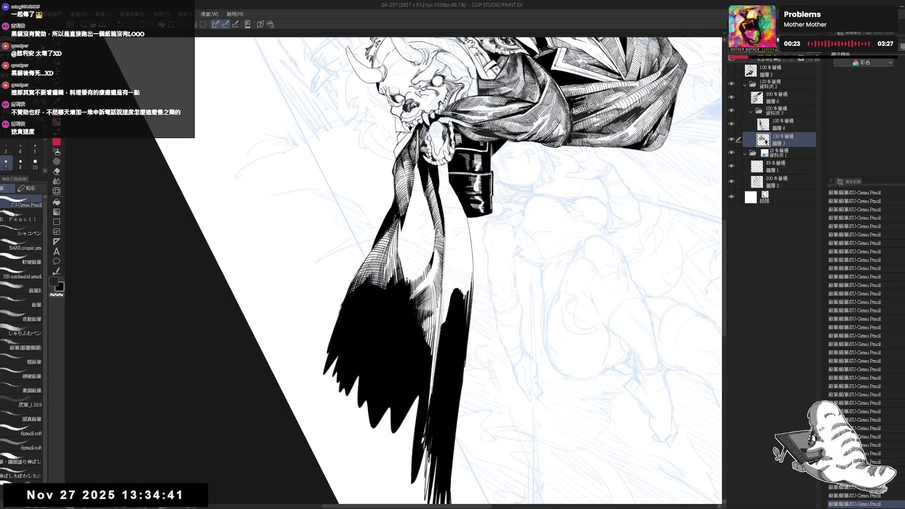
key(ctrl+0)
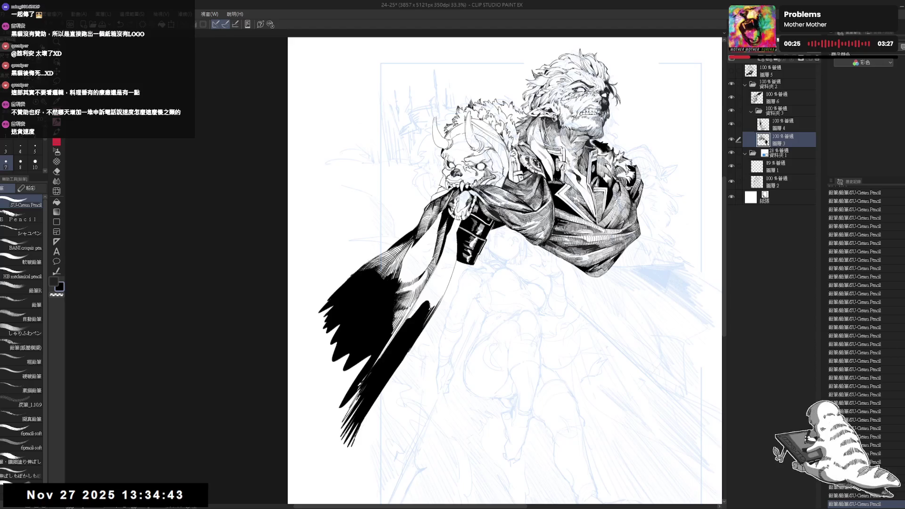
Step: Tilt the view for drawing, return to the pencil and undo a stray stroke
drag(371, 344, 330, 283)
key(p)
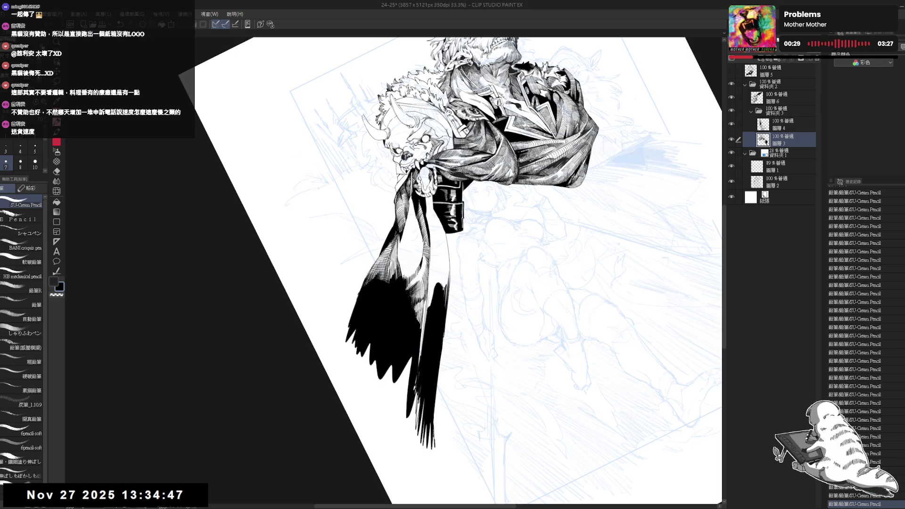
mouse_move(453, 255)
mouse_down()
mouse_move(415, 293)
mouse_move(435, 278)
mouse_up()
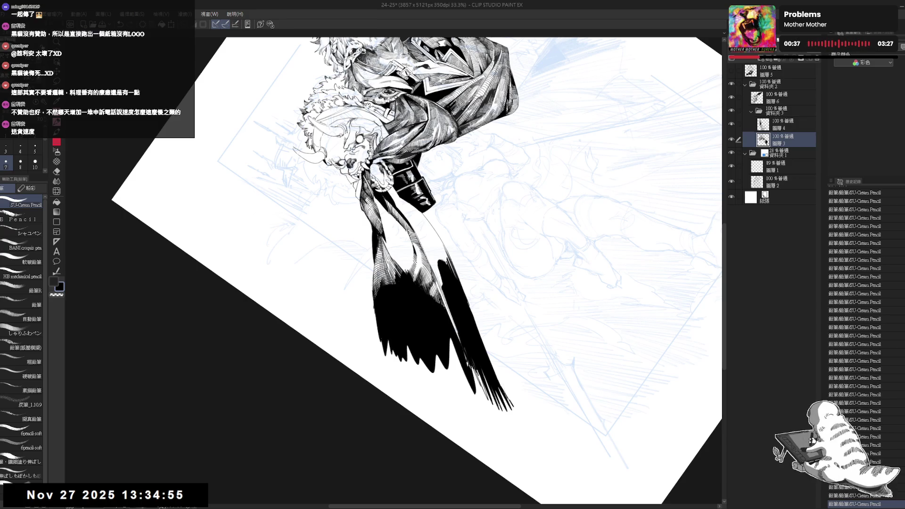
key(ctrl+@)
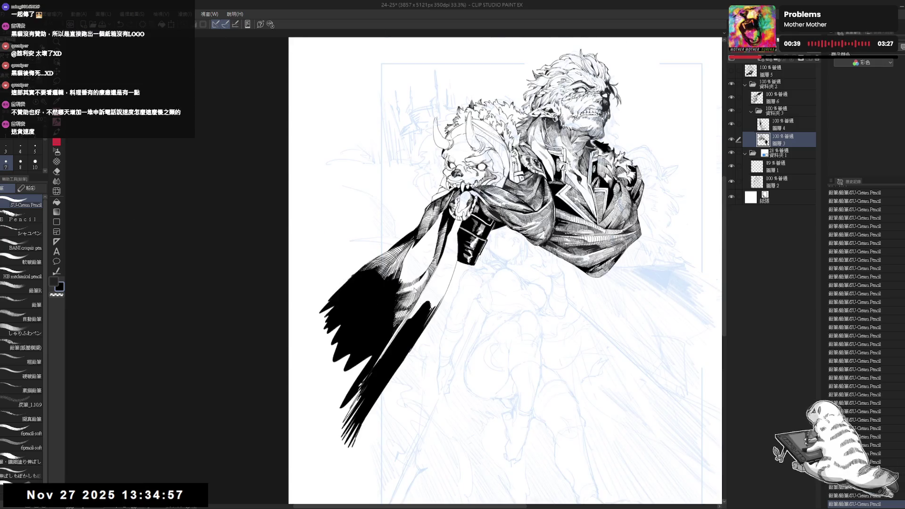
key(^)
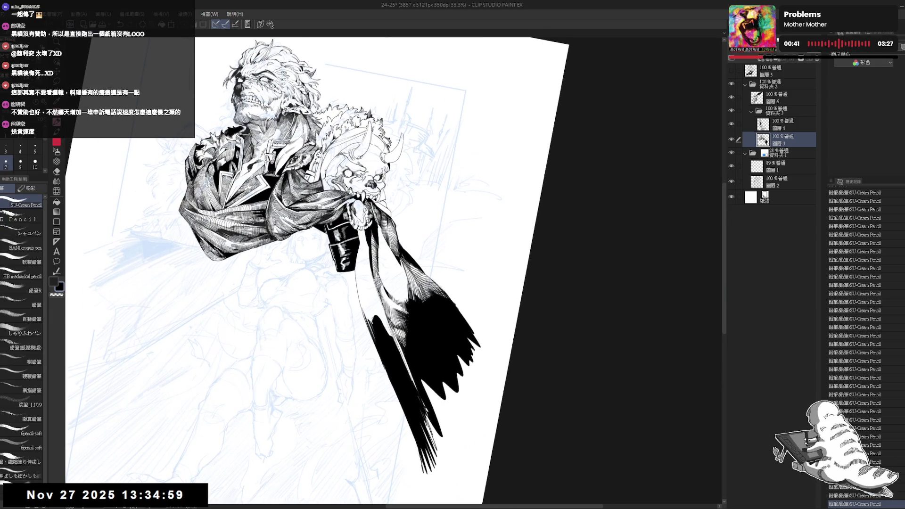
key(^)
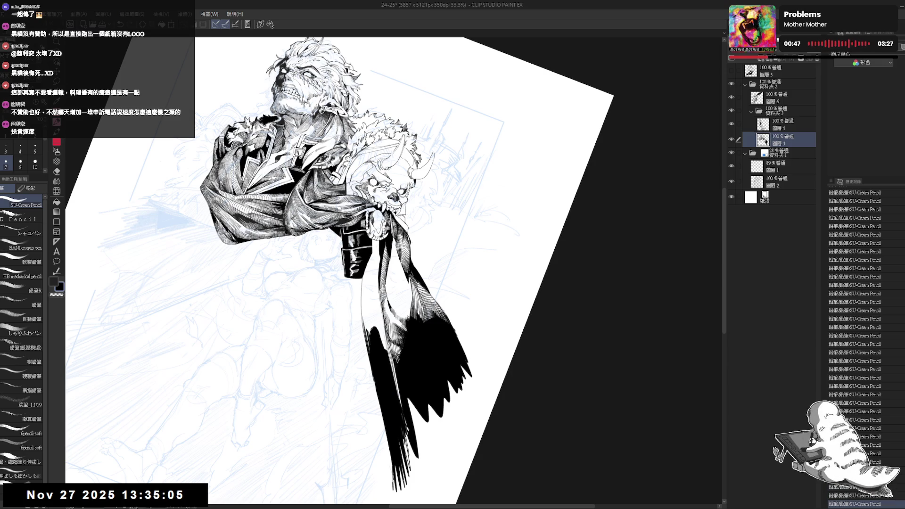
key(ctrl+z)
key(ctrl+z)
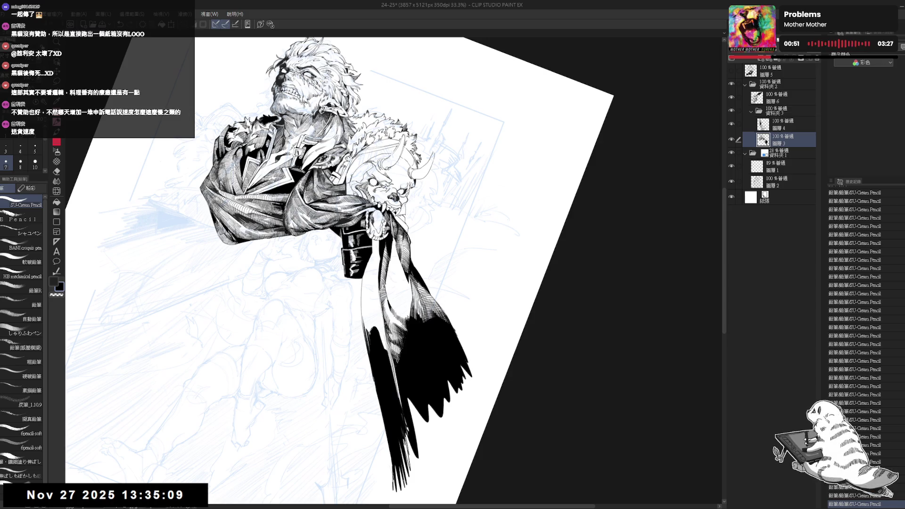
key(asciicircum)
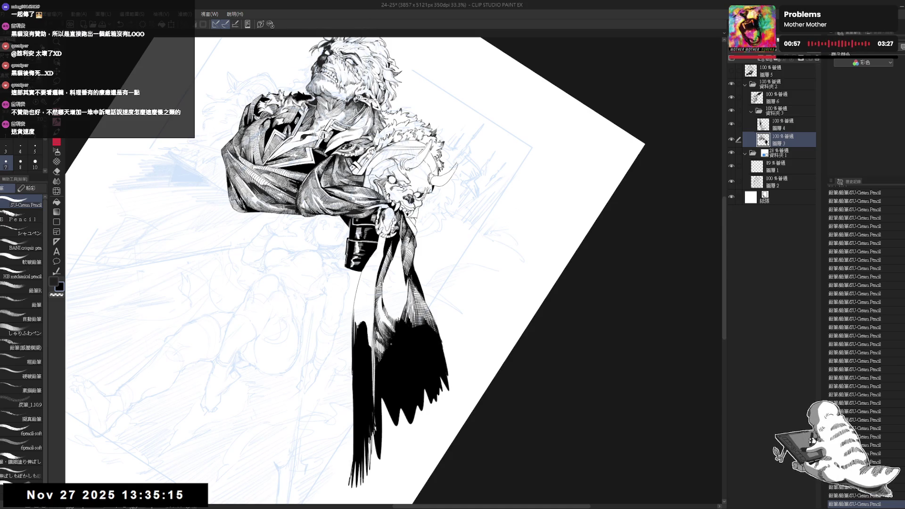
Step: Turn the canvas sideways, enlarge the pencil from 7 to 8 and touch up the coat
key(r)
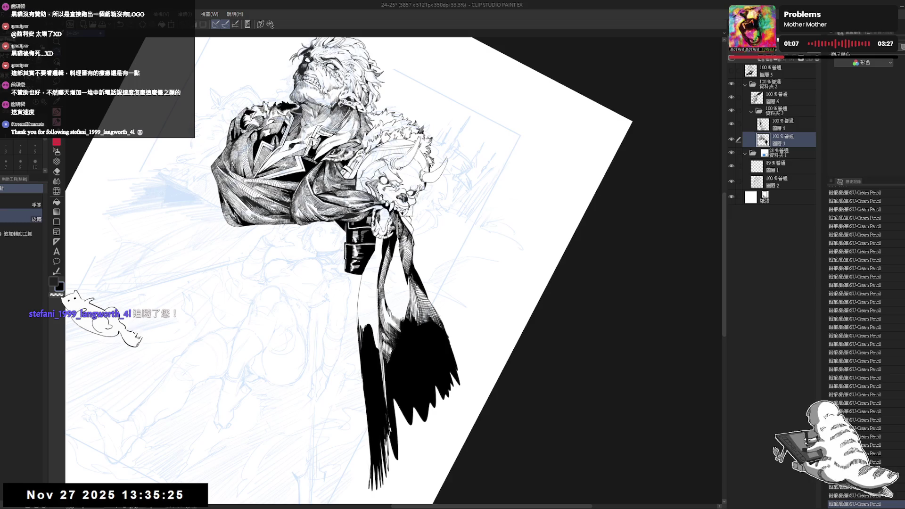
drag(471, 330, 542, 236)
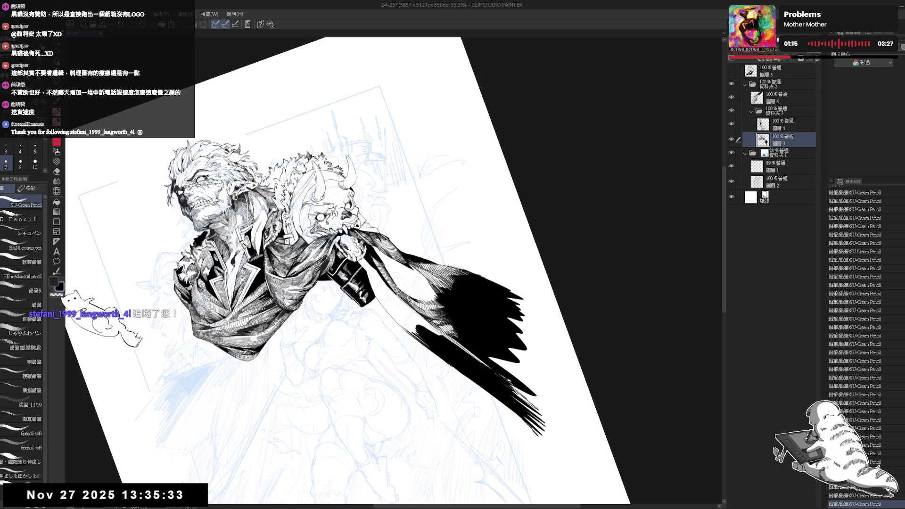
key(asciicircum)
key(asciicircum)
key(asciicircum)
key(bracketright)
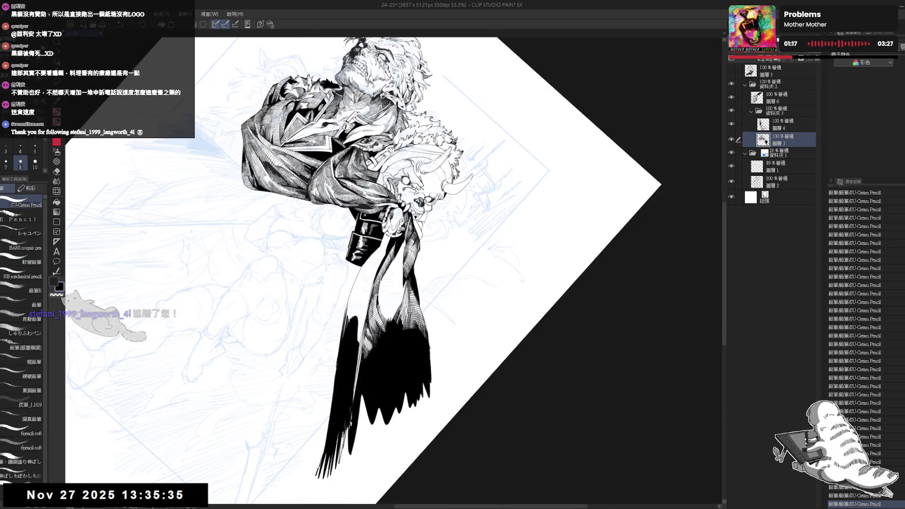
drag(381, 307, 383, 325)
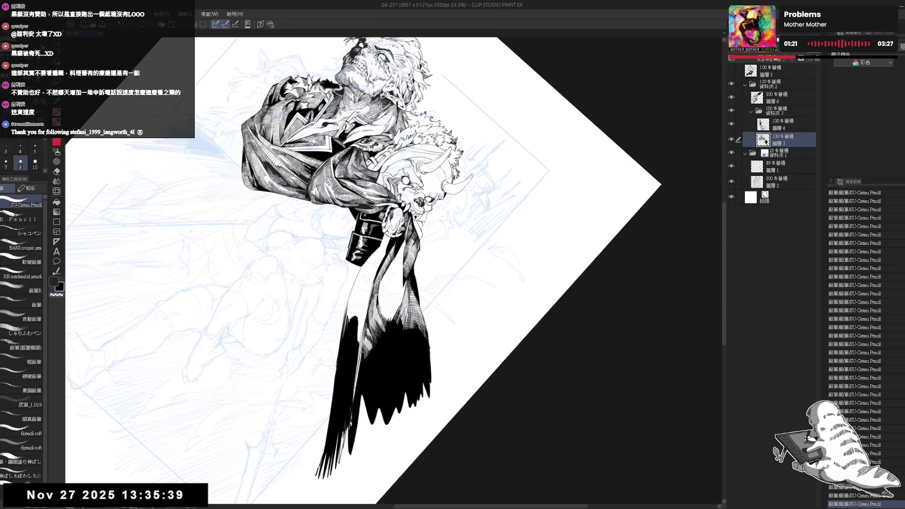
key(ctrl+0)
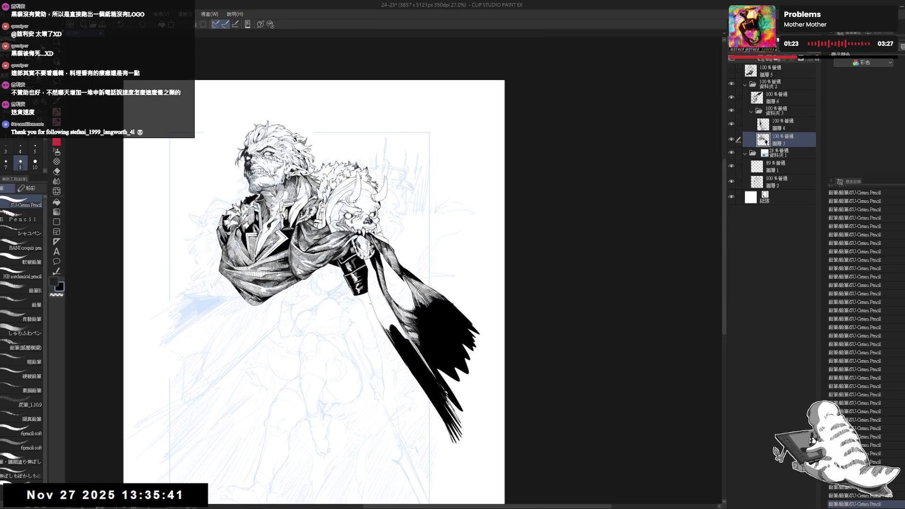
Step: Zoom to 50% and draw thin lines down the cape fold, discarding a false start
key(ctrl+plus)
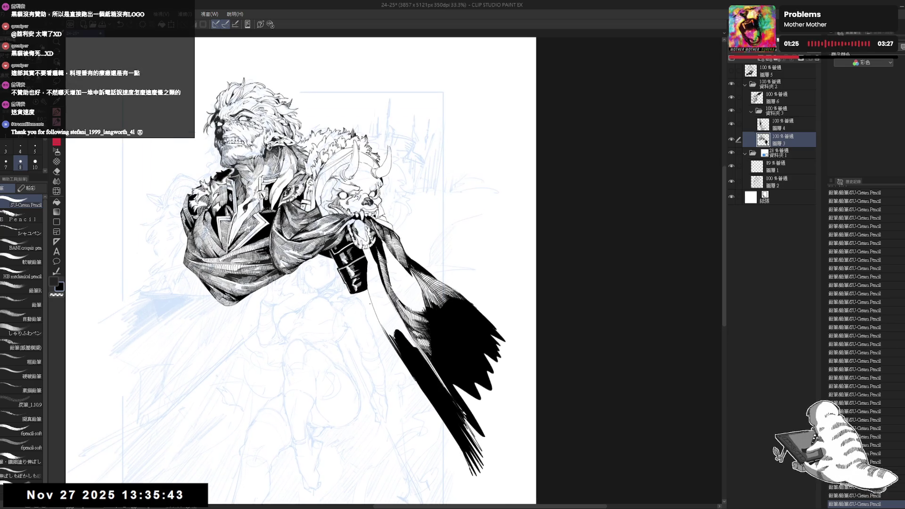
key(asciicircum)
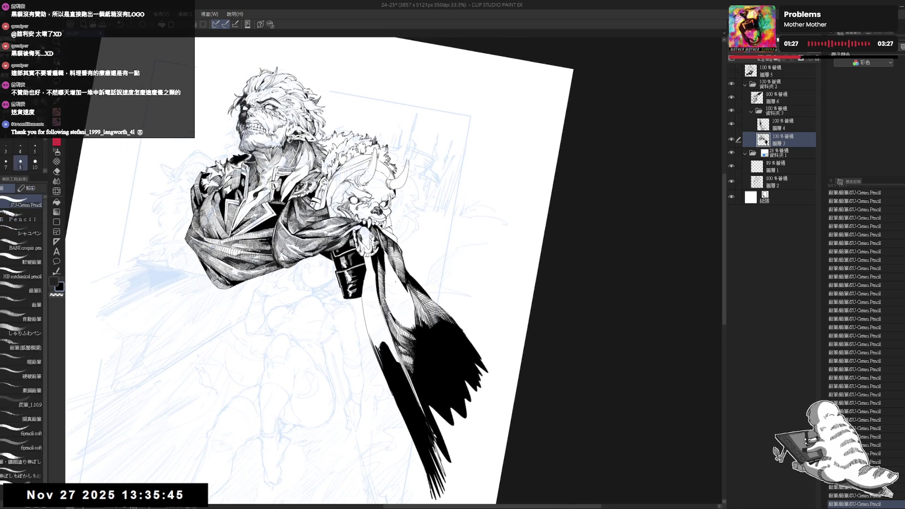
key(ctrl+plus)
drag(371, 269, 405, 313)
key(ctrl+z)
key(ctrl+y)
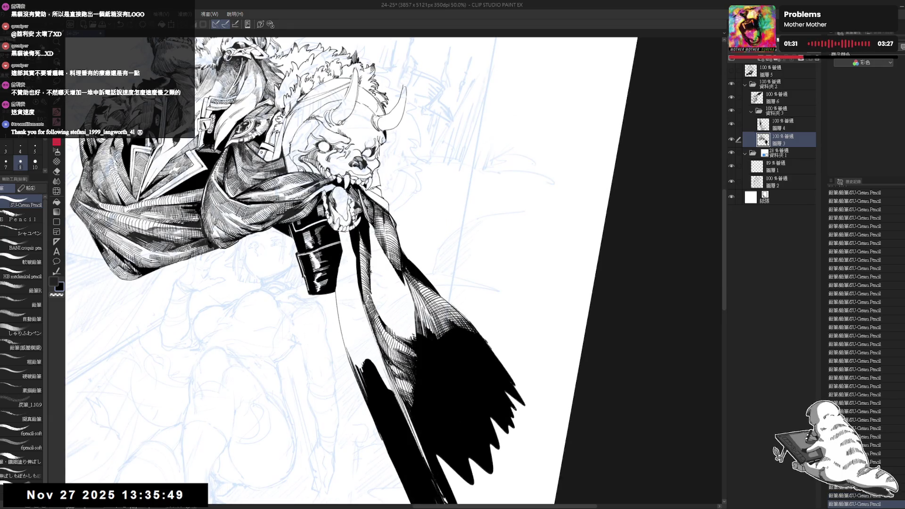
key(ctrl+z)
drag(372, 271, 392, 296)
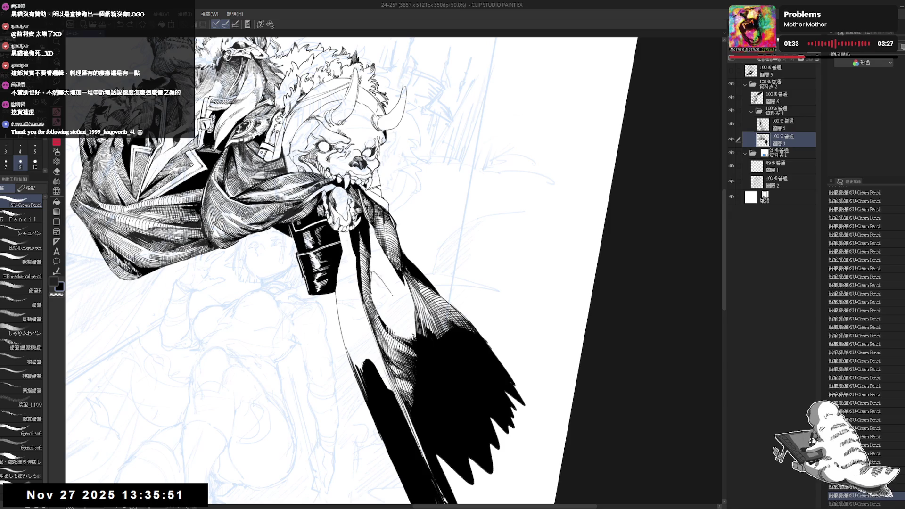
drag(415, 327, 416, 339)
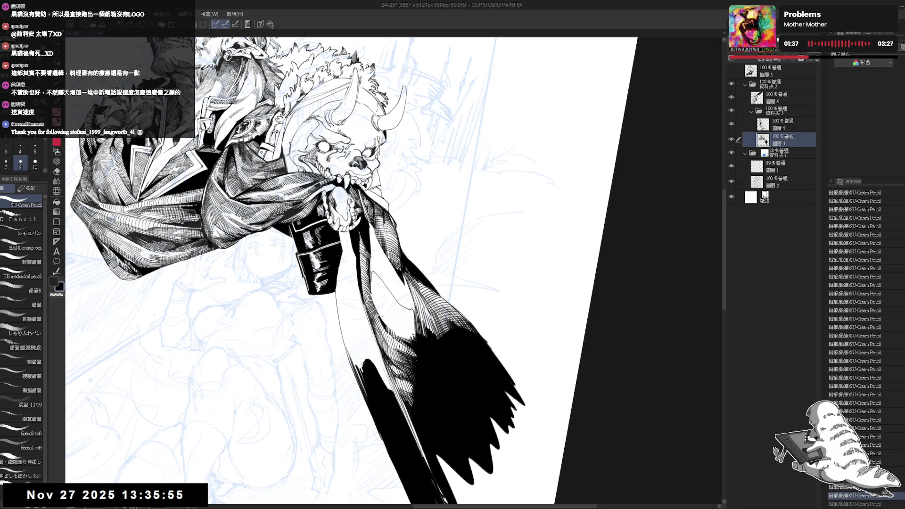
Step: Rotate the view about 15 degrees and add short pencil marks along the cape edge
key(r)
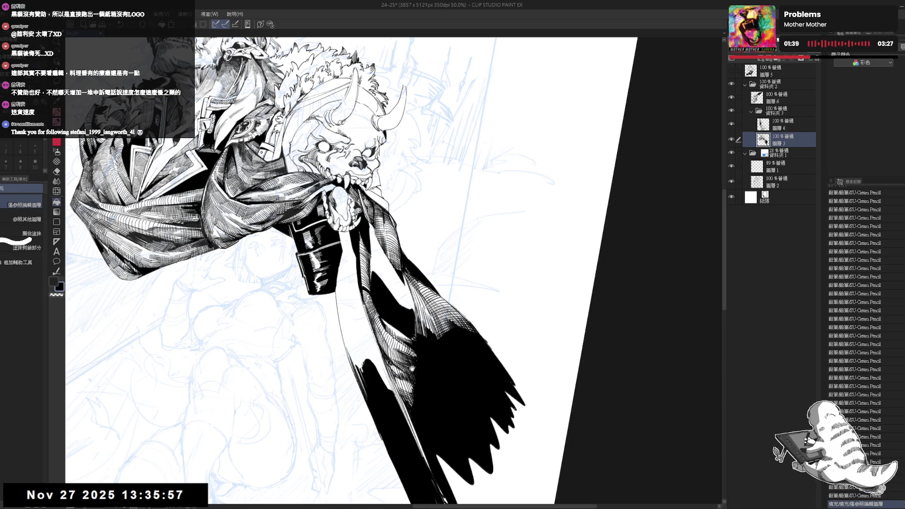
mouse_move(424, 235)
mouse_down()
mouse_move(415, 264)
mouse_move(415, 254)
mouse_up()
key(minus)
mouse_move(367, 304)
mouse_down()
mouse_move(373, 325)
mouse_move(377, 292)
mouse_move(429, 387)
mouse_up()
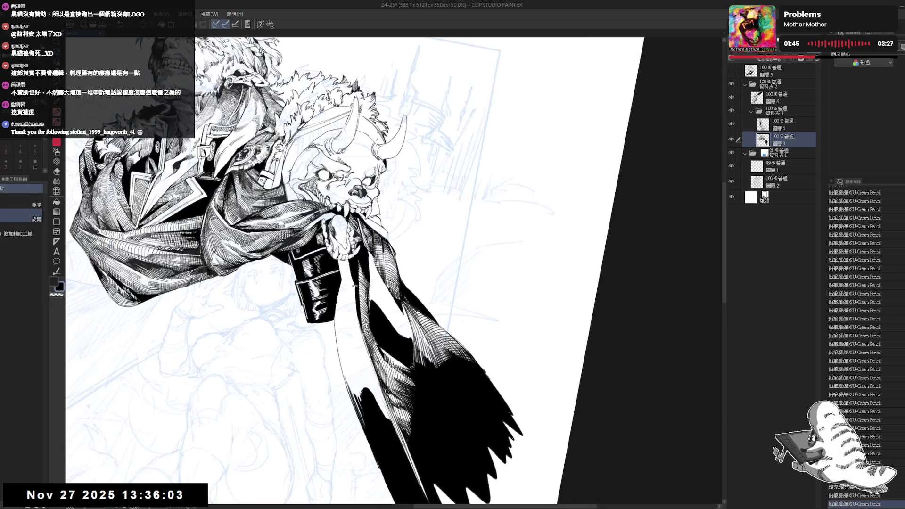
drag(371, 291, 371, 301)
drag(424, 236, 392, 207)
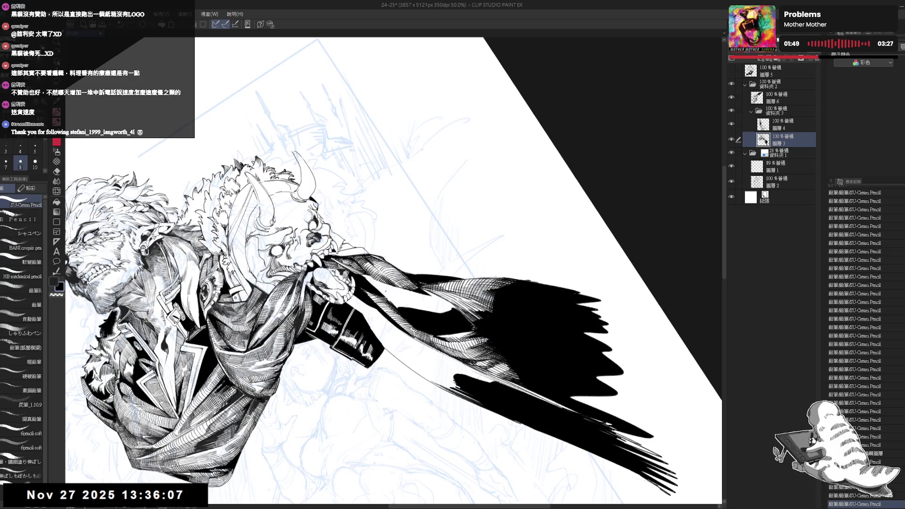
drag(391, 293, 404, 310)
Step: Hatch the cape fold with rows of short parallel strokes, then zoom out
drag(405, 298, 410, 310)
drag(410, 299, 416, 312)
drag(417, 301, 421, 312)
drag(423, 303, 420, 325)
key(shift+space)
drag(420, 314, 423, 329)
drag(424, 315, 429, 332)
mouse_move(431, 322)
mouse_down()
mouse_move(433, 333)
mouse_move(424, 248)
mouse_up()
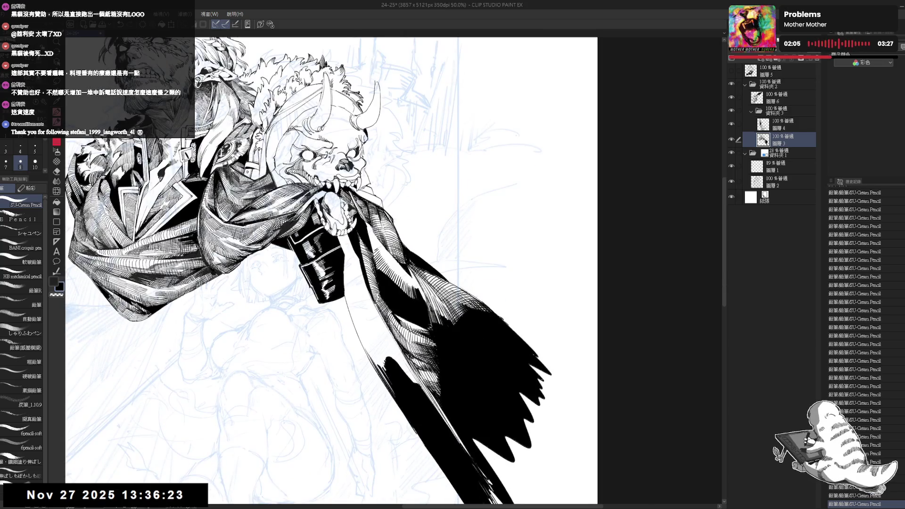
key(ctrl+minus)
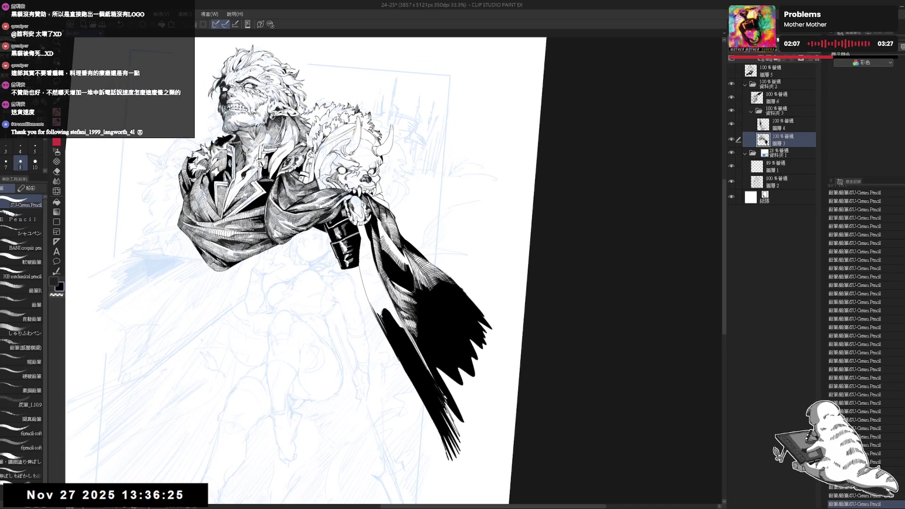
Step: Redo the last pencil stroke and mirror the view to check the drawing
drag(359, 265, 424, 302)
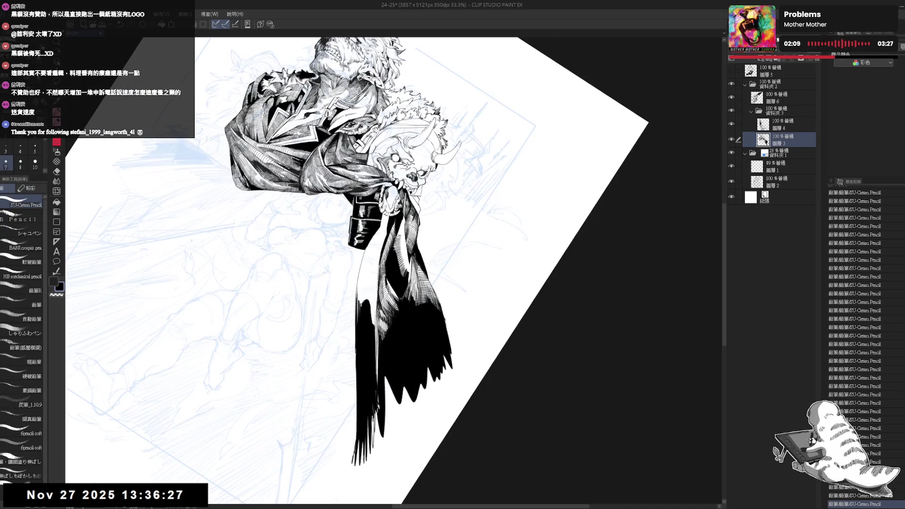
key(ctrl+y)
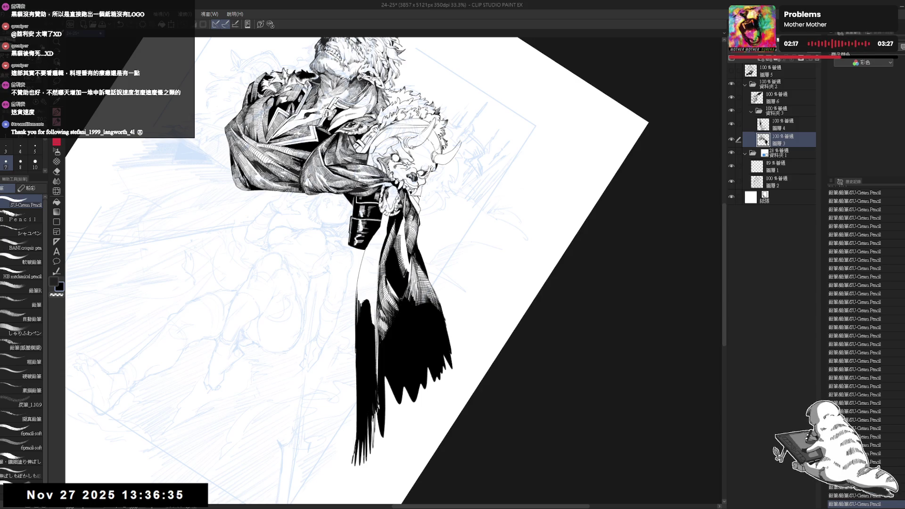
scroll(358, 271, up, 3)
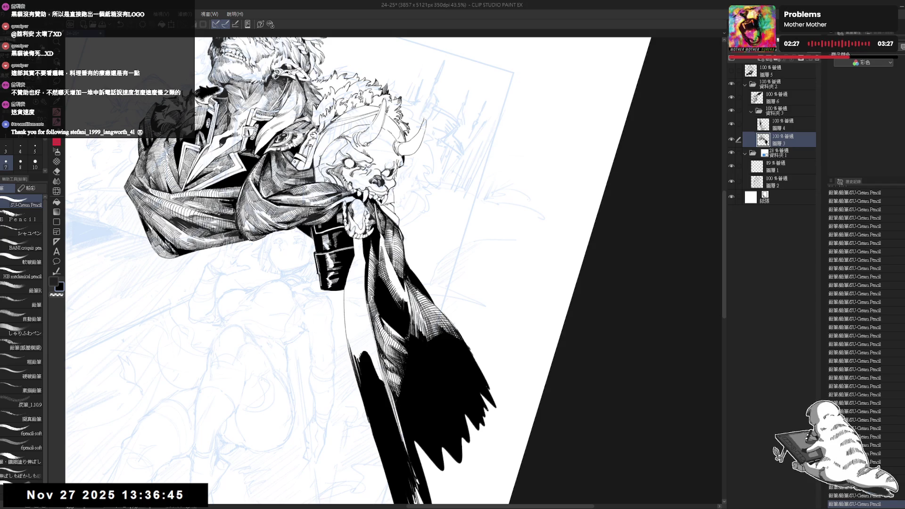
key(h)
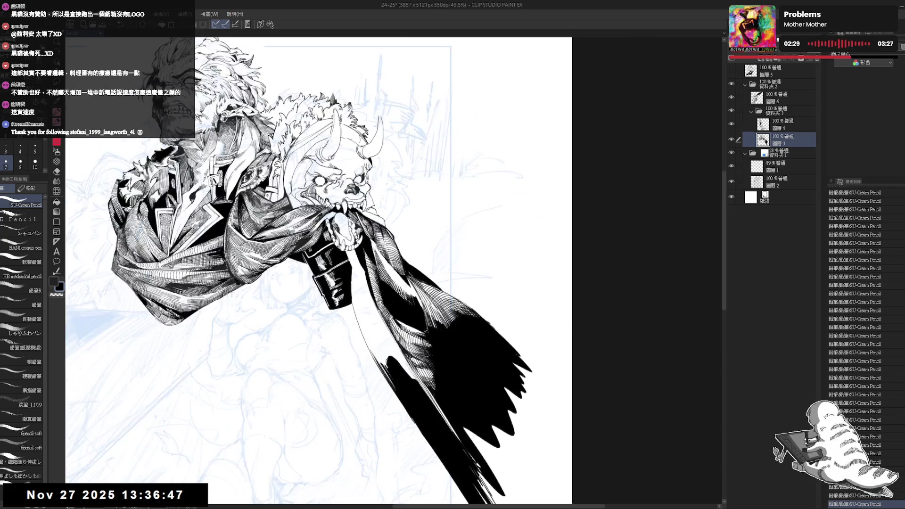
scroll(458, 271, up, 1)
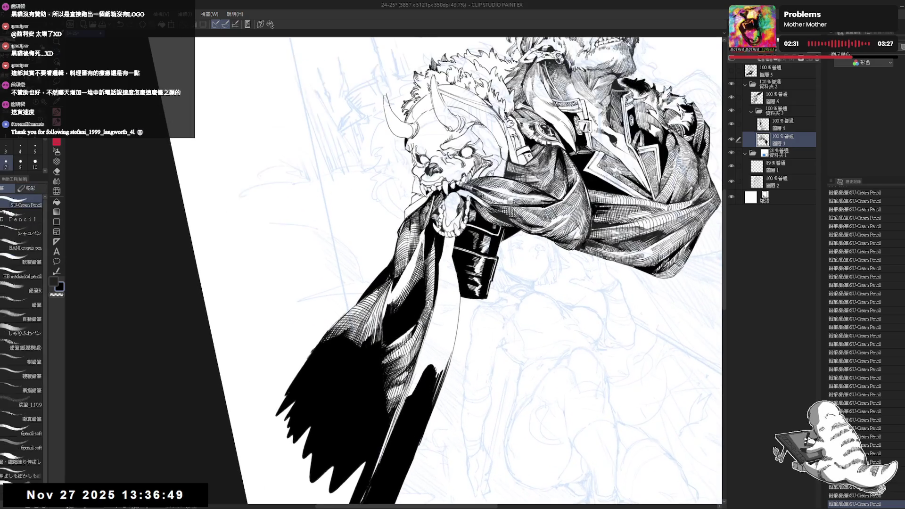
key(p)
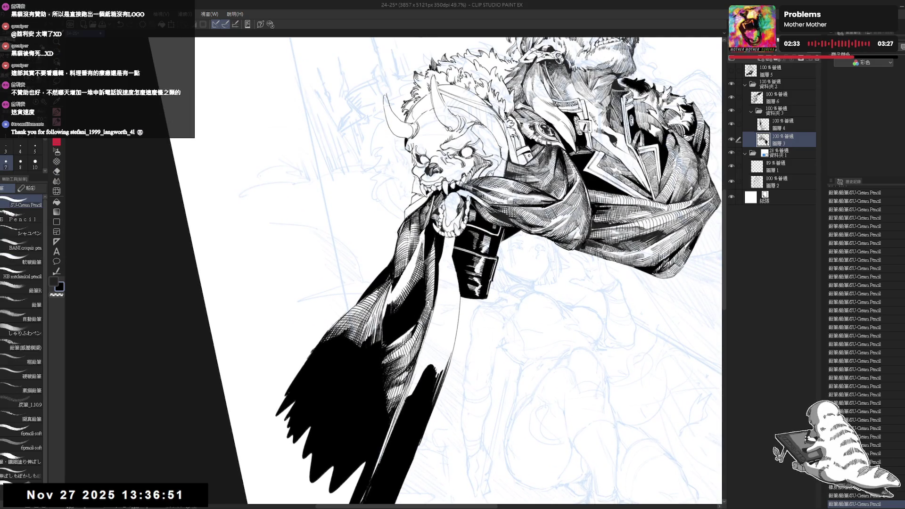
Step: Erase stray marks on the drawing, then resume the pencil at a rotated view angle
key(minus)
key(e)
drag(406, 262, 396, 317)
key(p)
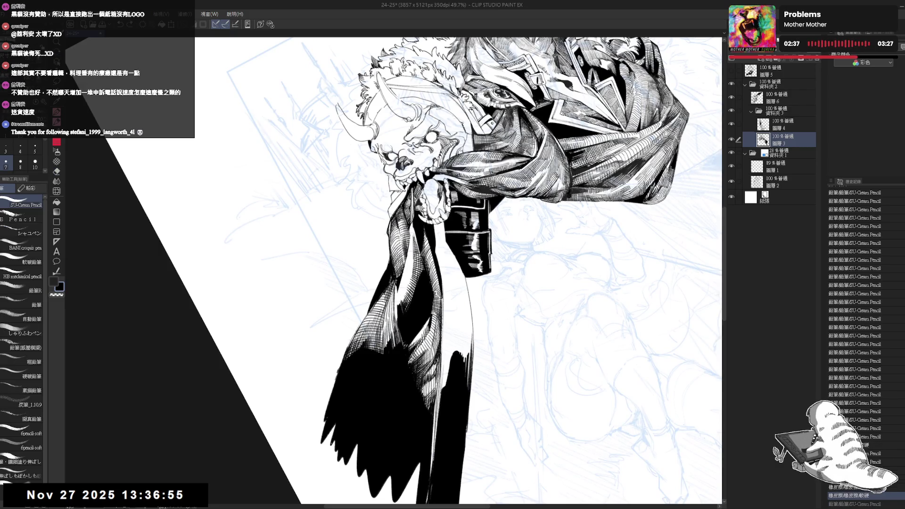
key(minus)
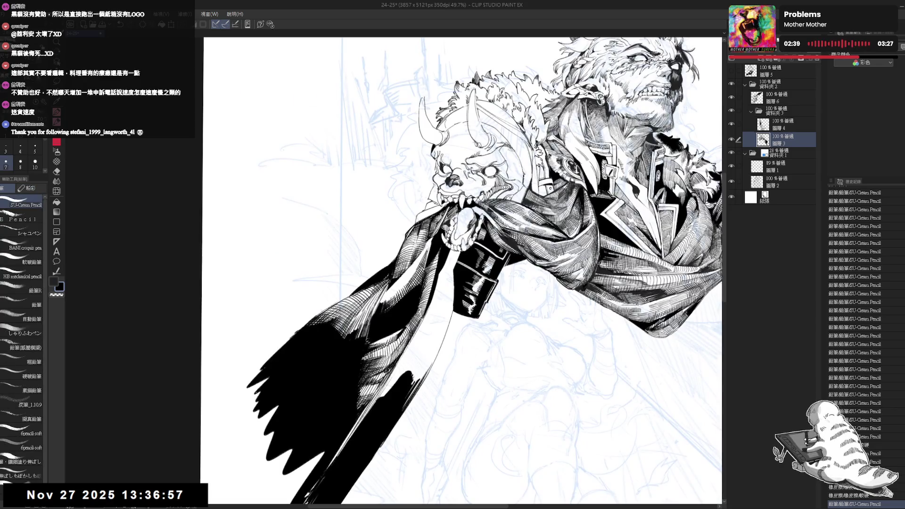
key(minus)
key(minus)
key(minus)
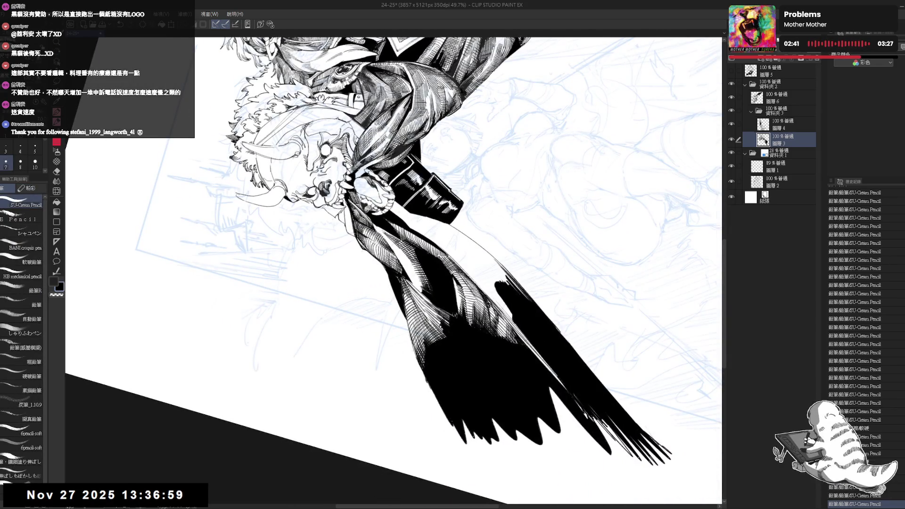
key(equal)
key(equal)
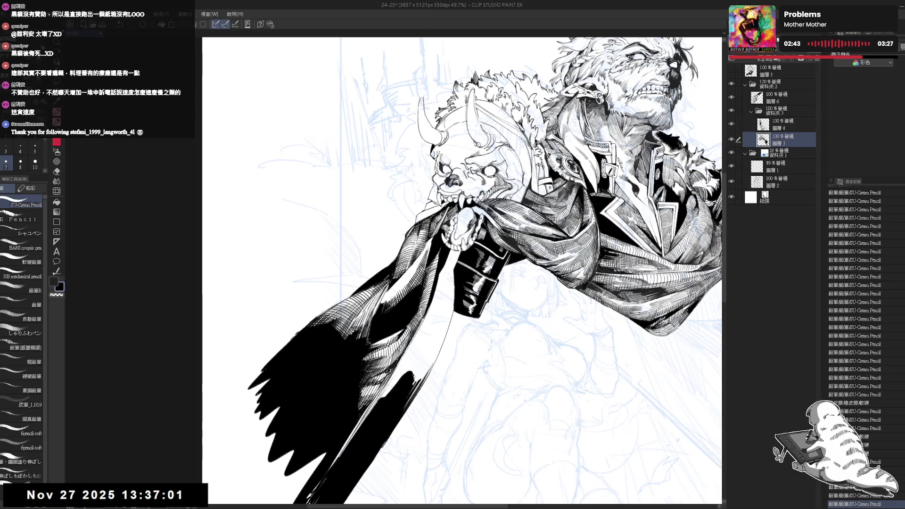
key(equal)
key(equal)
key(equal)
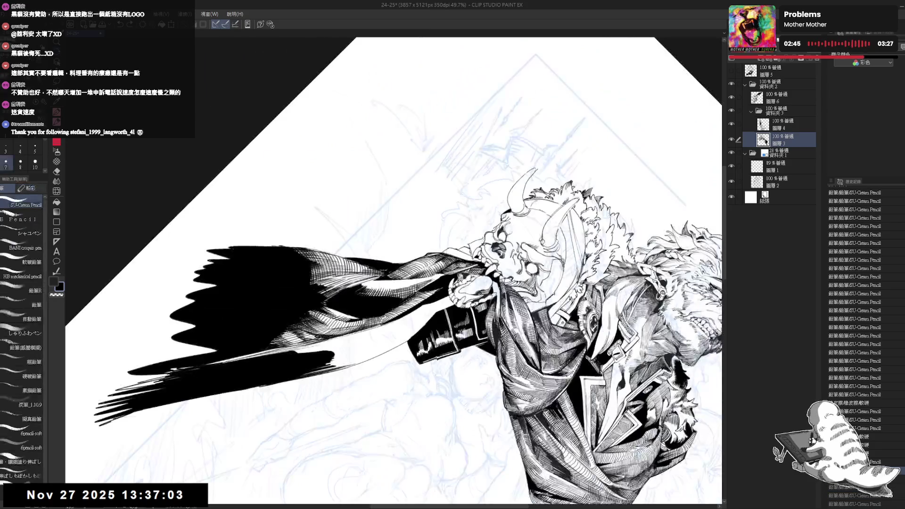
Step: Redo all the undone eraser and pencil History steps, then zoom out
key(ctrl+y)
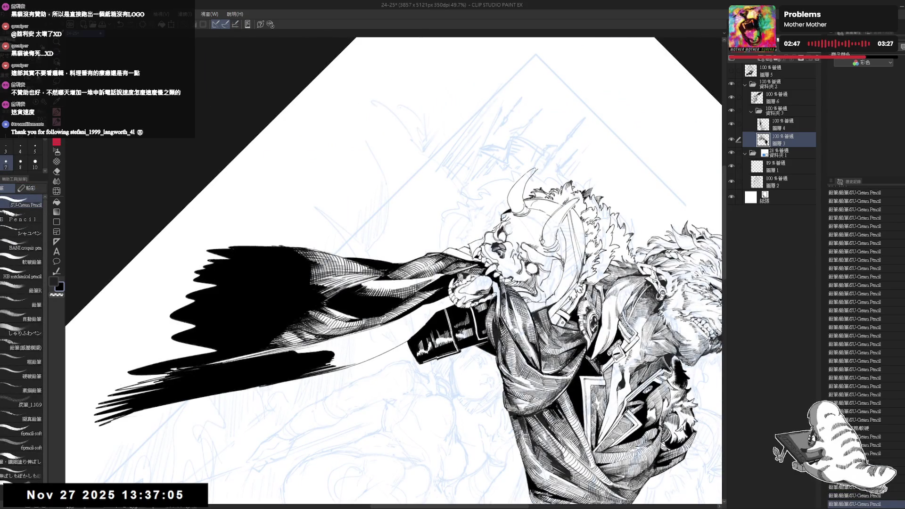
key(ctrl+y)
key(ctrl+y)
key(ctrl+y)
key(ctrl+y)
key(ctrl+y)
key(ctrl+y)
key(ctrl+y)
key(ctrl+y)
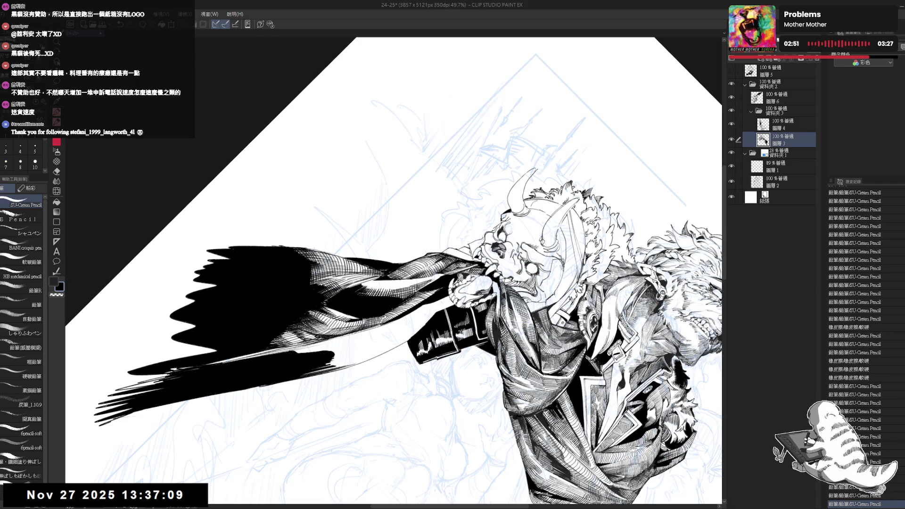
key(ctrl+y)
key(ctrl+y)
key(ctrl+y)
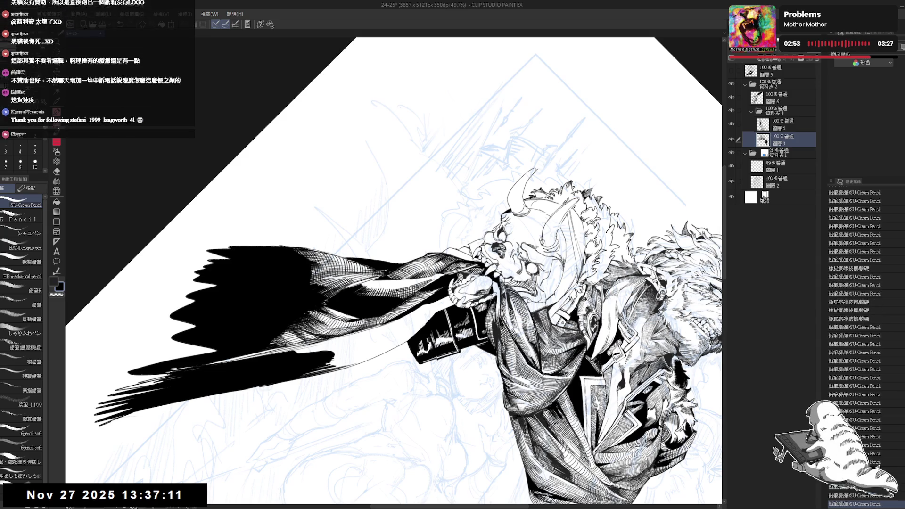
drag(394, 141, 264, 271)
key(p)
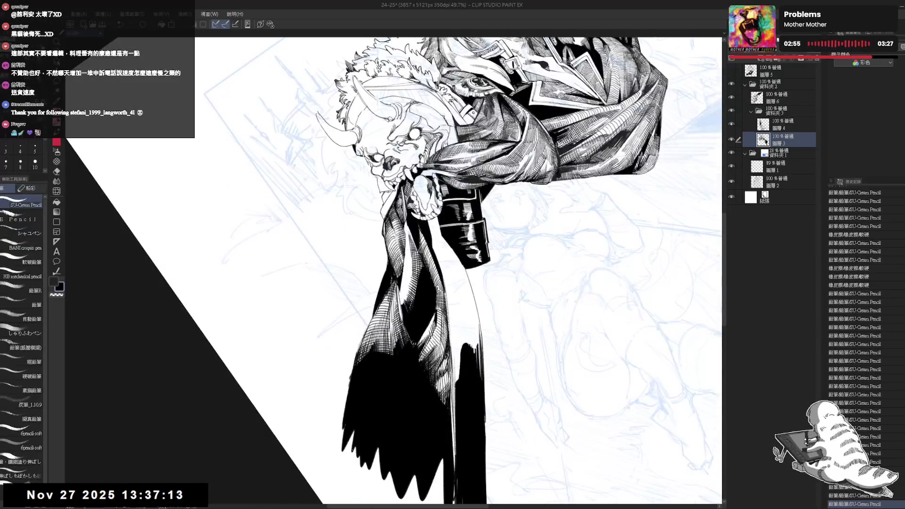
key(ctrl+y)
key(ctrl+y)
key(ctrl+y)
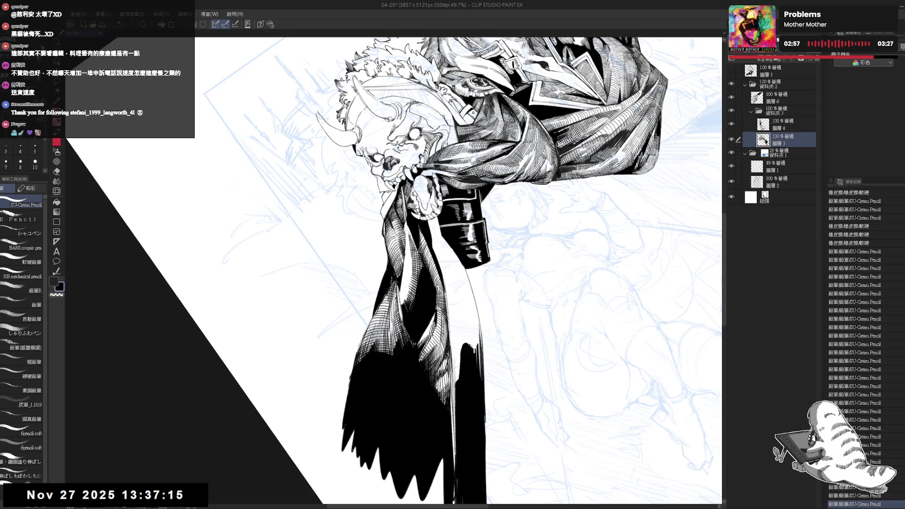
key(ctrl+y)
key(ctrl+y)
key(ctrl+y)
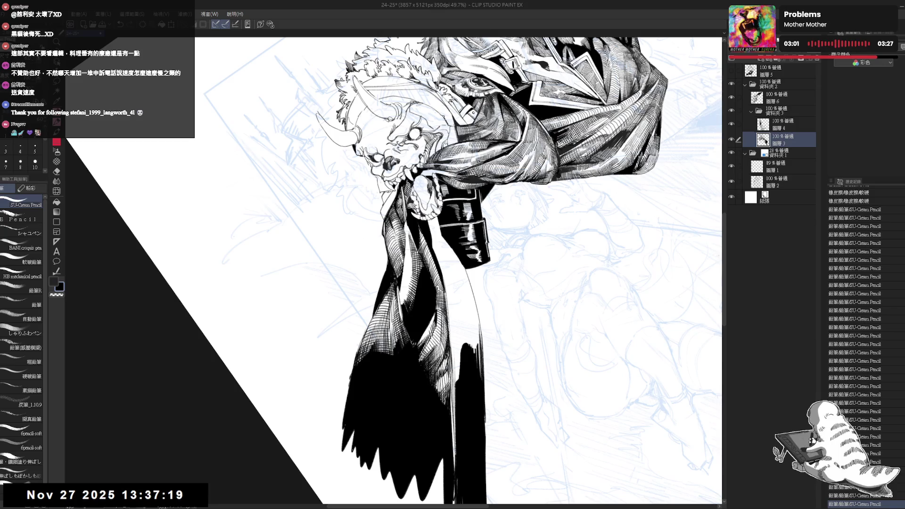
key(ctrl+y)
key(ctrl+minus)
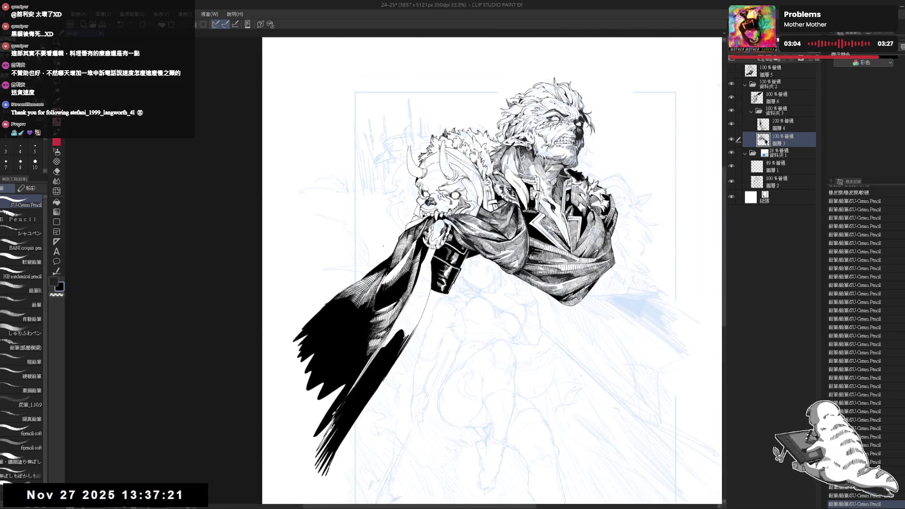
Step: Add short dark hatch strokes to the man's coat at a rotated view
drag(386, 261, 356, 323)
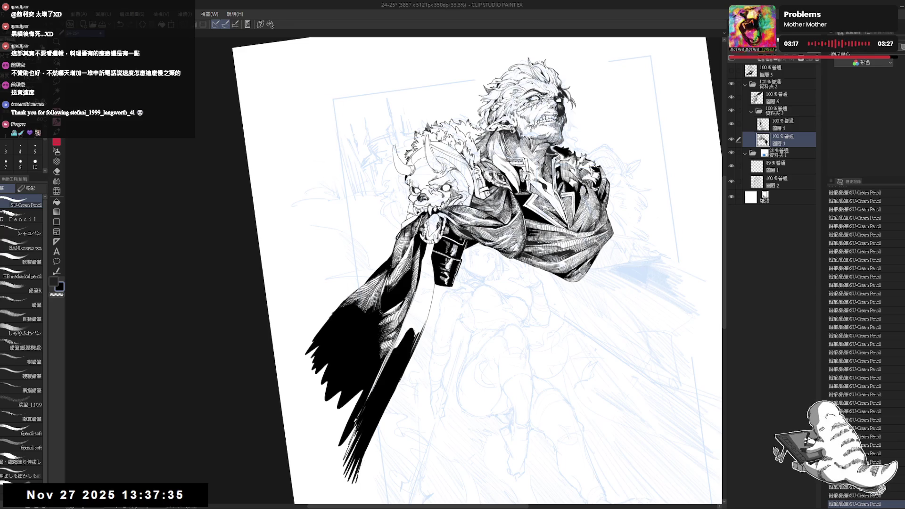
scroll(457, 271, up, 3)
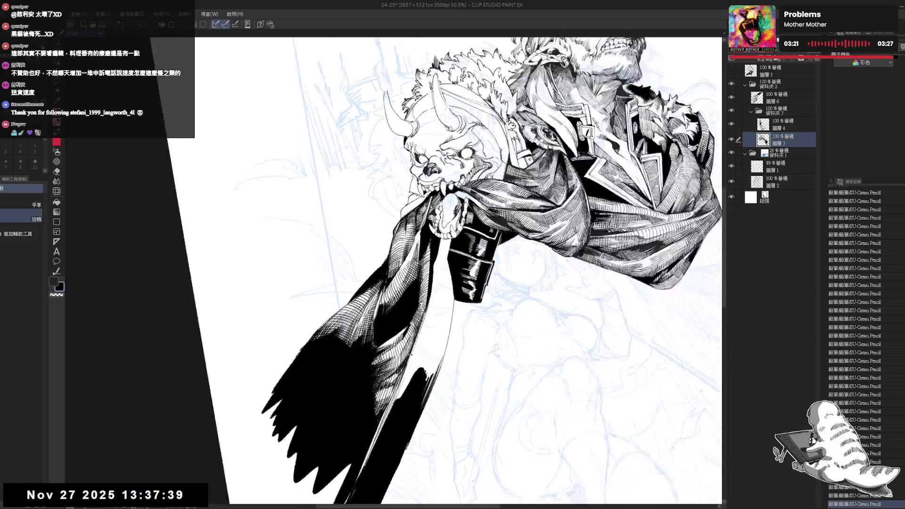
key(minus)
key(minus)
key(minus)
key(ctrl+y)
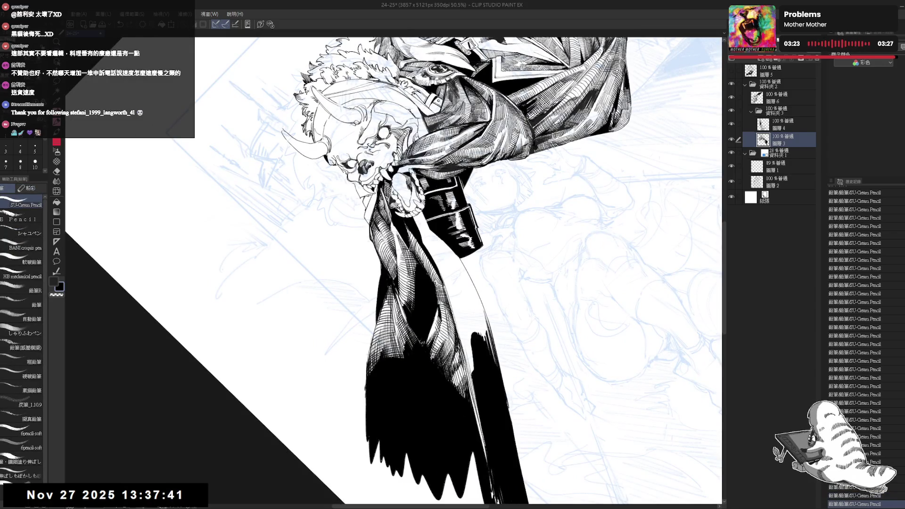
key(ctrl+z)
key(ctrl+y)
key(ctrl+z)
key(ctrl+y)
drag(398, 270, 405, 301)
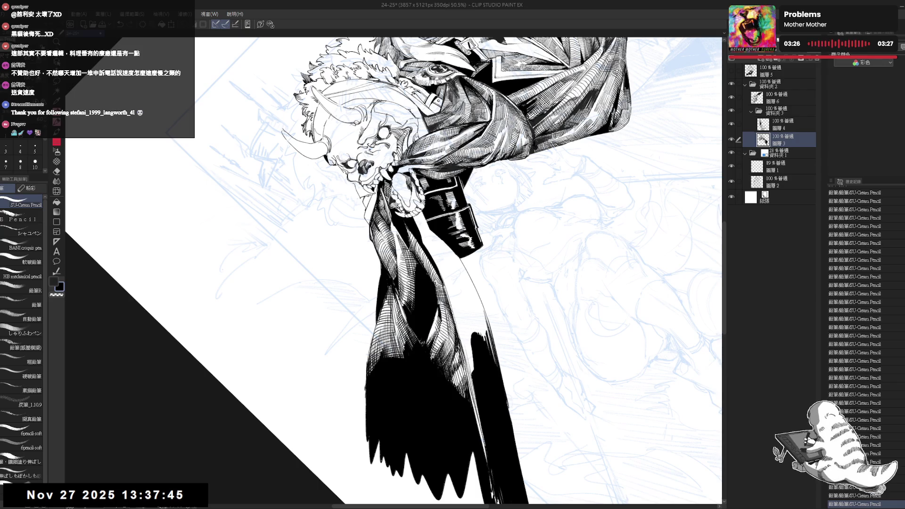
key(asciicircum)
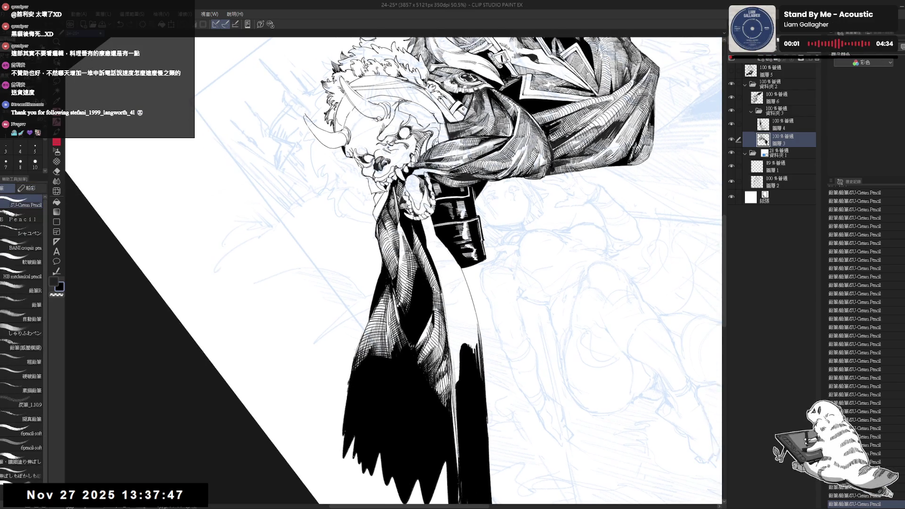
key(asciicircum)
key(asciicircum)
key(ctrl+0)
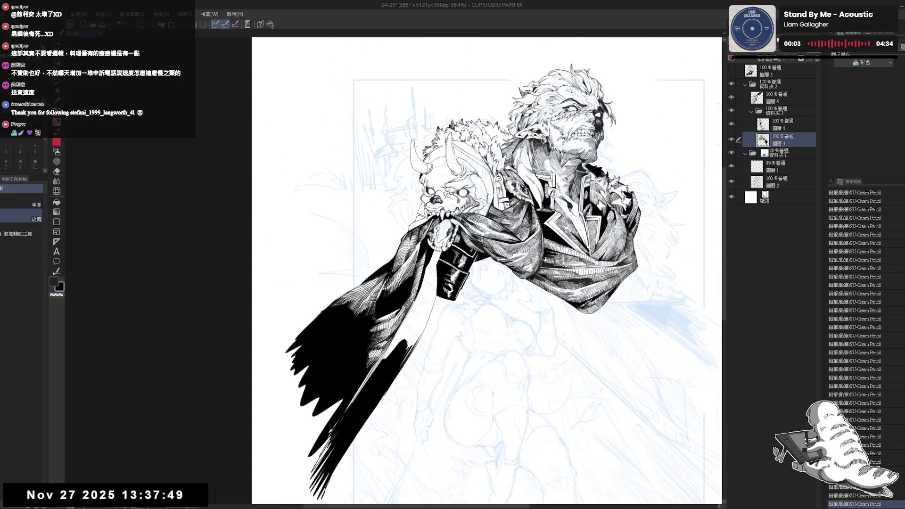
Step: Rotate the canvas view to a new working angle and undo the last stroke
key(minus)
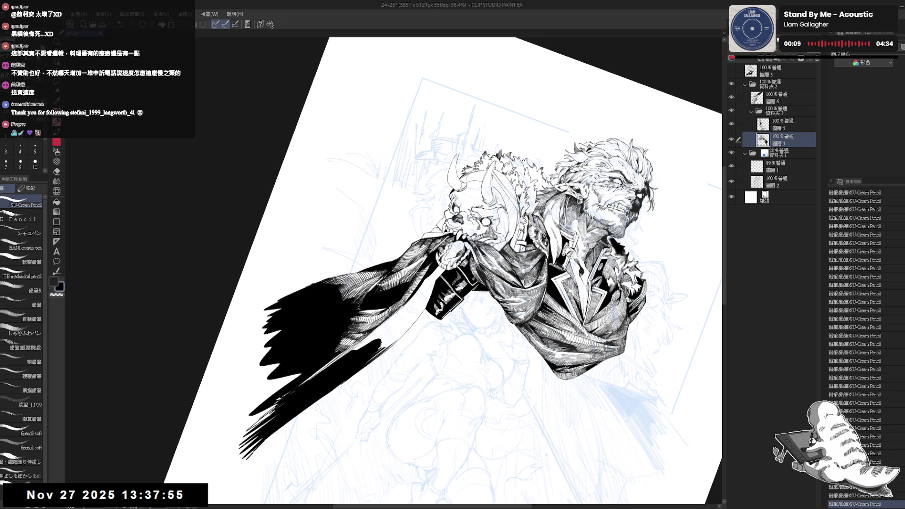
key(ctrl+0)
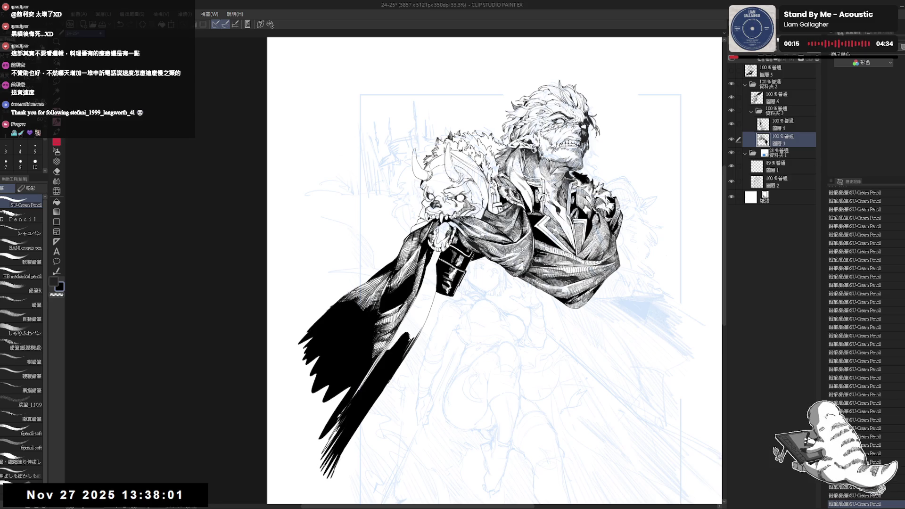
scroll(428, 225, up, 2)
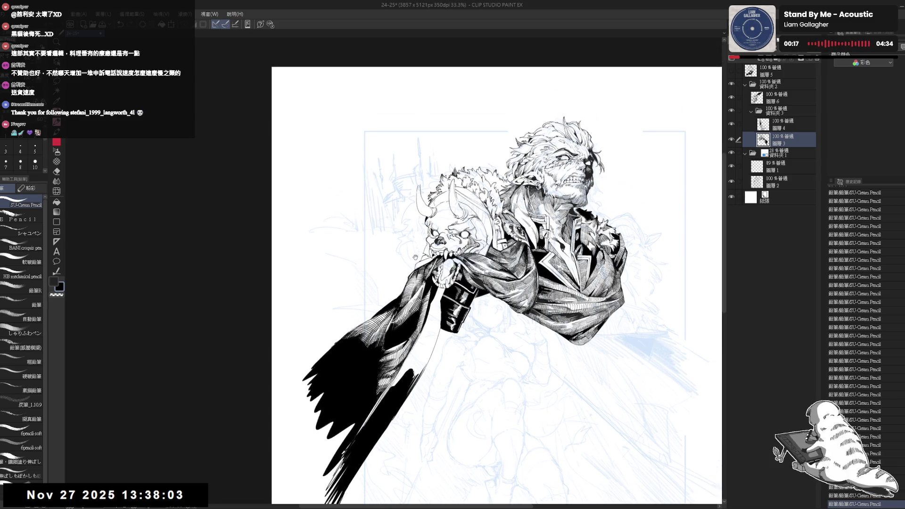
key(asciicircum)
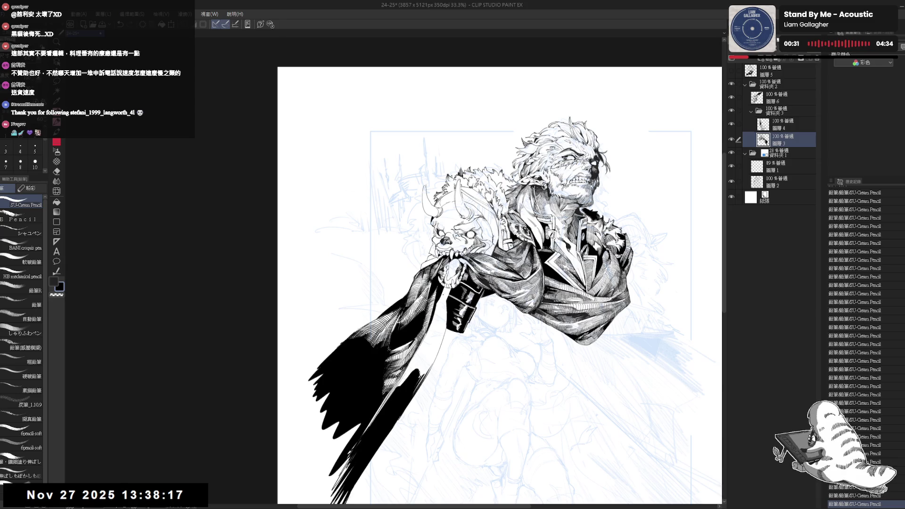
scroll(443, 294, up, 1)
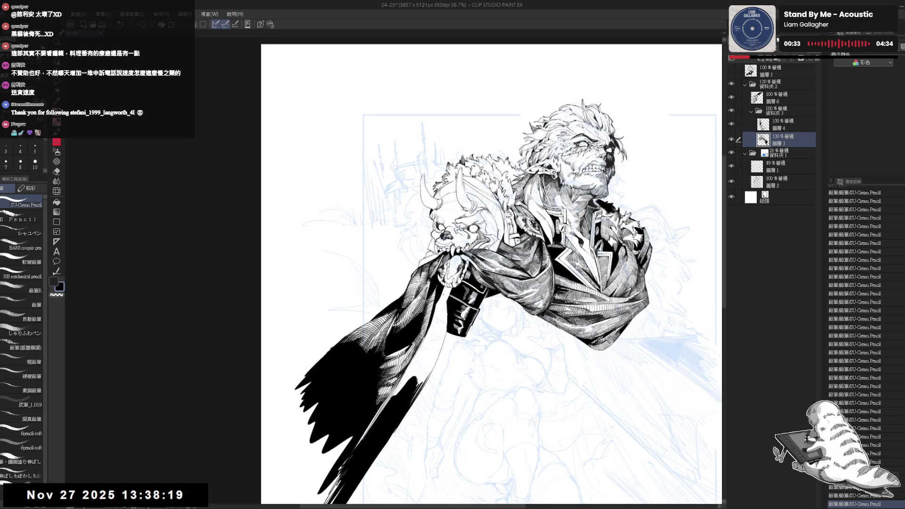
scroll(492, 271, down, 1)
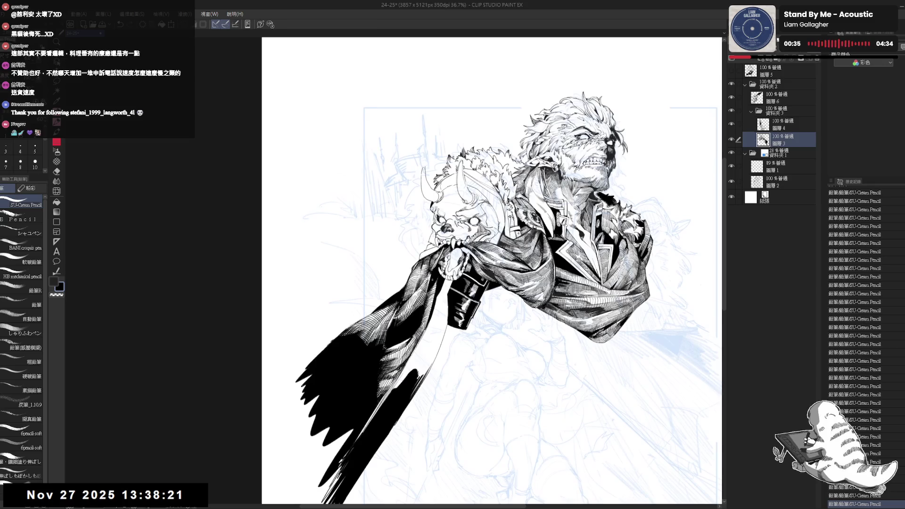
mouse_move(395, 341)
mouse_down()
mouse_move(427, 278)
mouse_move(471, 246)
mouse_move(443, 302)
mouse_up()
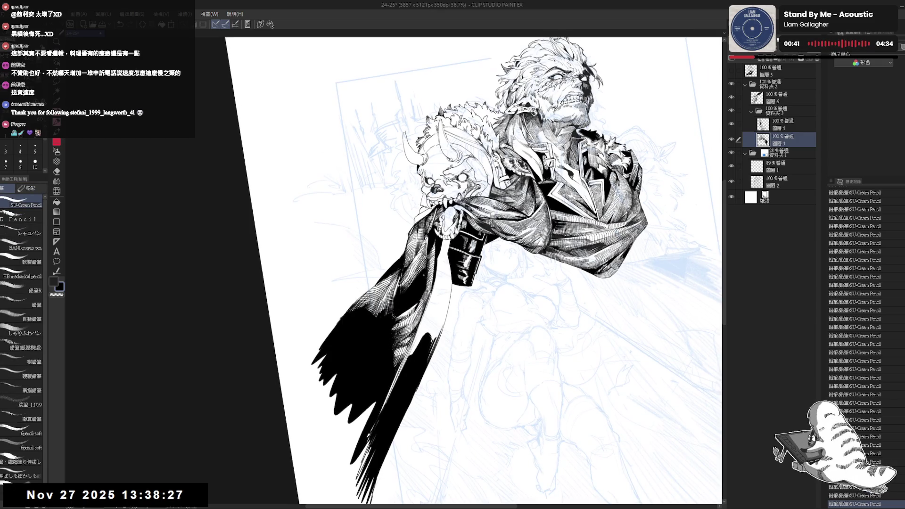
drag(443, 302, 424, 283)
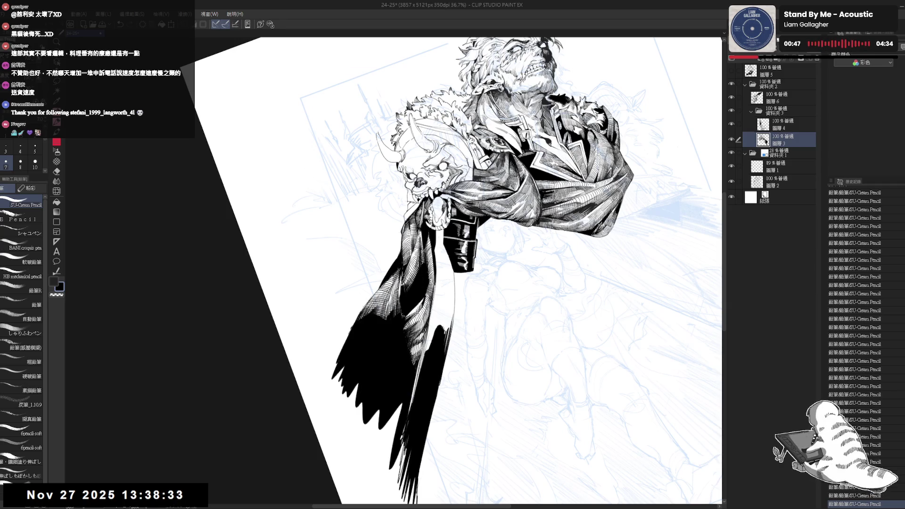
key(minus)
key(ctrl+z)
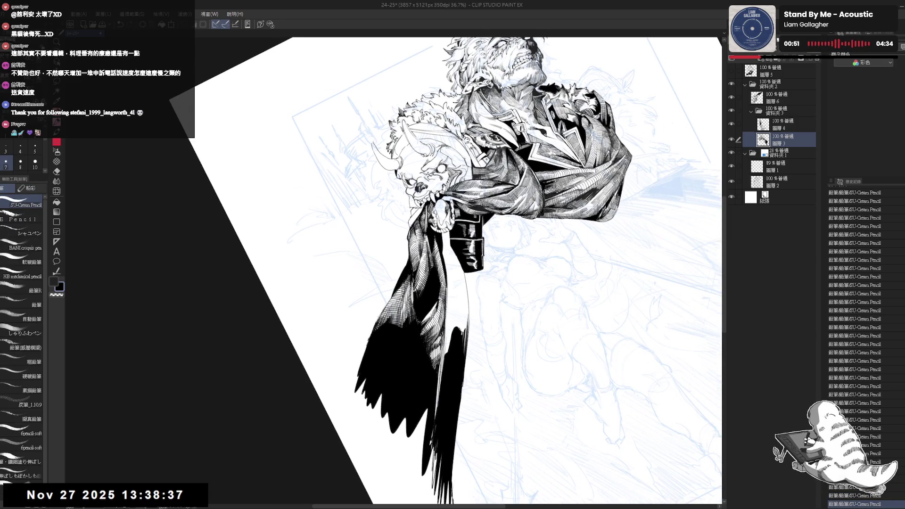
Step: Ink dark strokes along the cape's left edge, then review the whole illustration upright
key(minus)
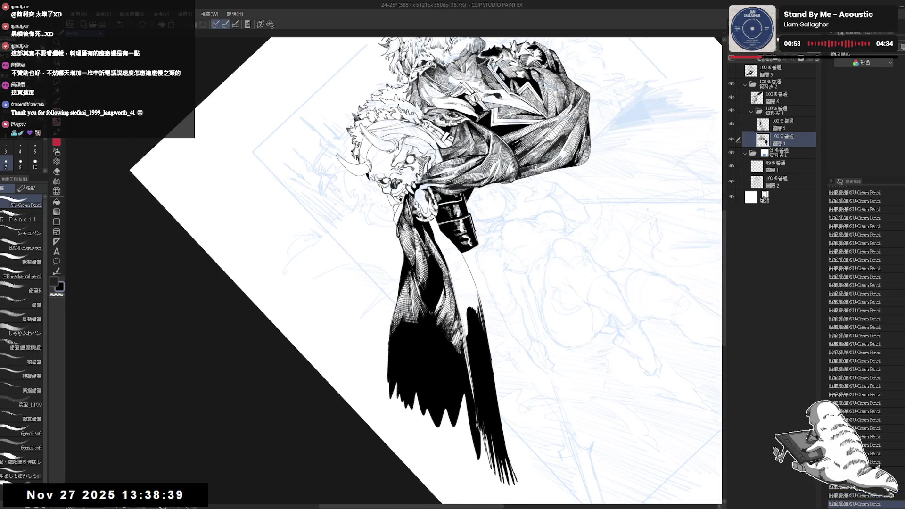
drag(397, 297, 388, 370)
drag(391, 318, 383, 361)
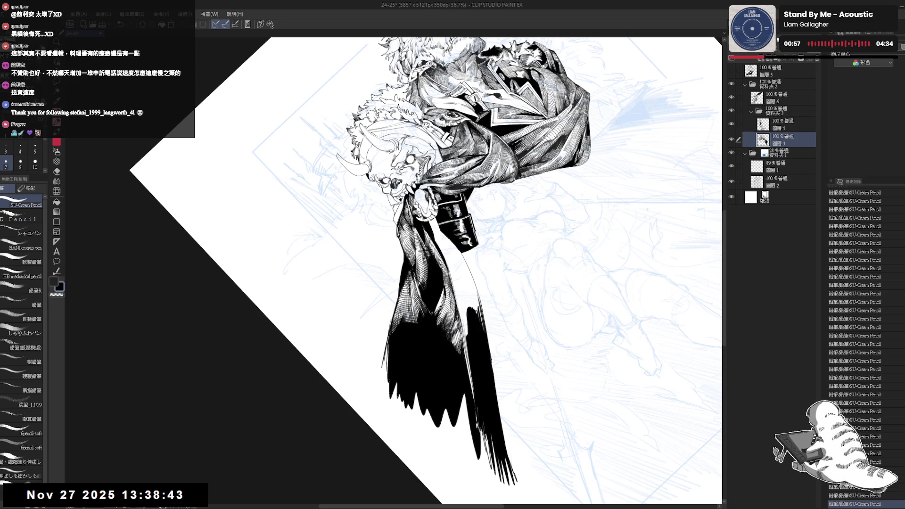
key(ctrl+0)
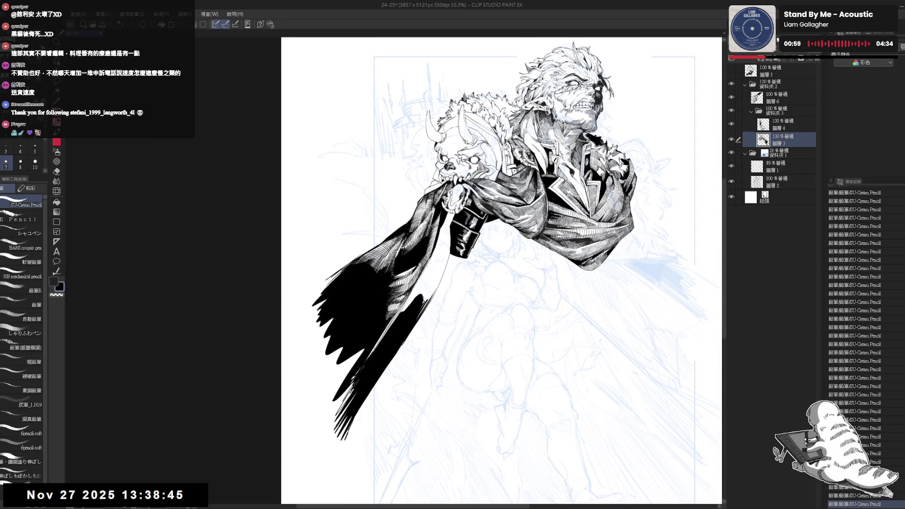
scroll(470, 170, down, 1)
mouse_move(470, 170)
mouse_down()
mouse_move(494, 209)
mouse_move(460, 276)
mouse_up()
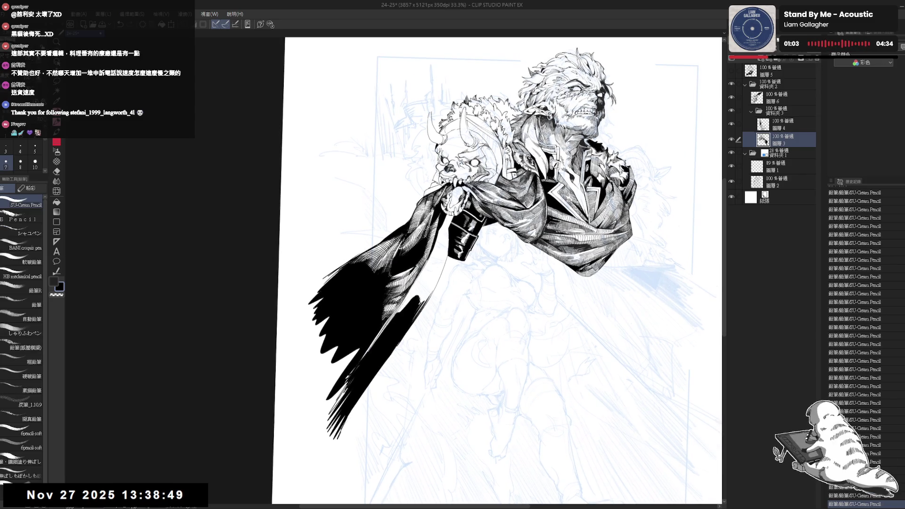
Step: Mirror the canvas to check the drawing, then rotate the view toward the sword hilt
key(h)
key(g)
click(405, 200)
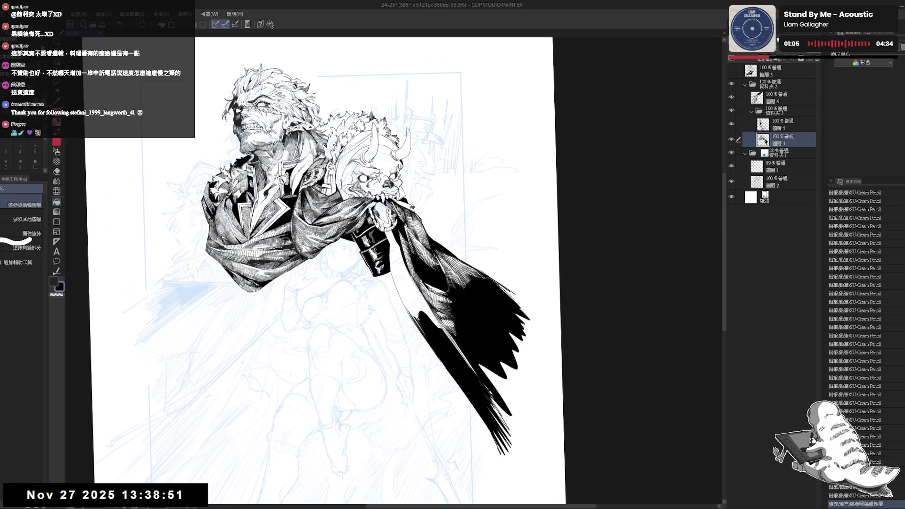
click(409, 207)
drag(481, 332, 443, 397)
scroll(401, 183, up, 5)
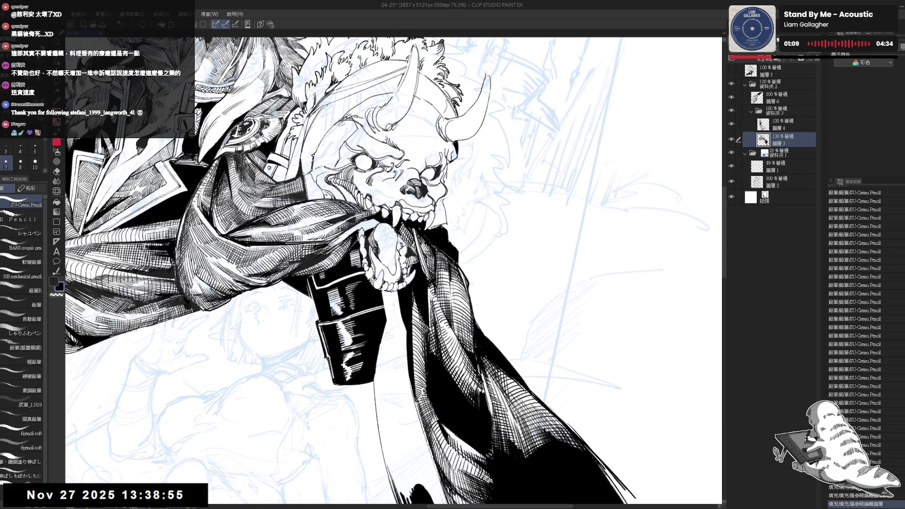
Step: Draw small SU-Cream Pencil hatching strokes beside the sword hilt
drag(396, 293, 397, 252)
mouse_move(465, 235)
mouse_down()
mouse_move(473, 242)
mouse_move(442, 336)
mouse_move(447, 360)
mouse_up()
scroll(442, 336, down, 5)
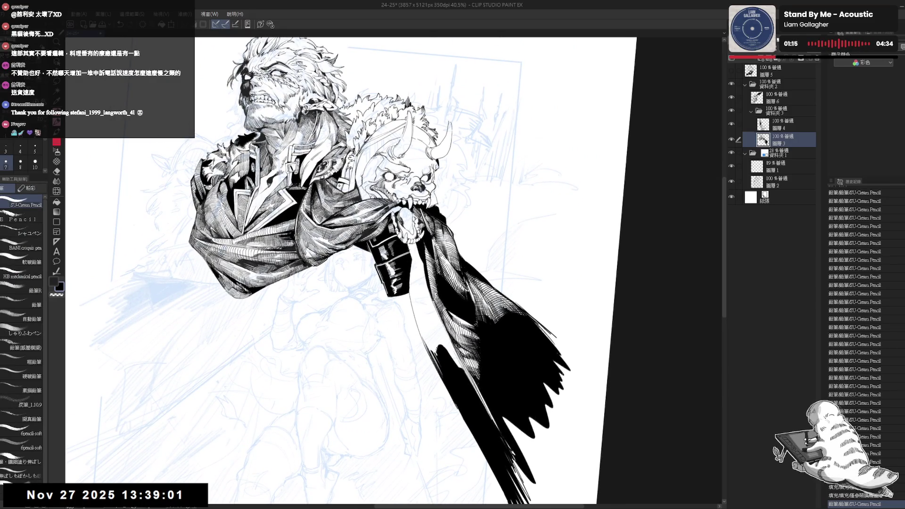
drag(415, 264, 427, 299)
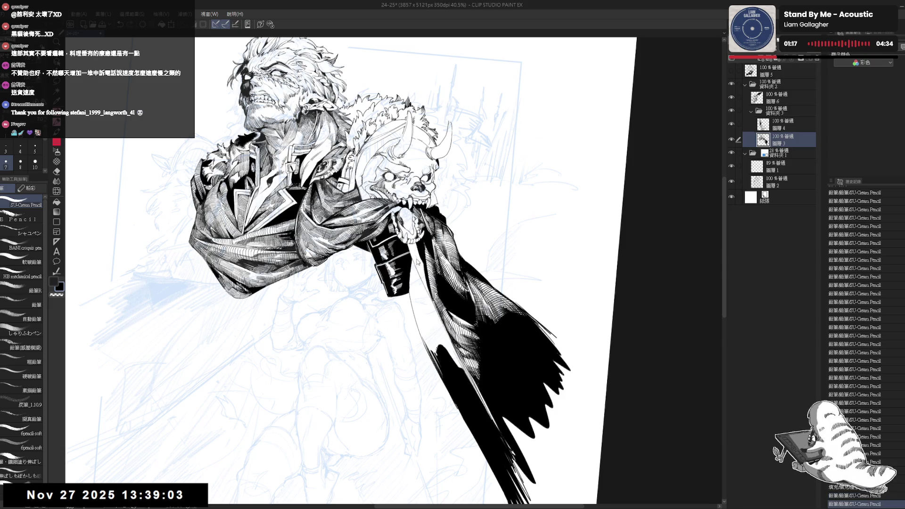
mouse_move(415, 254)
mouse_down()
mouse_move(430, 304)
mouse_move(415, 296)
mouse_move(448, 264)
mouse_move(418, 295)
mouse_up()
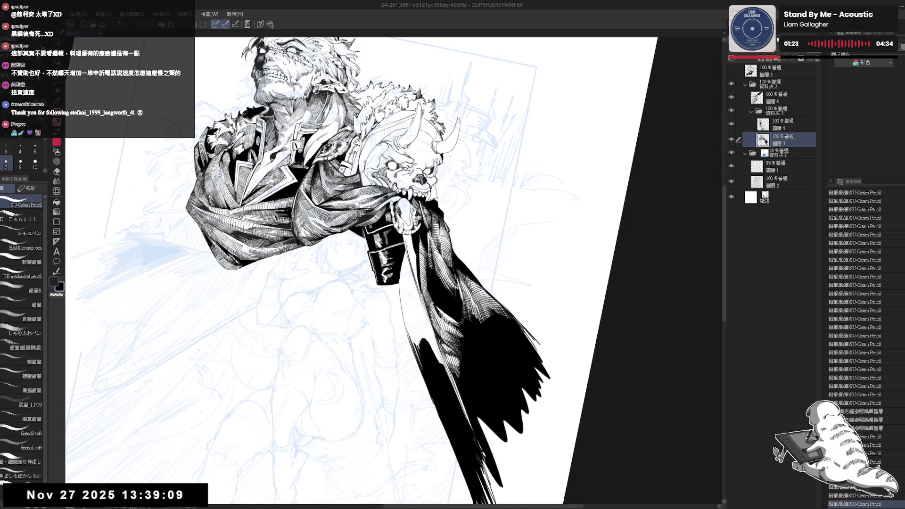
mouse_move(406, 237)
mouse_down()
mouse_move(411, 272)
mouse_move(404, 242)
mouse_up()
scroll(409, 242, up, 2)
key(e)
key(p)
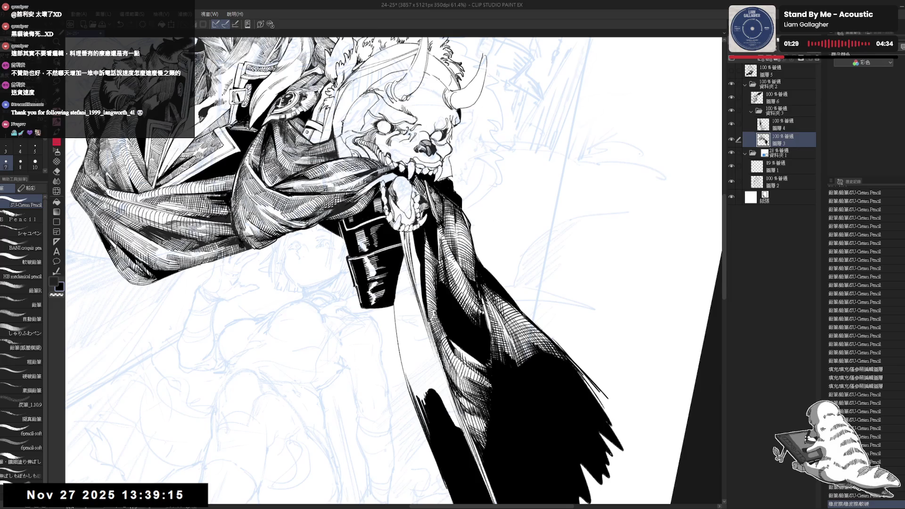
key(ctrl+z)
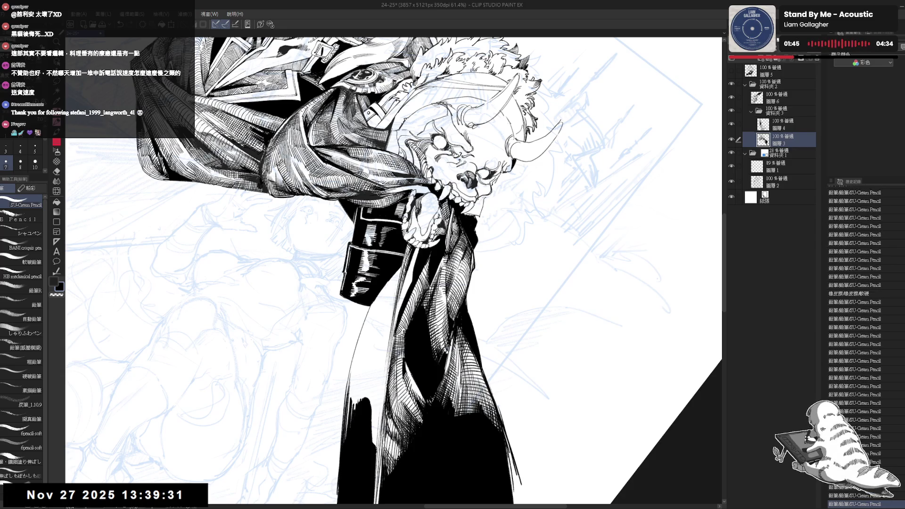
scroll(394, 271, down, 3)
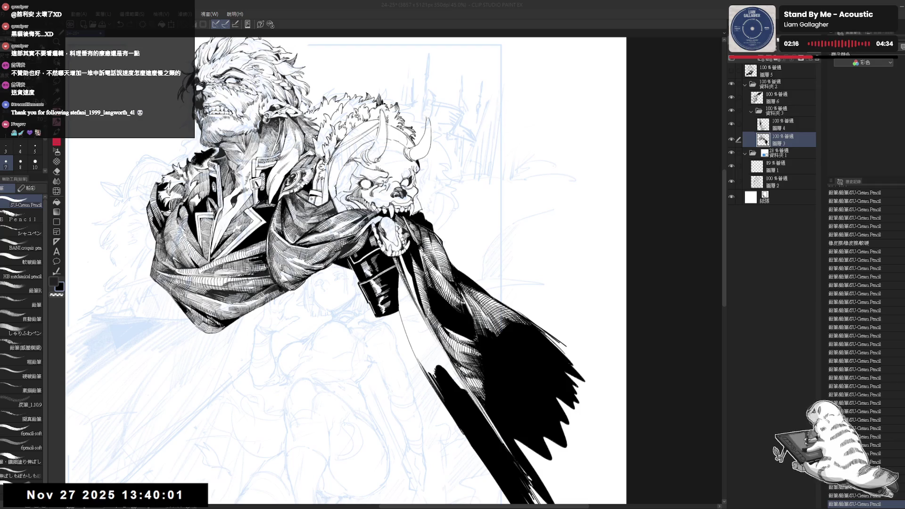
key(r)
drag(425, 283, 387, 217)
key(p)
scroll(434, 269, up, 2)
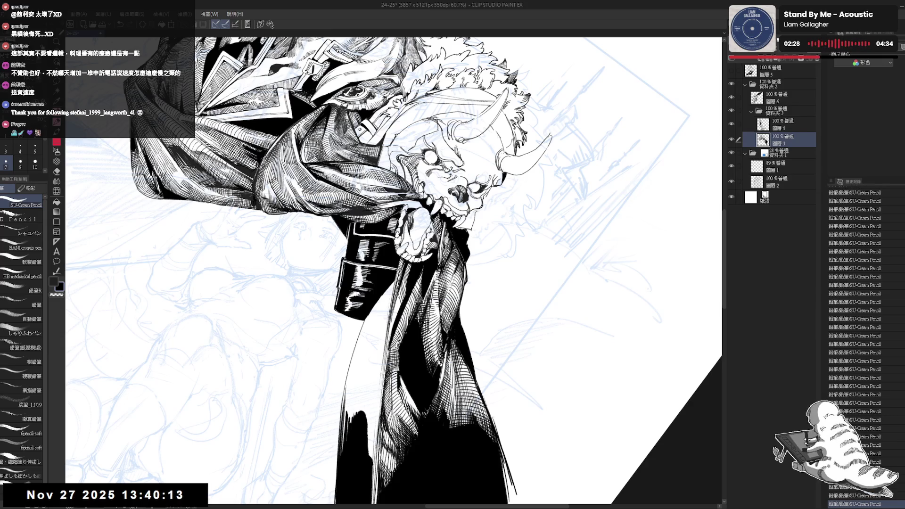
key(minus)
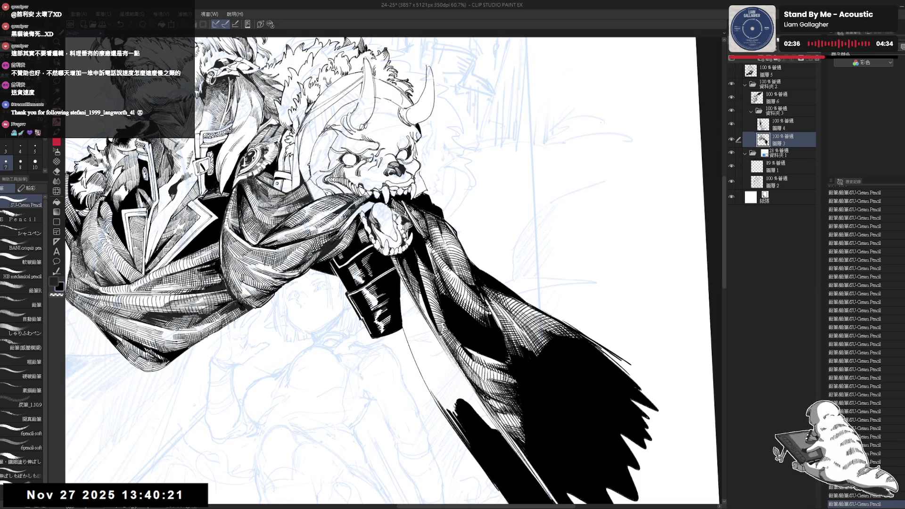
key(ctrl+at)
scroll(378, 226, down, 2)
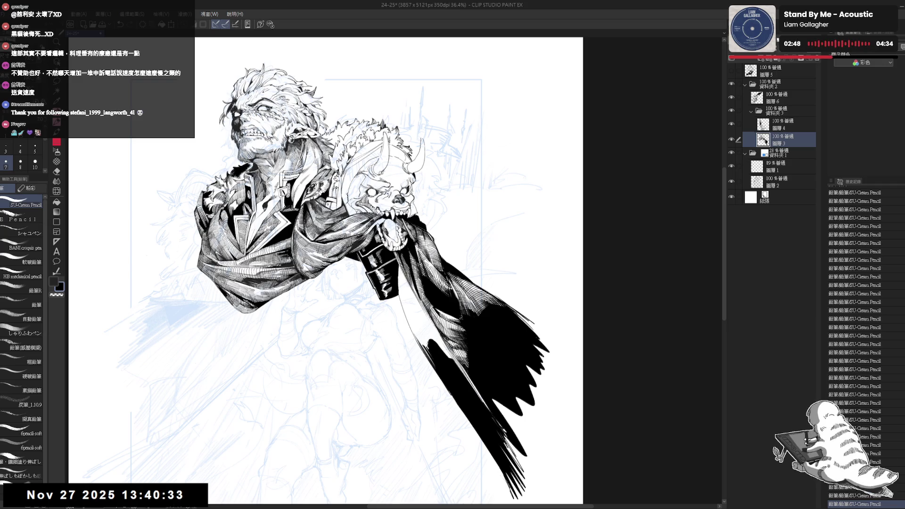
Step: Undo the trial cape-edge strokes and set the SU-Cream Pencil size to 10
mouse_move(423, 319)
mouse_down()
mouse_move(391, 384)
mouse_move(395, 308)
mouse_move(400, 328)
mouse_up()
key(ctrl+z)
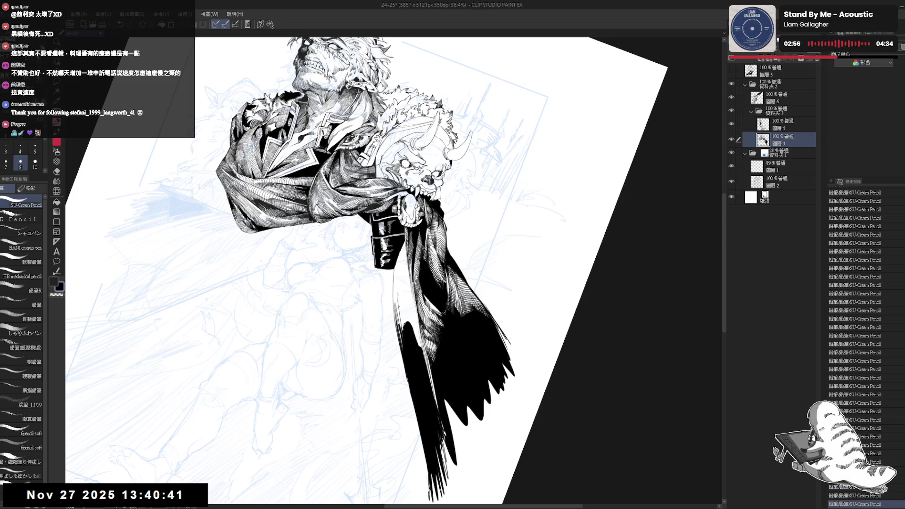
mouse_move(399, 296)
mouse_down()
mouse_move(403, 330)
mouse_move(409, 322)
mouse_move(412, 332)
mouse_move(409, 322)
mouse_up()
key(ctrl+z)
click(35, 163)
key(ctrl+z)
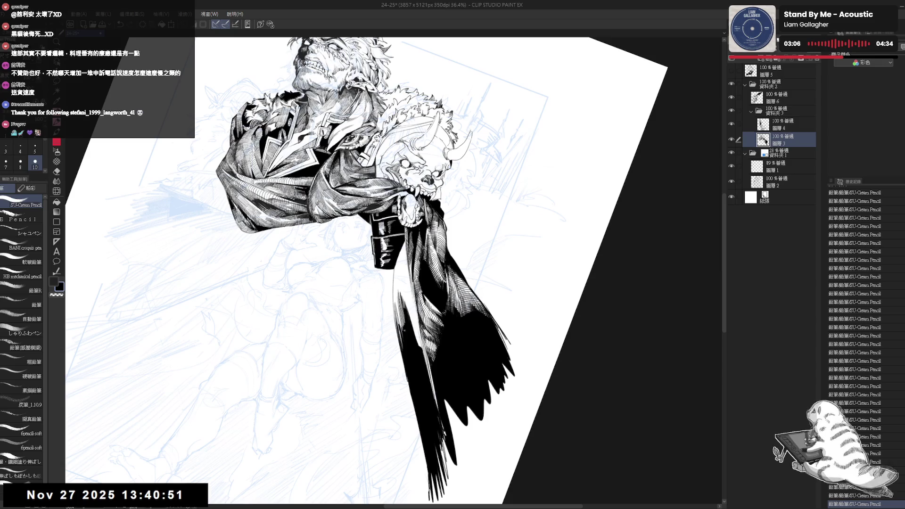
Step: Hatch dark strokes down the lower part of the cape's left edge, redrawing unwanted ones
key(minus)
key(minus)
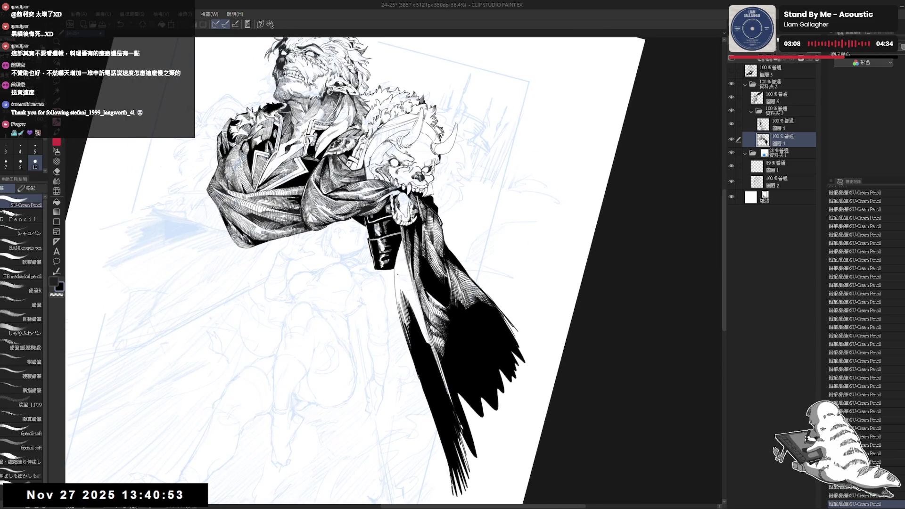
drag(399, 250, 397, 283)
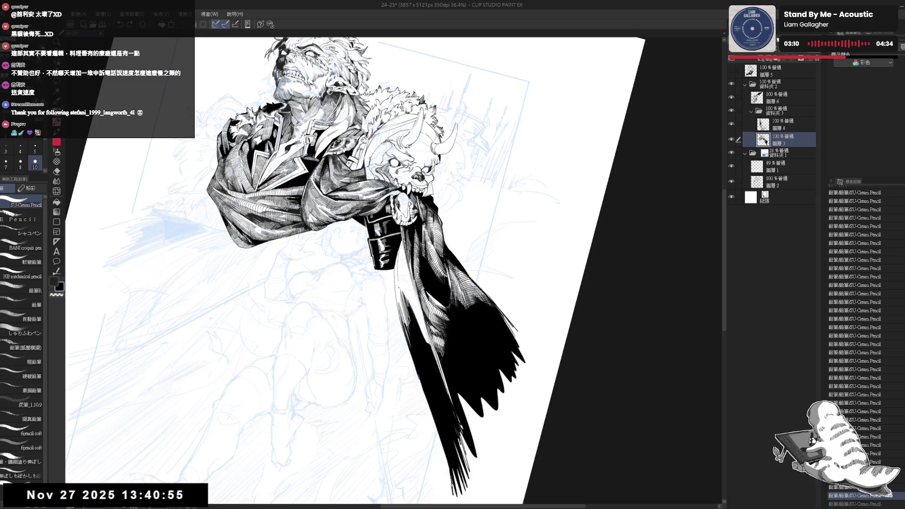
key(ctrl+z)
drag(398, 250, 397, 288)
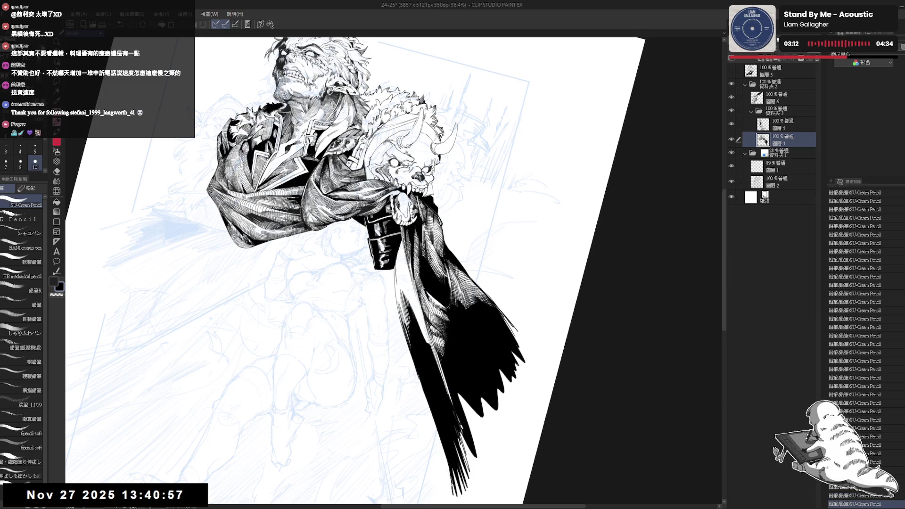
drag(398, 253, 409, 306)
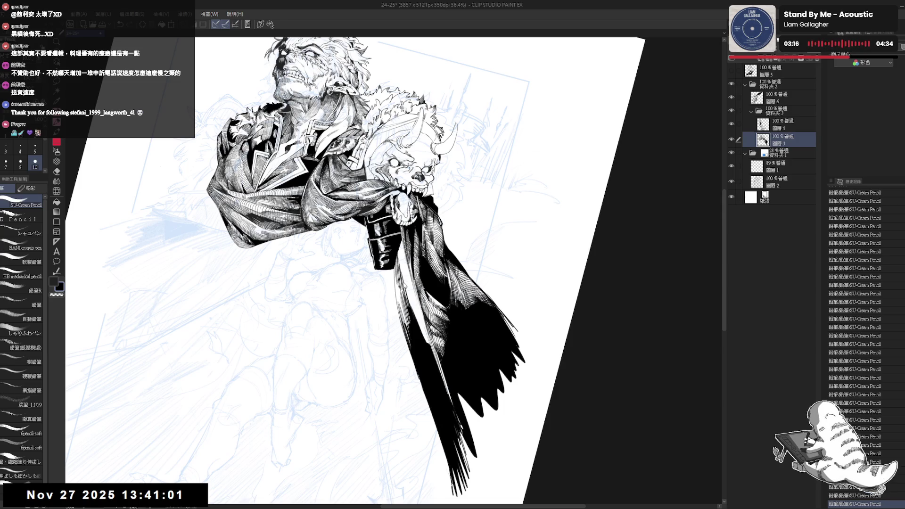
key(ctrl+z)
key(ctrl+z)
drag(401, 271, 411, 307)
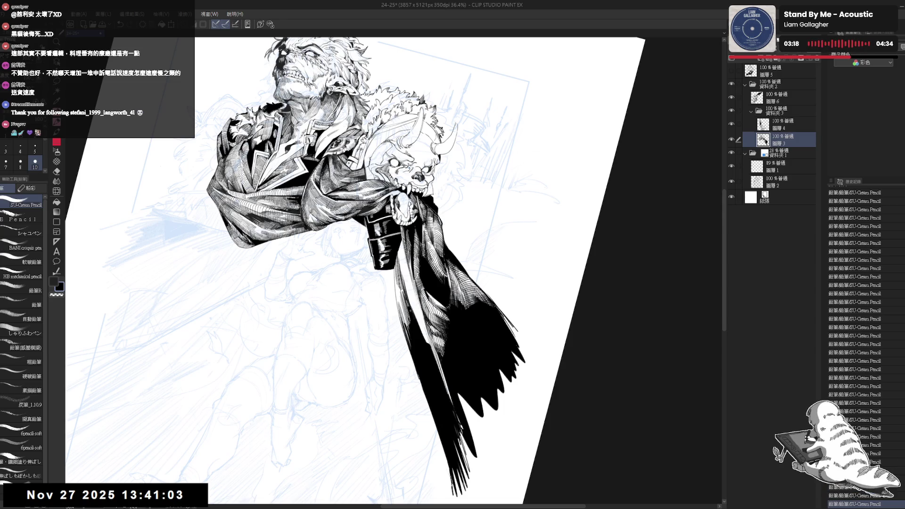
drag(401, 273, 416, 316)
Step: Extend short hatching up the upper part of the cape's left edge
key(minus)
key(asciicircum)
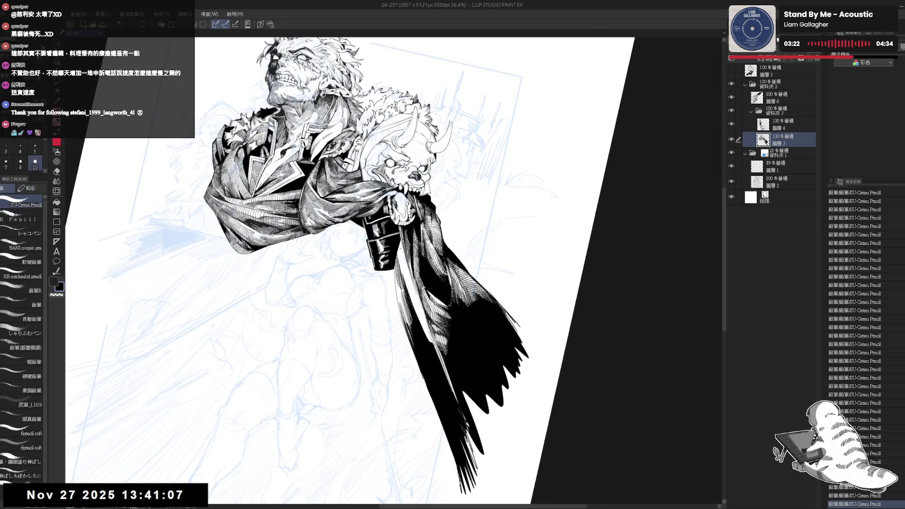
drag(396, 249, 403, 279)
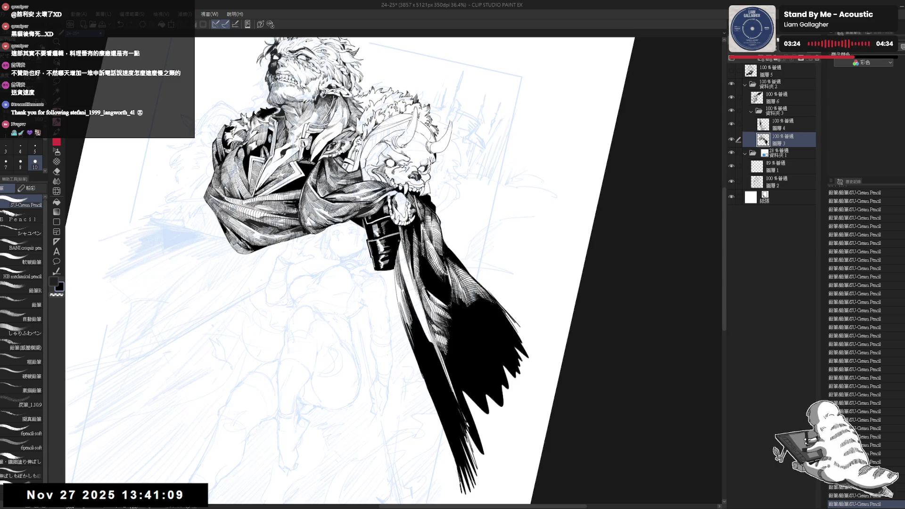
drag(399, 245, 404, 275)
drag(402, 273, 406, 284)
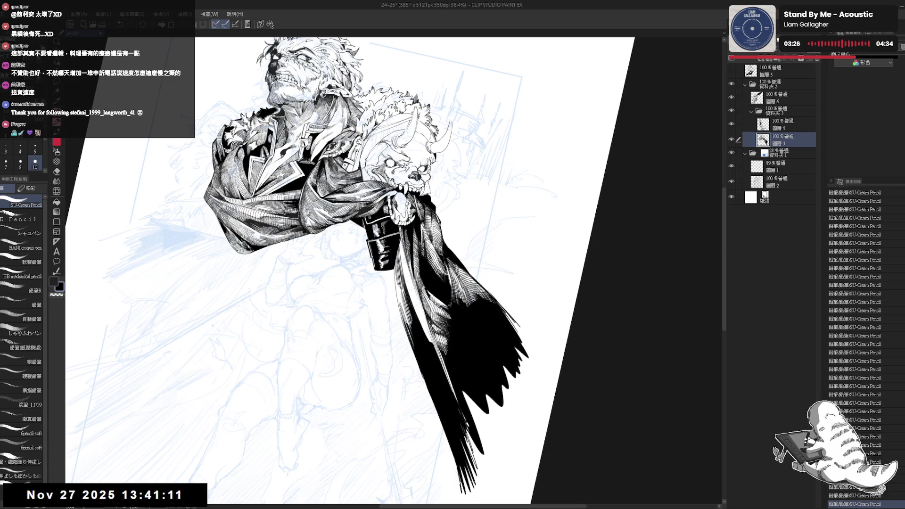
mouse_move(399, 243)
mouse_down()
mouse_move(405, 275)
mouse_move(405, 258)
mouse_up()
key(ctrl+z)
drag(403, 255, 407, 269)
drag(399, 234, 403, 249)
scroll(385, 256, up, 3)
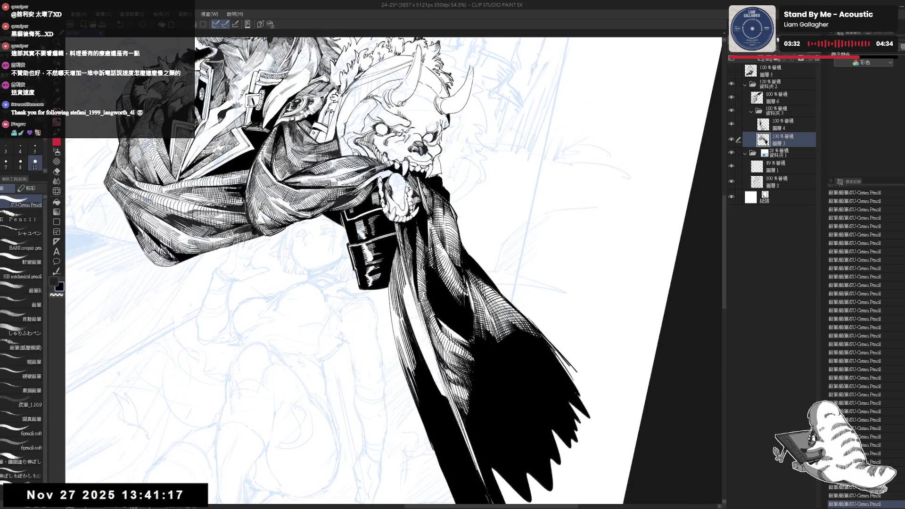
Step: Reduce the pencil to size 8 and lay the first hatching strokes on the cape
drag(394, 228, 399, 243)
key(ctrl+z)
key(e)
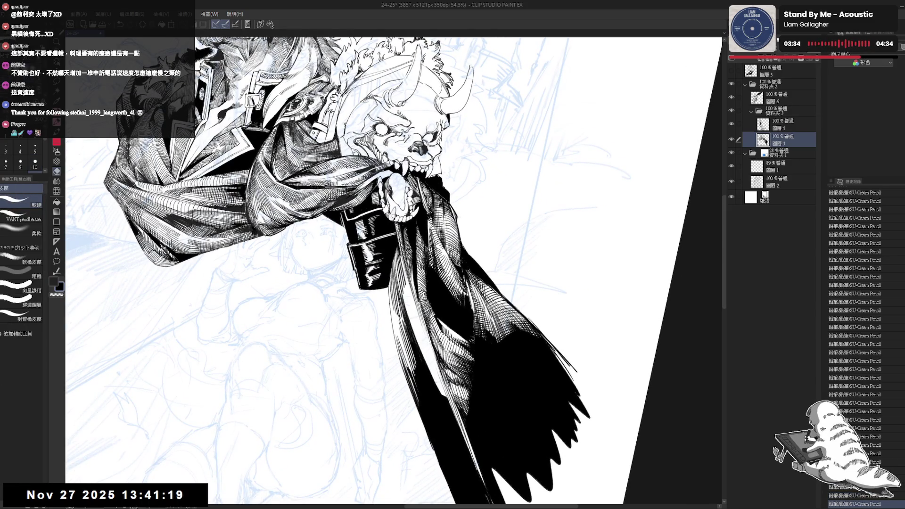
scroll(393, 271, down, 2)
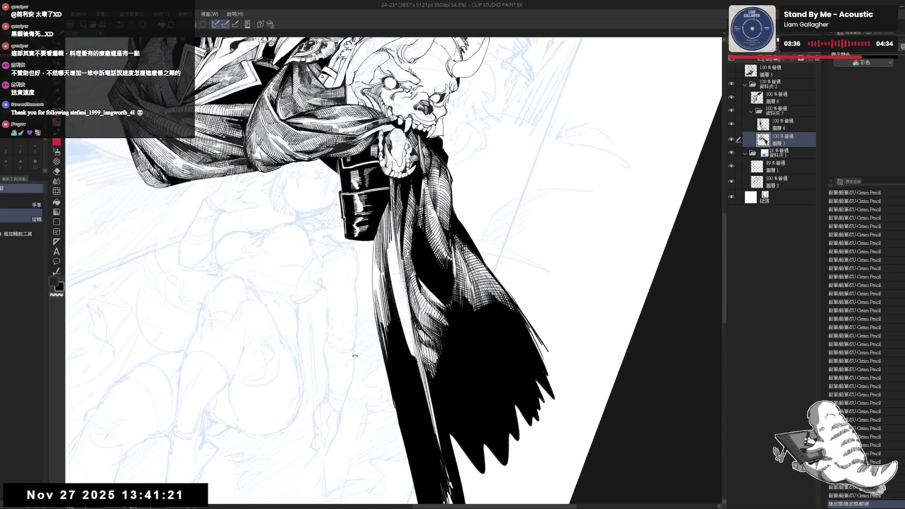
key(p)
click(20, 162)
drag(391, 250, 391, 275)
key(ctrl+z)
key(ctrl+z)
mouse_move(394, 239)
mouse_down()
mouse_move(391, 271)
mouse_move(405, 320)
mouse_move(371, 379)
mouse_up()
scroll(365, 249, down, 3)
Step: Add several more hatching strokes on the cape, undoing and redoing to compare
key(e)
key(p)
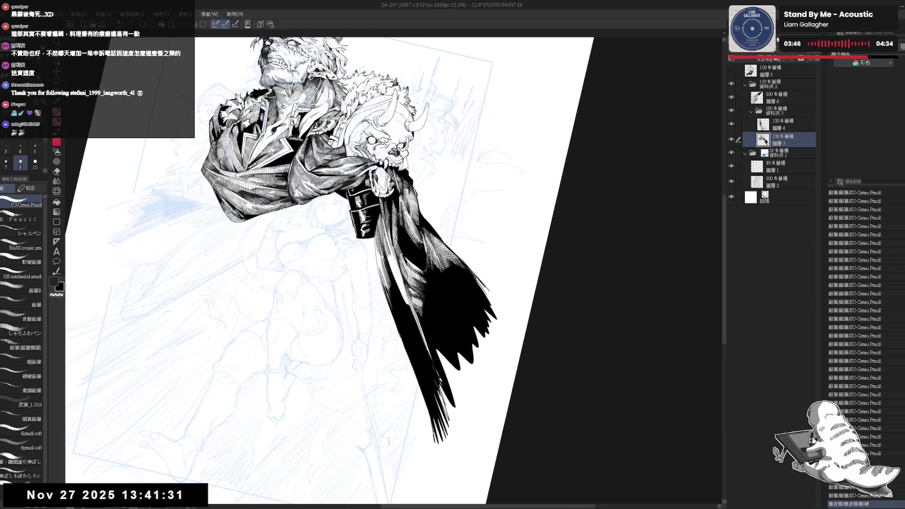
drag(373, 231, 379, 268)
drag(378, 268, 383, 285)
drag(376, 249, 385, 297)
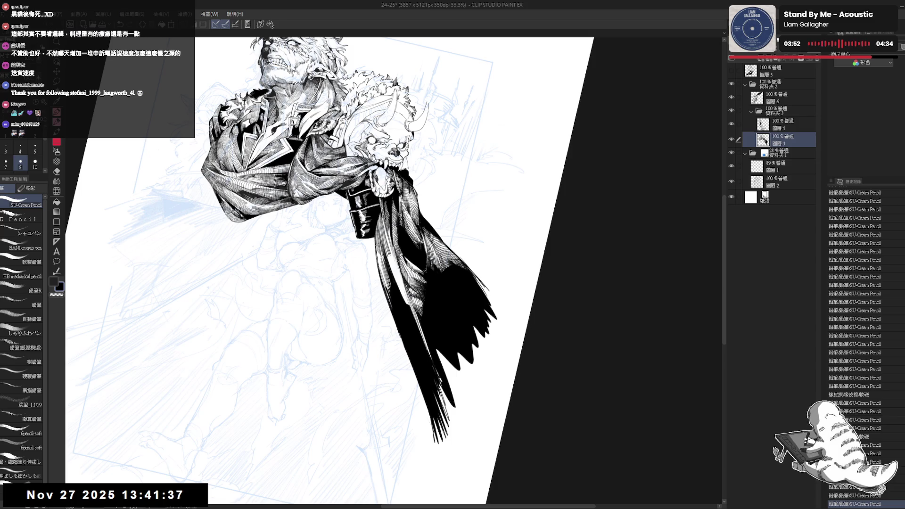
drag(375, 245, 385, 281)
key(asciicircum)
key(asciicircum)
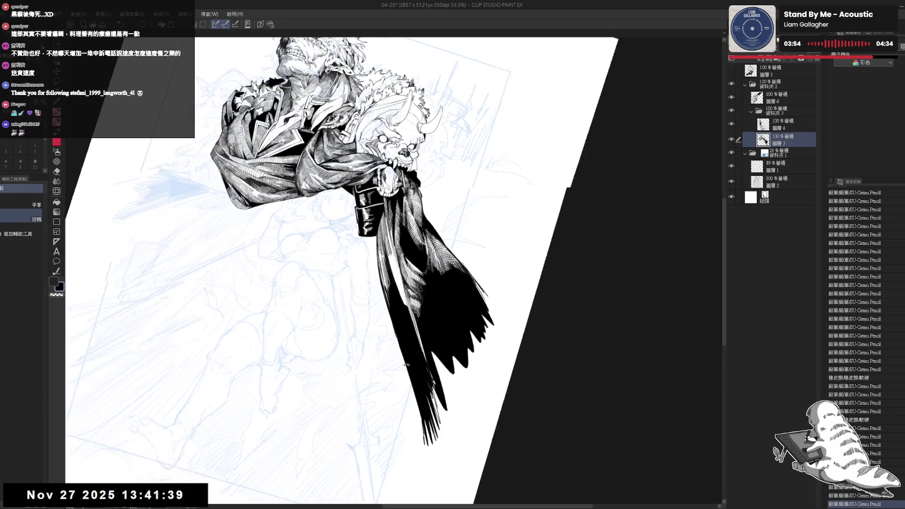
key(ctrl+z)
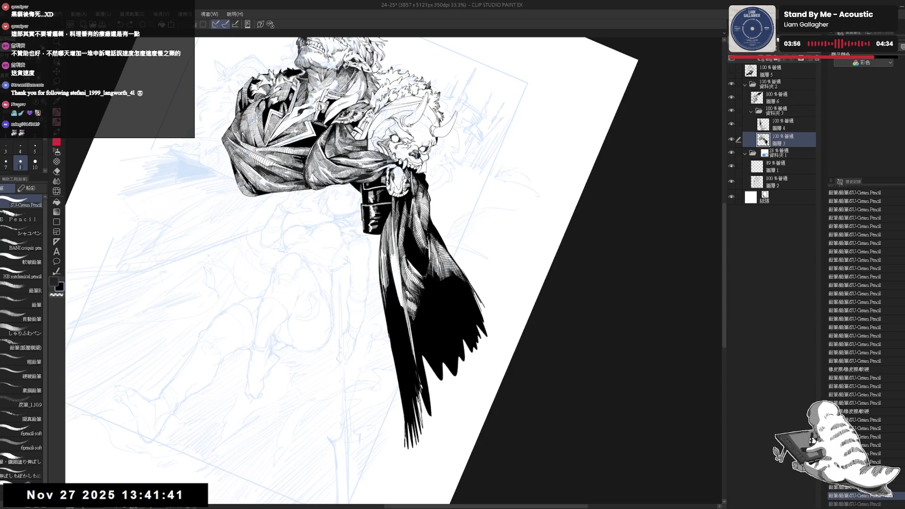
key(ctrl+y)
key(ctrl+y)
key(ctrl+y)
key(ctrl+z)
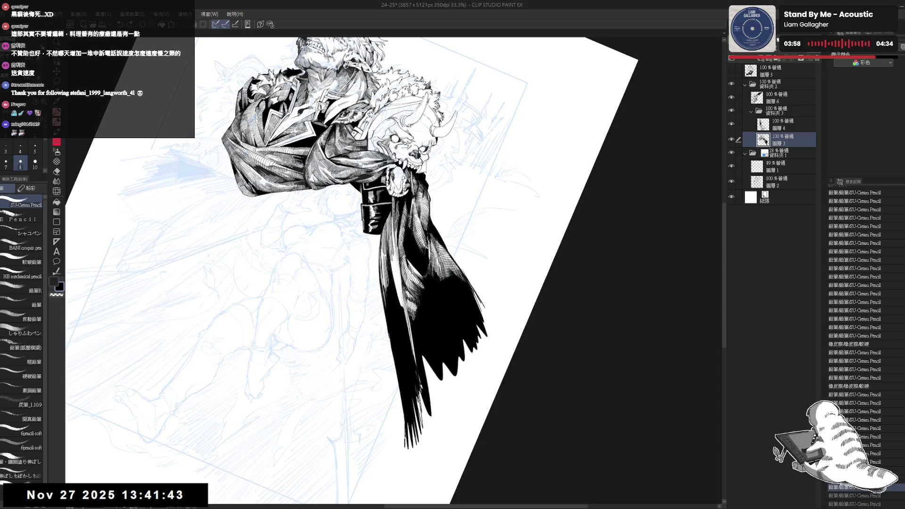
key(ctrl+y)
key(ctrl+y)
key(ctrl+y)
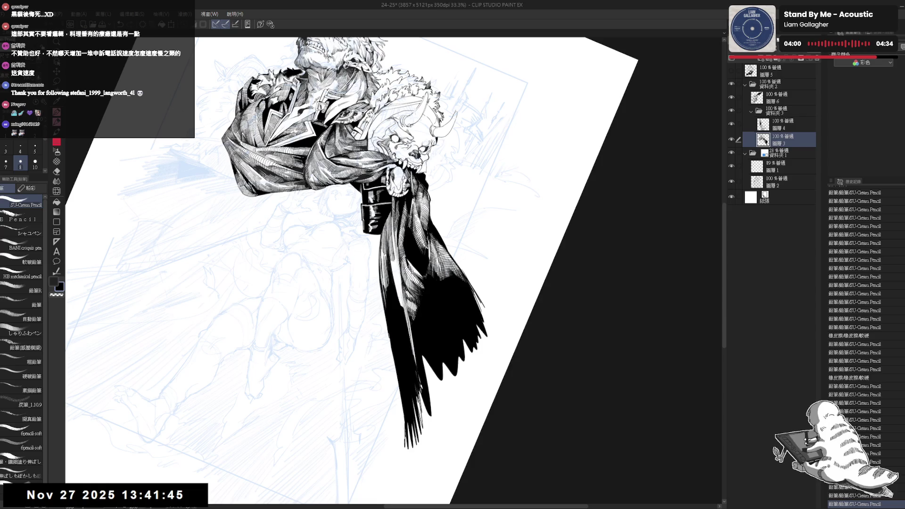
drag(393, 266, 400, 305)
drag(396, 295, 399, 309)
Step: Straighten and mirror the view, then add small hatching marks on the cape, erasing part
key(ctrl+0)
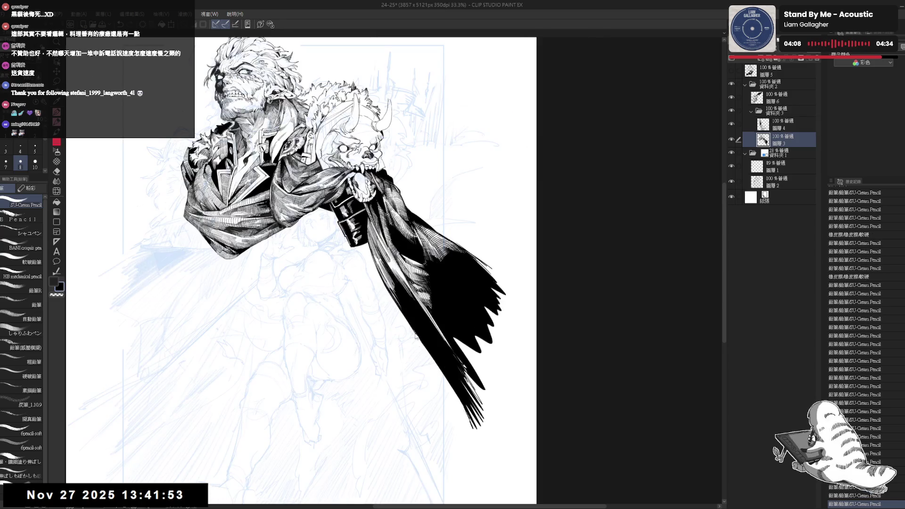
key(h)
key(h)
scroll(424, 306, up, 3)
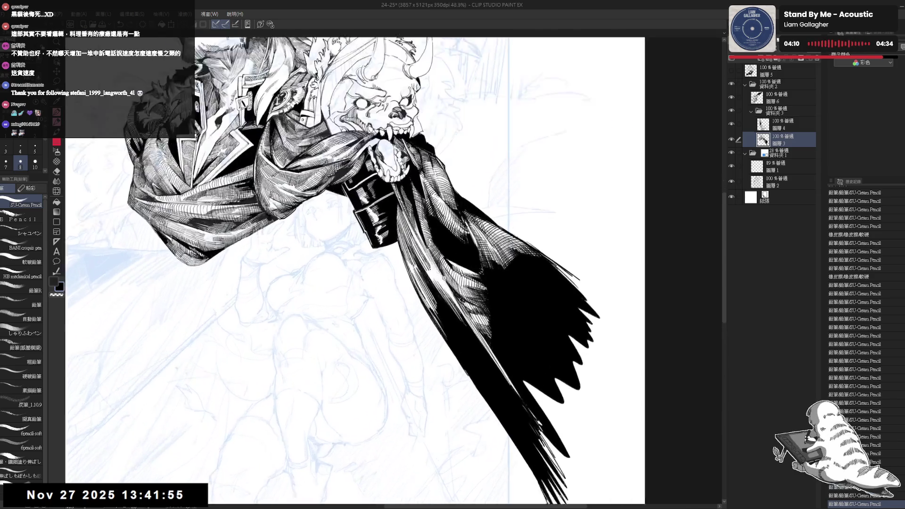
key(asciicircum)
key(asciicircum)
key(e)
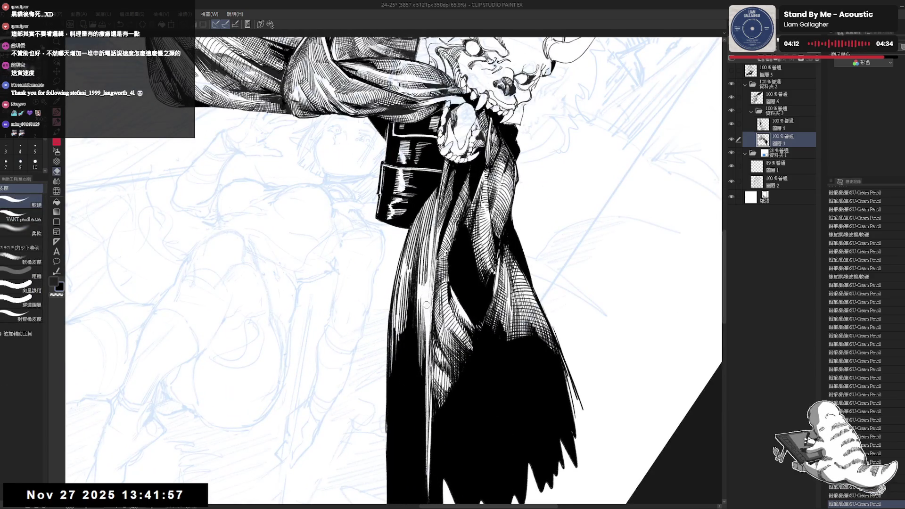
key(p)
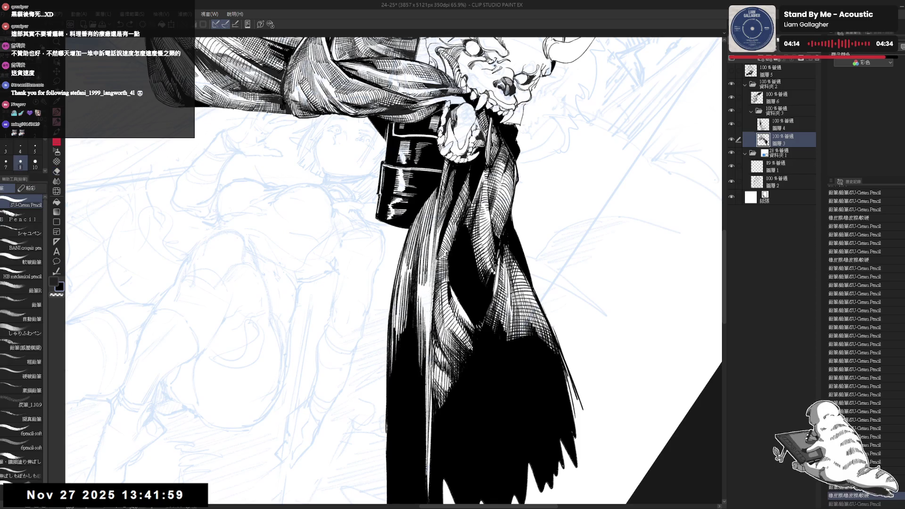
drag(418, 295, 429, 315)
key(e)
key(p)
Step: Add faint cape hatching, erase a stray mark, then view the whole page flipped
mouse_move(418, 283)
mouse_down()
mouse_move(423, 298)
mouse_move(427, 291)
mouse_up()
key(ctrl+z)
key(e)
key(p)
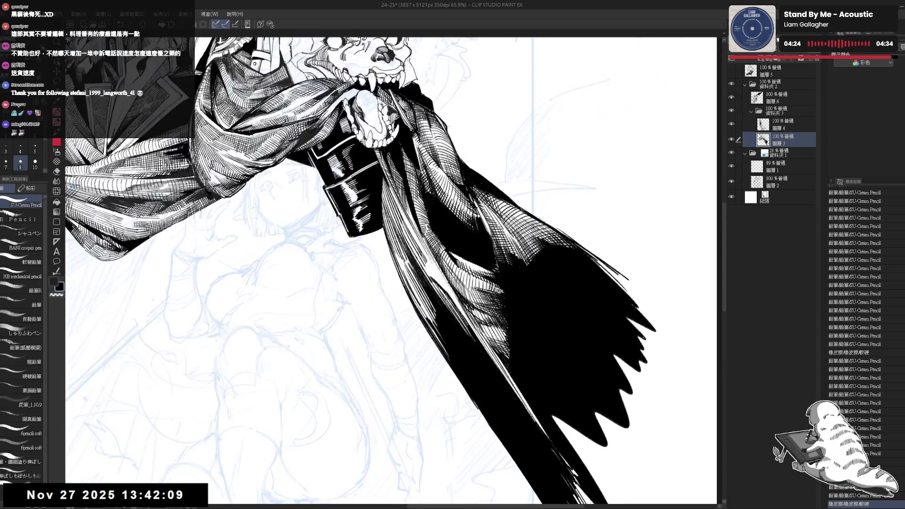
key(ctrl+0)
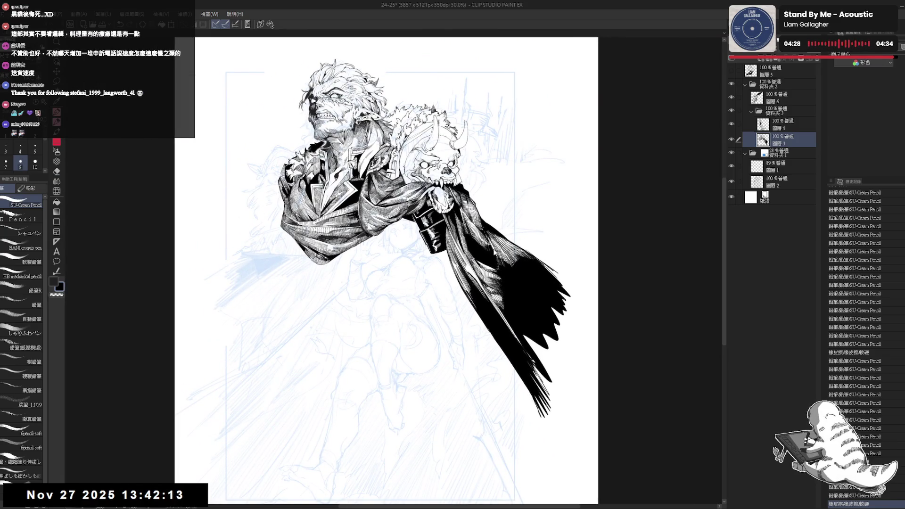
key(h)
key(h)
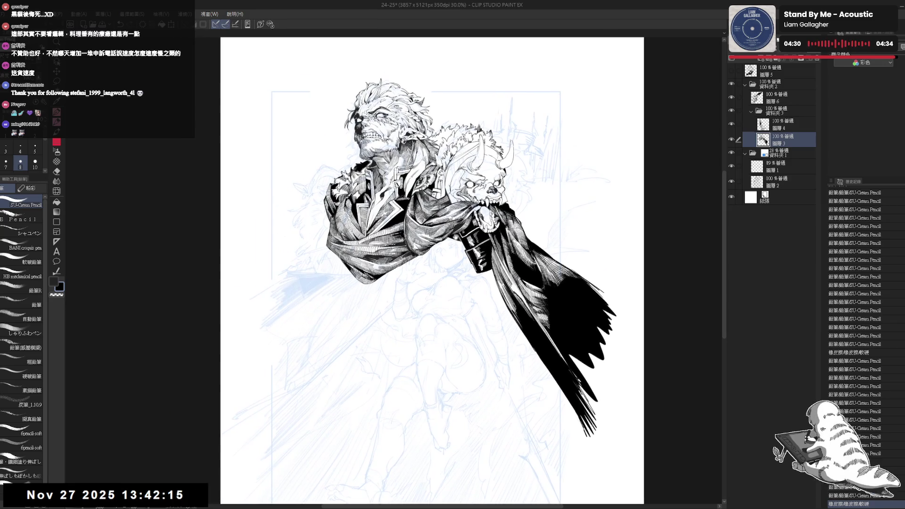
drag(424, 271, 416, 267)
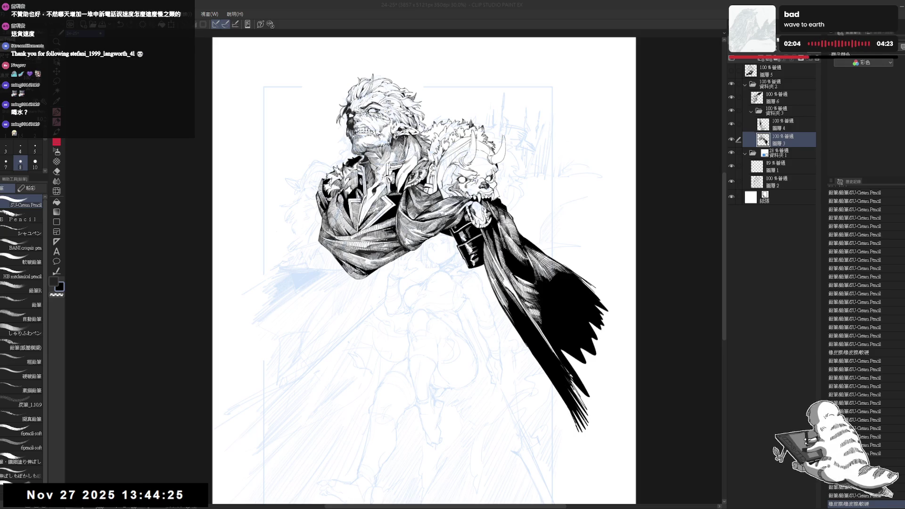
Step: Fill three small gaps in the beast's skull jaw with black using the Fill tool
click(526, 38)
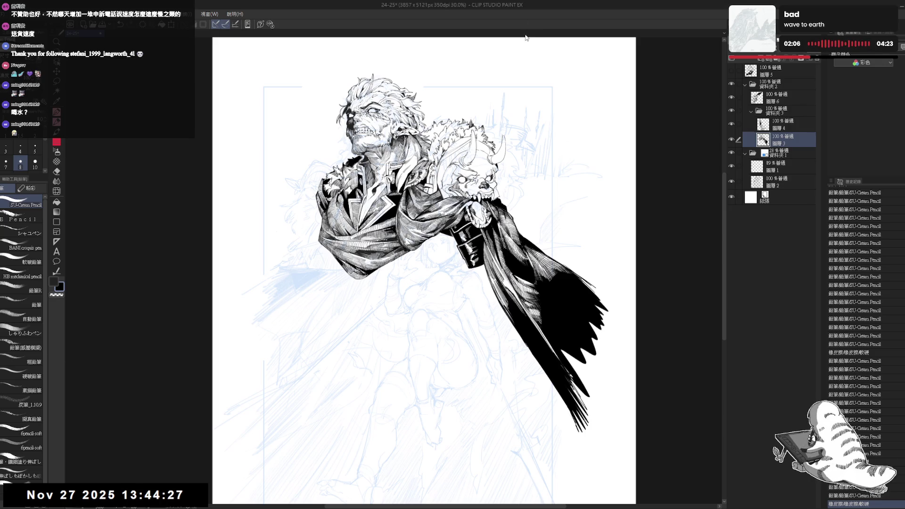
scroll(519, 247, up, 3)
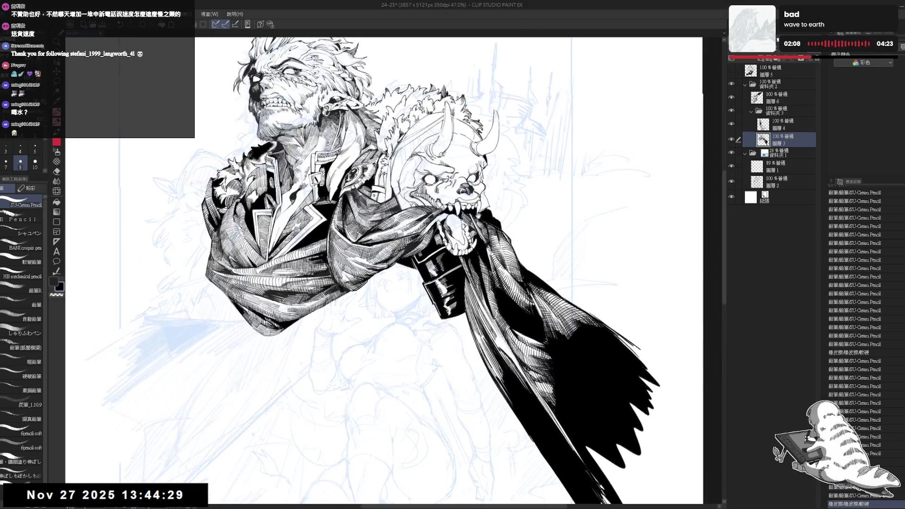
key(g)
click(451, 250)
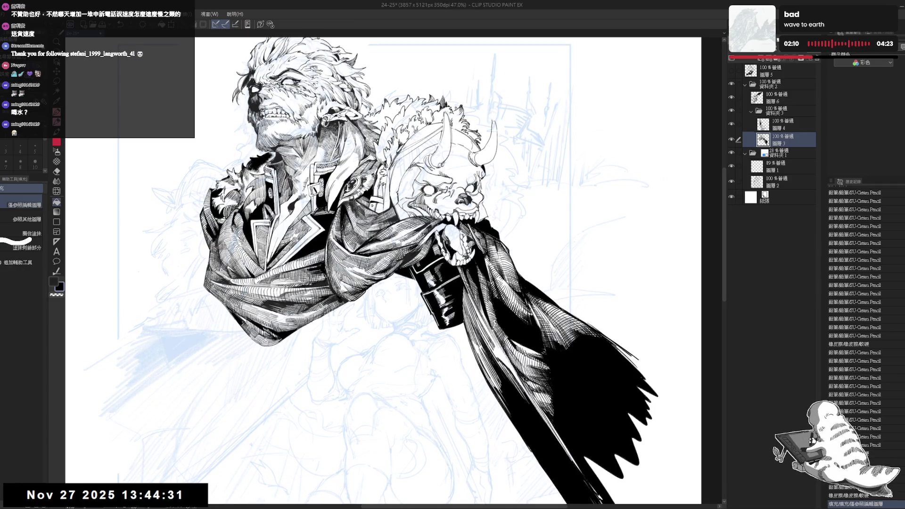
click(462, 258)
click(467, 247)
Step: Darken the jaw and the area around the beast's teeth with the pencil
key(p)
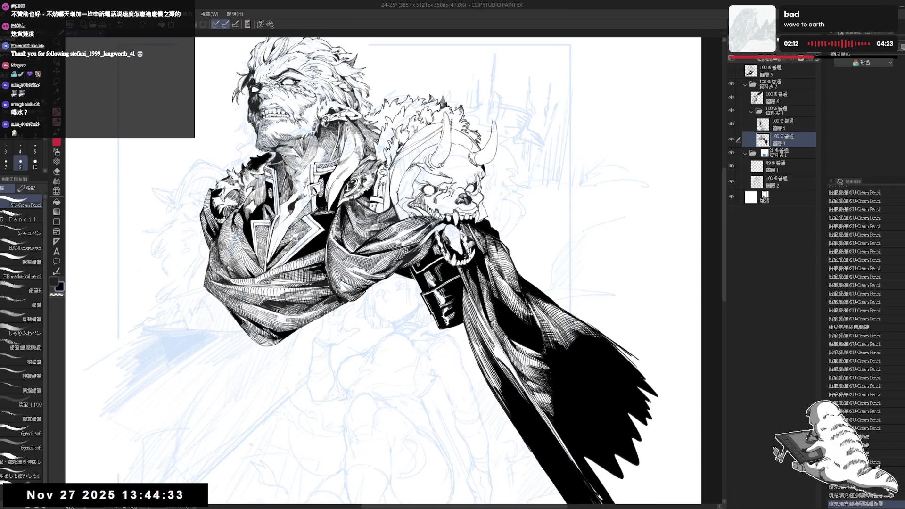
click(452, 243)
scroll(465, 234, up, 2)
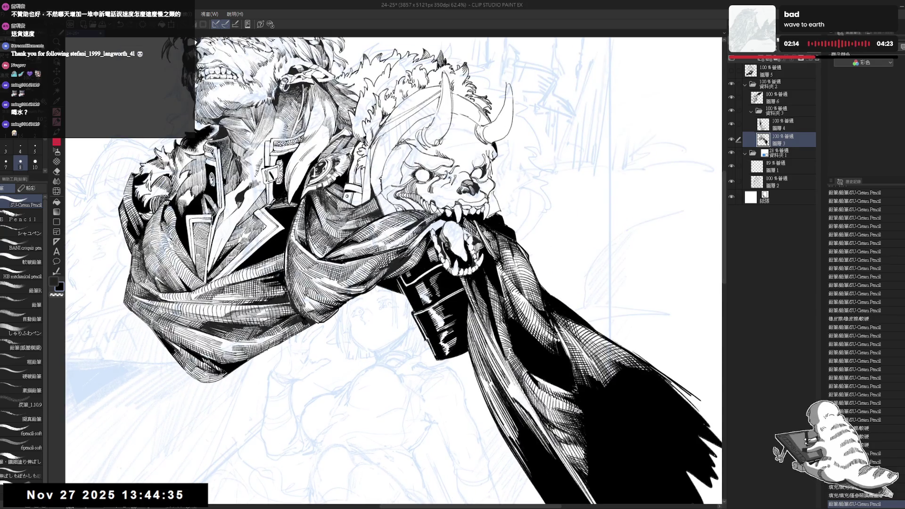
click(452, 243)
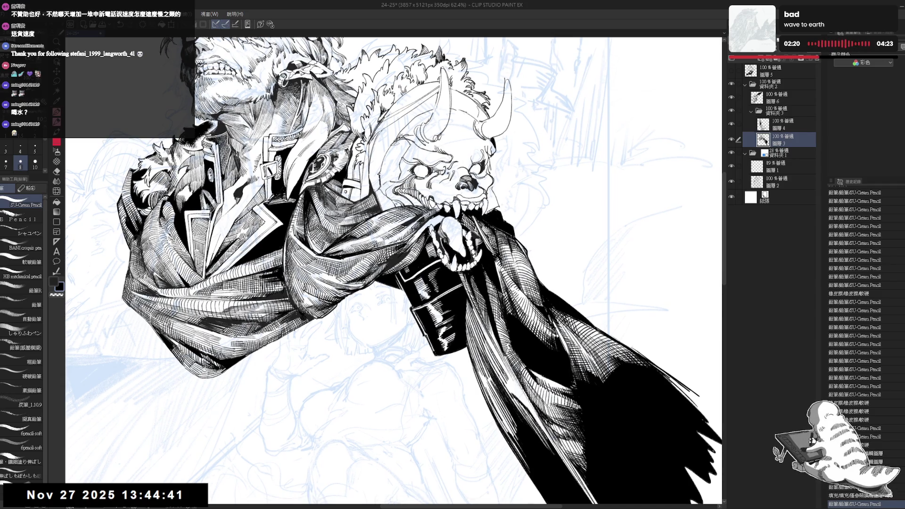
mouse_move(476, 236)
mouse_down()
mouse_move(476, 248)
mouse_move(484, 246)
mouse_up()
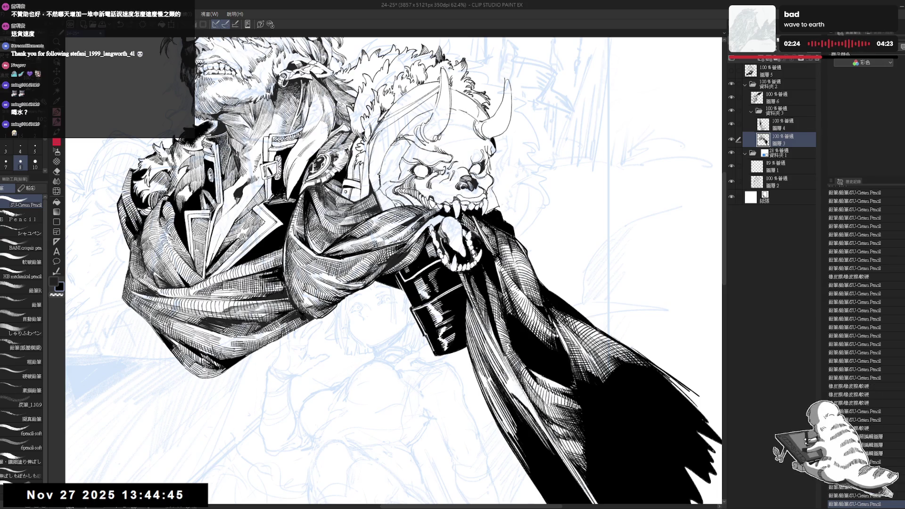
Step: Zoom out and mirror the canvas to check the page, then recentre it
scroll(479, 241, down, 4)
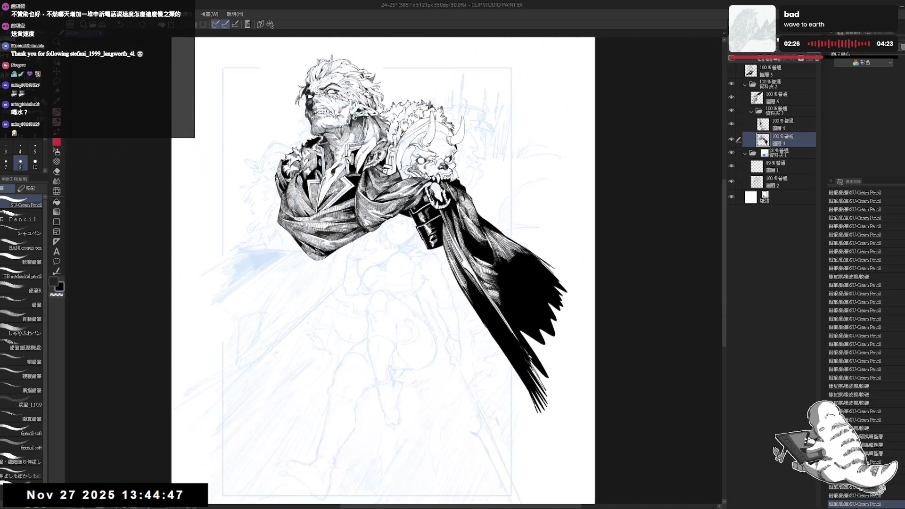
key(h)
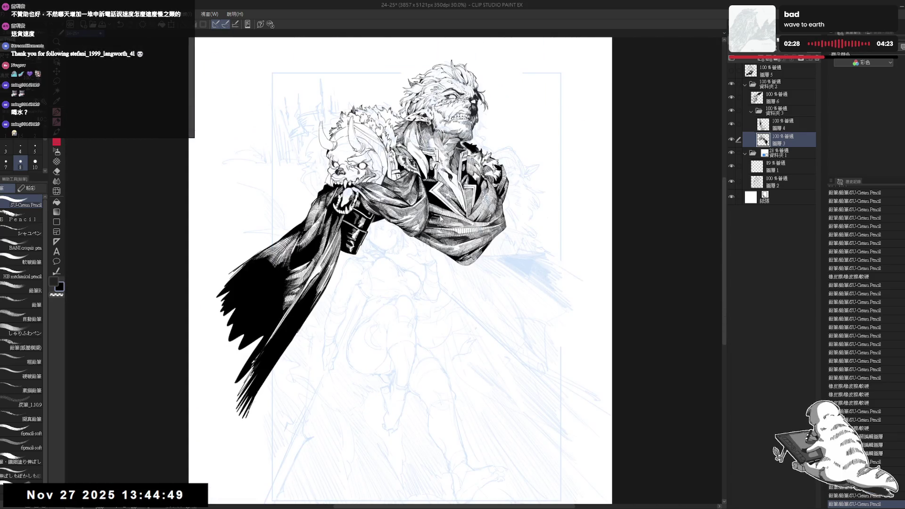
key(h)
scroll(477, 259, up, 2)
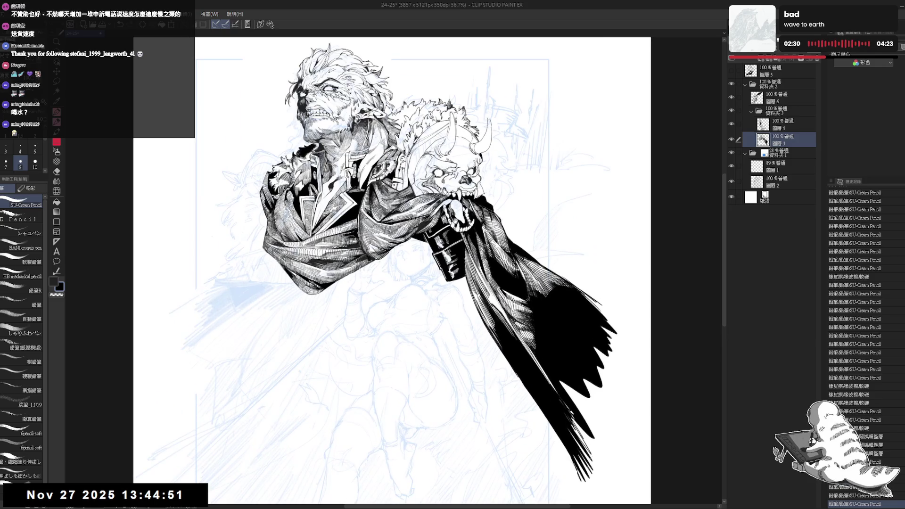
mouse_move(425, 283)
mouse_down()
mouse_move(436, 266)
mouse_move(429, 289)
mouse_up()
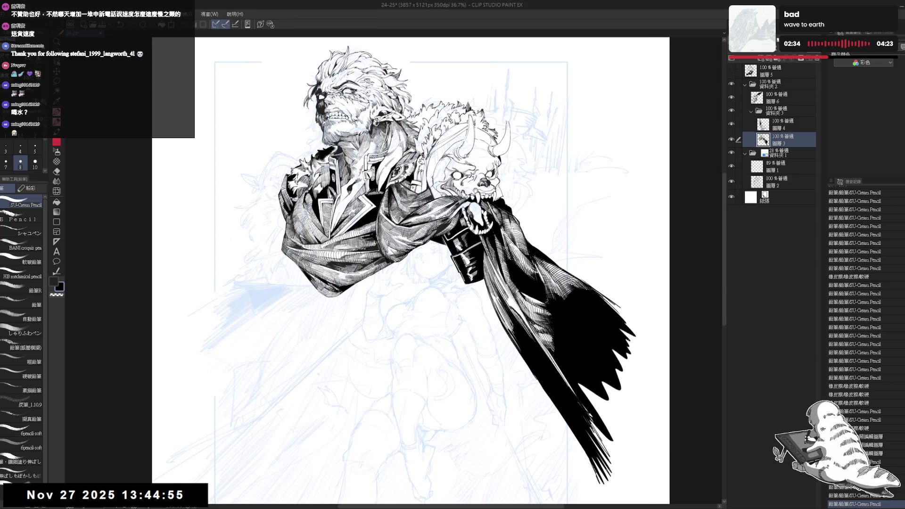
Step: Select the 圖層2 sketch layer and hide the ink folder 資料夾2
click(778, 154)
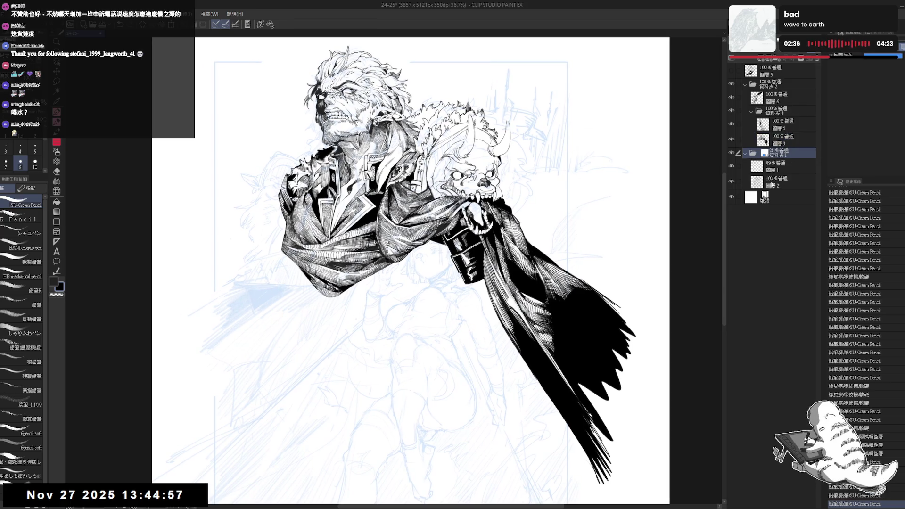
click(775, 182)
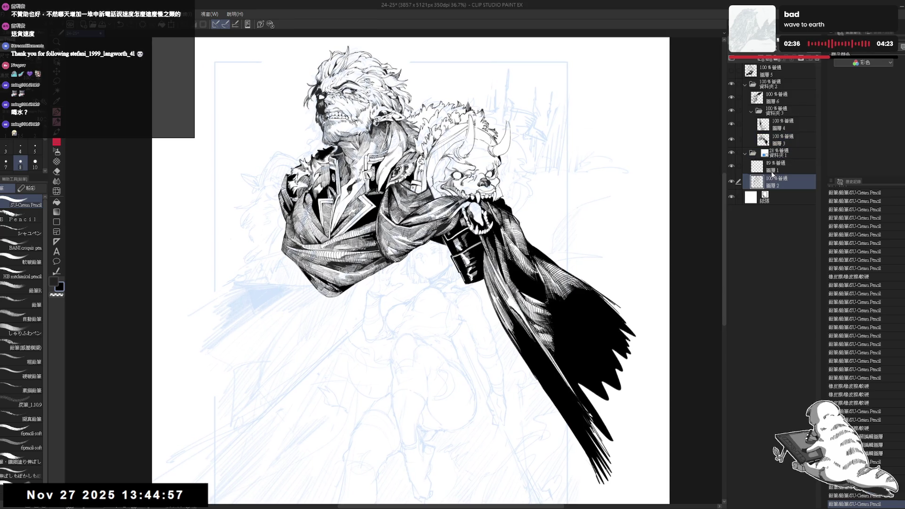
click(732, 71)
click(732, 71)
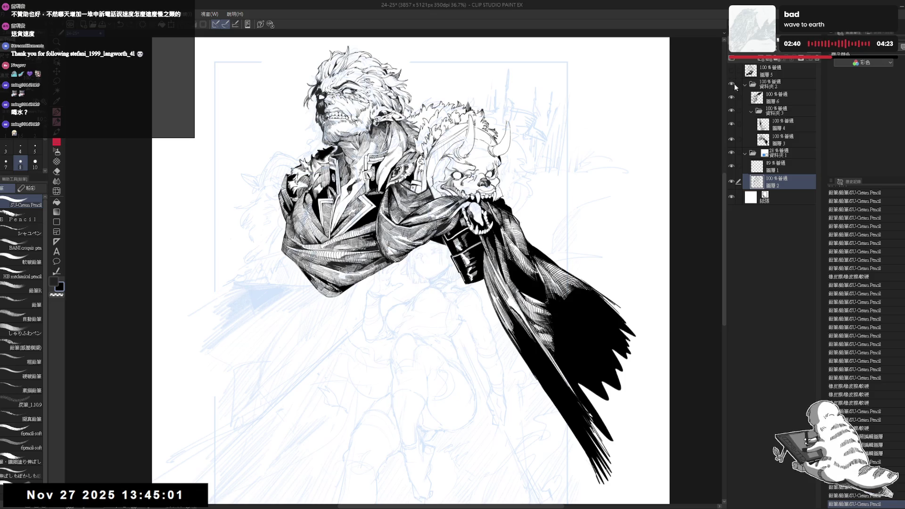
click(731, 84)
Step: Raise the sketch folder to 100% opacity, select 圖層2 and shrink the eraser
drag(505, 251, 559, 287)
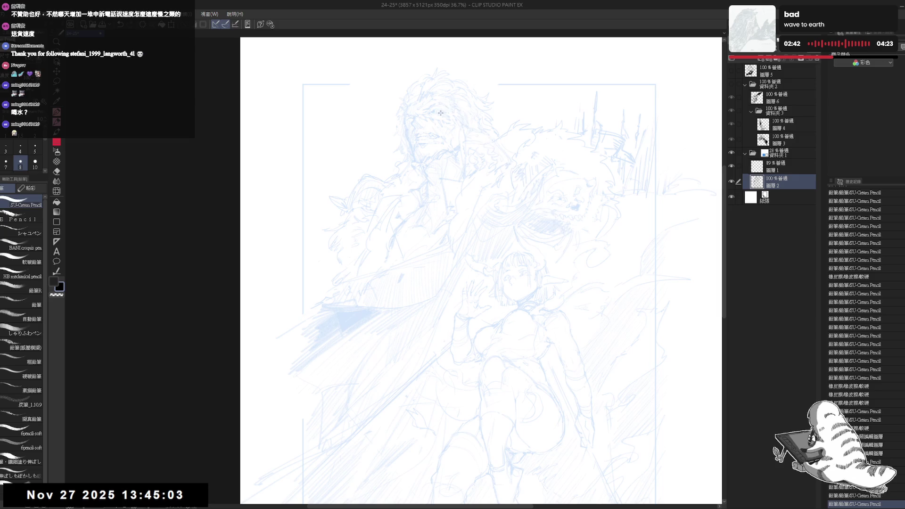
click(783, 154)
drag(799, 44, 818, 44)
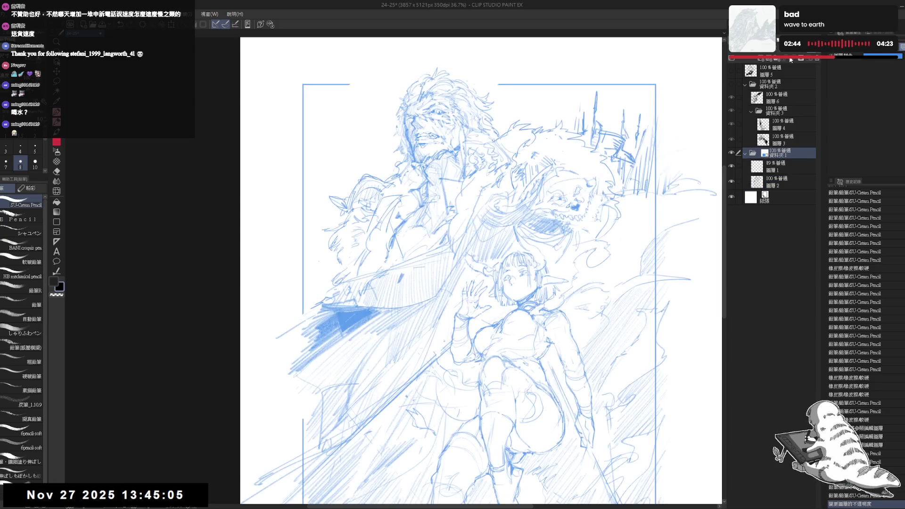
scroll(467, 198, up, 2)
drag(473, 170, 503, 192)
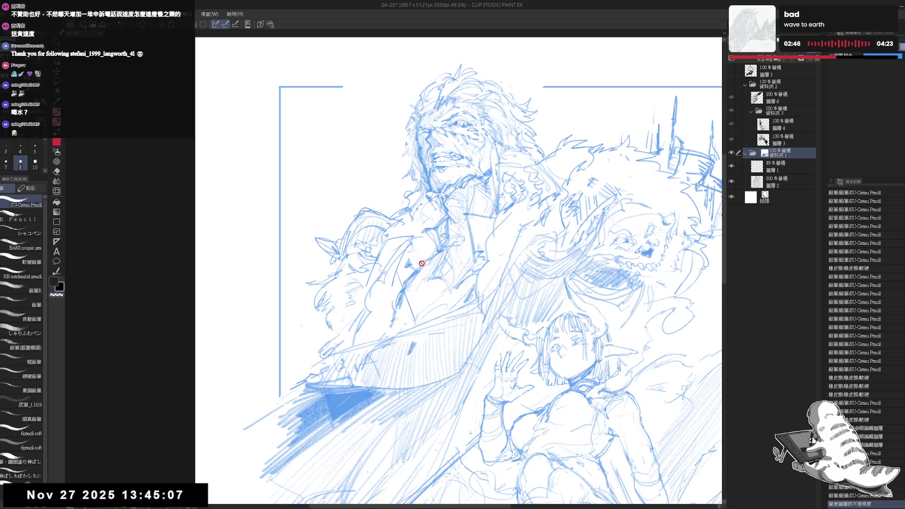
key(e)
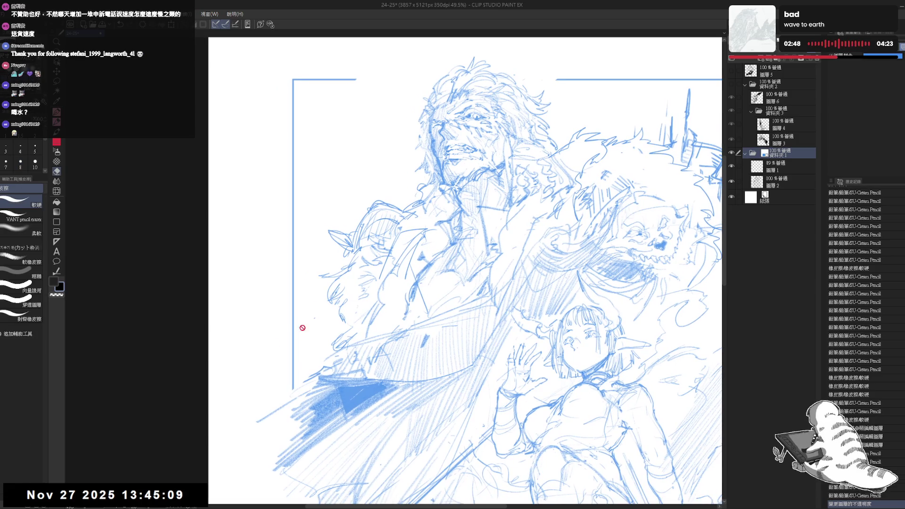
ctrl+shift+click(348, 358)
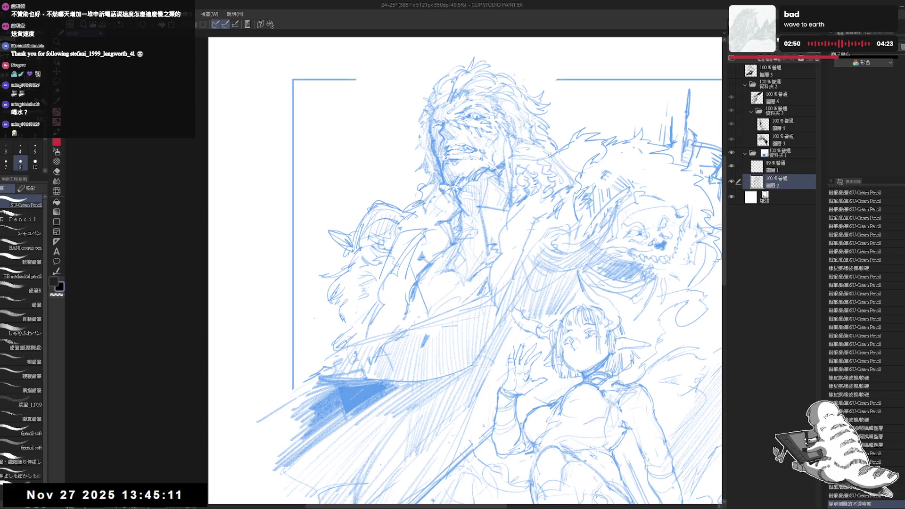
mouse_move(352, 314)
mouse_down()
mouse_move(329, 327)
mouse_move(370, 302)
mouse_move(359, 283)
mouse_move(289, 312)
mouse_up()
key(p)
scroll(359, 283, down, 1)
Step: Sketch new arm curves on the man's left side, erasing the lines being redrawn
mouse_move(332, 289)
mouse_down()
mouse_move(294, 342)
mouse_move(309, 364)
mouse_move(290, 304)
mouse_up()
key(e)
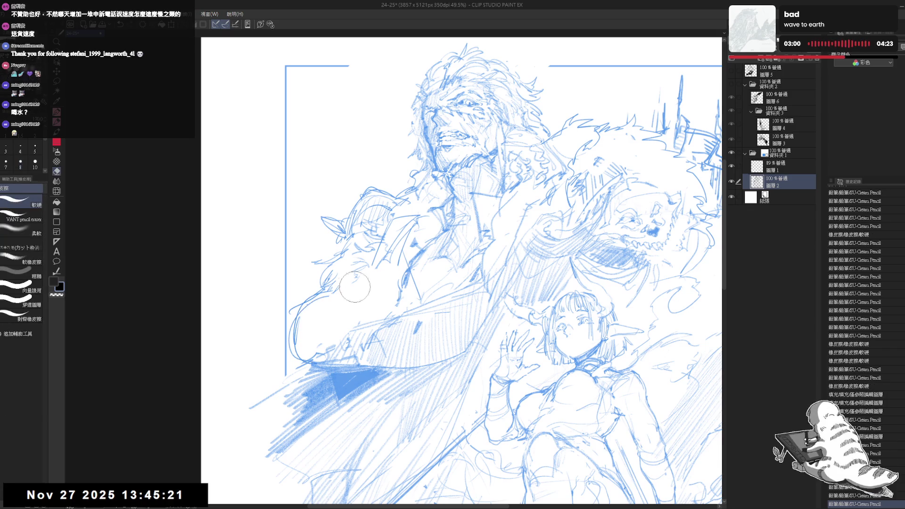
mouse_move(354, 286)
mouse_down()
mouse_move(301, 314)
mouse_move(283, 363)
mouse_move(293, 349)
mouse_move(290, 375)
mouse_up()
key(p)
key(e)
key(p)
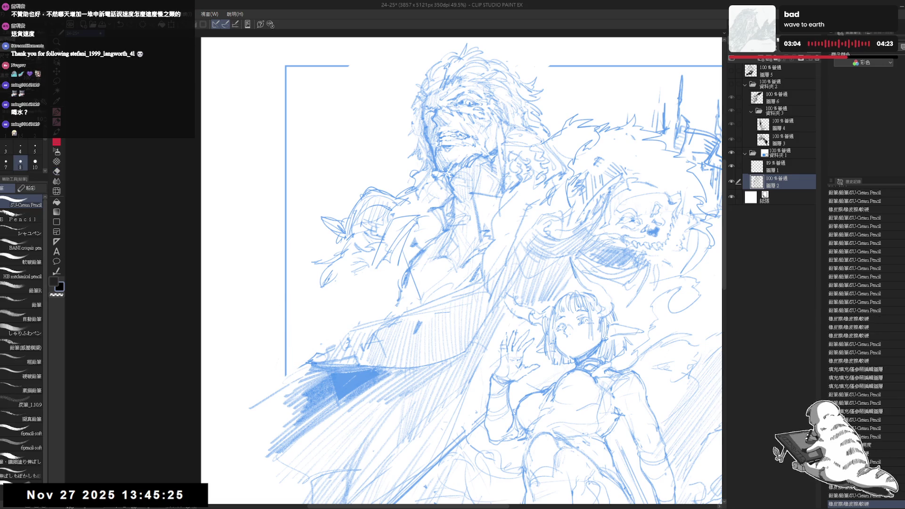
mouse_move(306, 313)
mouse_down()
mouse_move(286, 338)
mouse_move(337, 302)
mouse_move(285, 340)
mouse_up()
drag(337, 298, 282, 349)
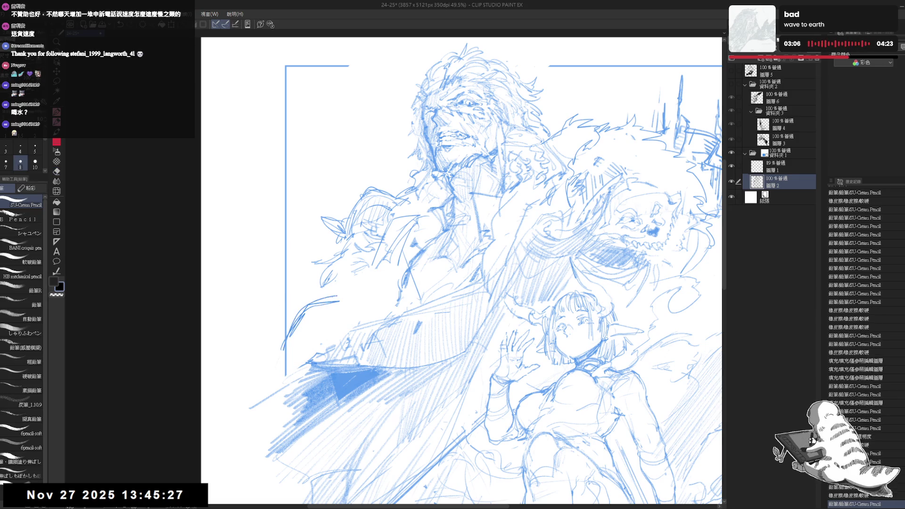
drag(311, 303, 352, 294)
drag(304, 315, 335, 293)
Step: Add short strokes to the arm contour and left border, erasing stray lines, then zoom out
key(e)
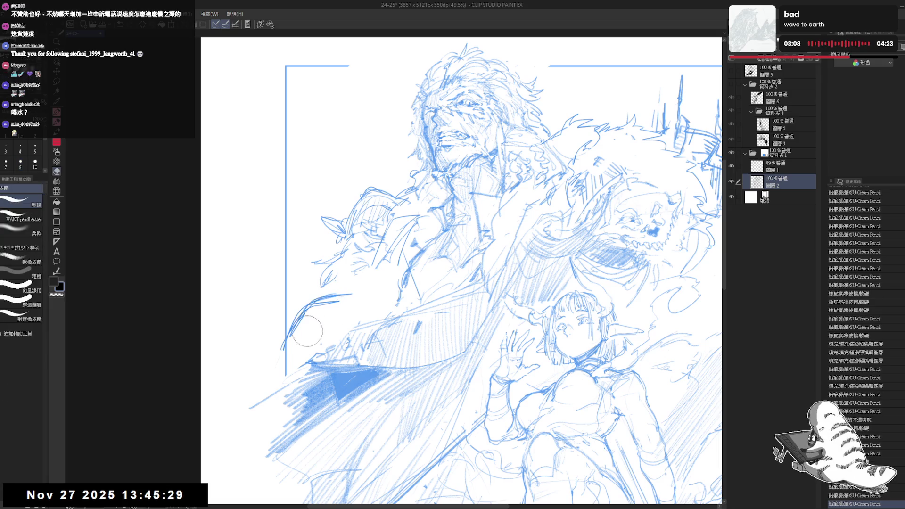
mouse_move(307, 331)
mouse_down()
mouse_move(330, 302)
mouse_move(309, 306)
mouse_move(298, 329)
mouse_move(323, 352)
mouse_move(306, 306)
mouse_move(297, 356)
mouse_move(323, 308)
mouse_up()
key(p)
key(e)
key(p)
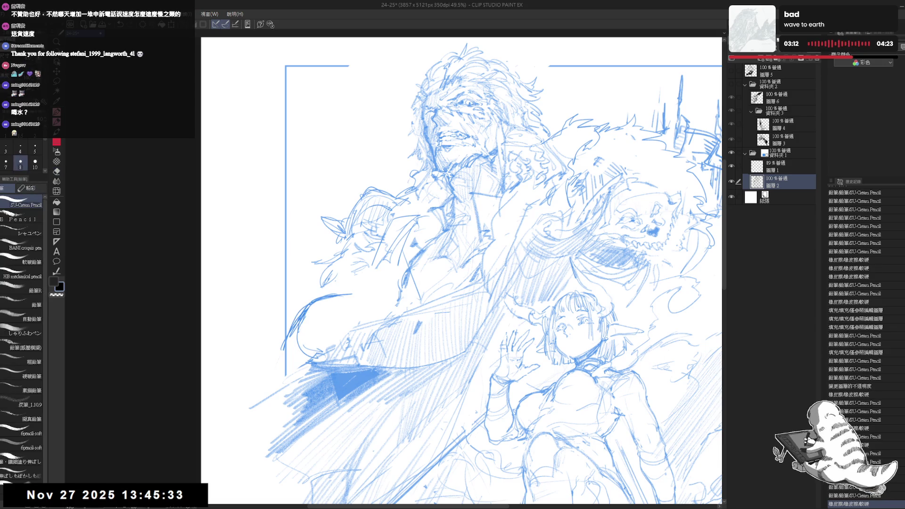
mouse_move(283, 369)
mouse_down()
mouse_move(283, 341)
mouse_move(306, 319)
mouse_move(354, 309)
mouse_move(359, 294)
mouse_up()
drag(311, 320, 330, 302)
mouse_move(314, 316)
mouse_down()
mouse_move(344, 280)
mouse_move(330, 290)
mouse_move(370, 289)
mouse_move(348, 289)
mouse_move(396, 274)
mouse_up()
key(e)
key(p)
key(e)
drag(349, 311, 401, 273)
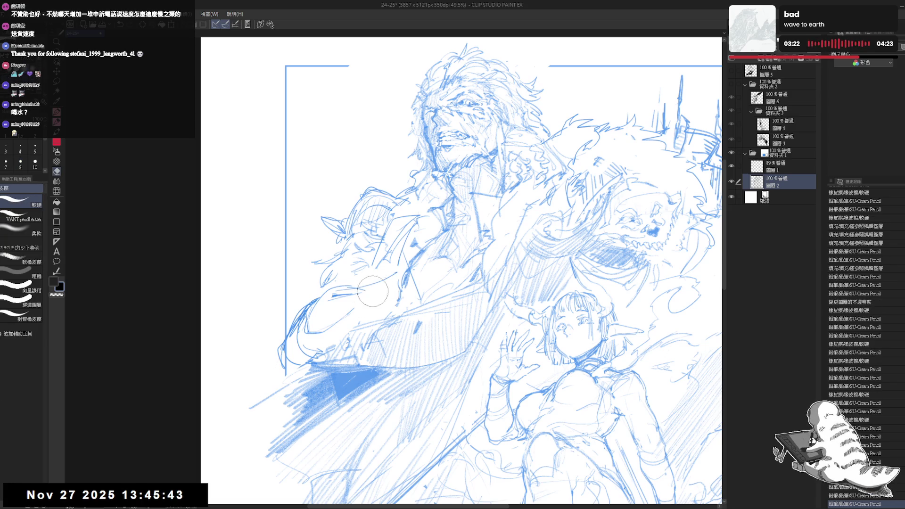
key(p)
scroll(471, 274, down, 3)
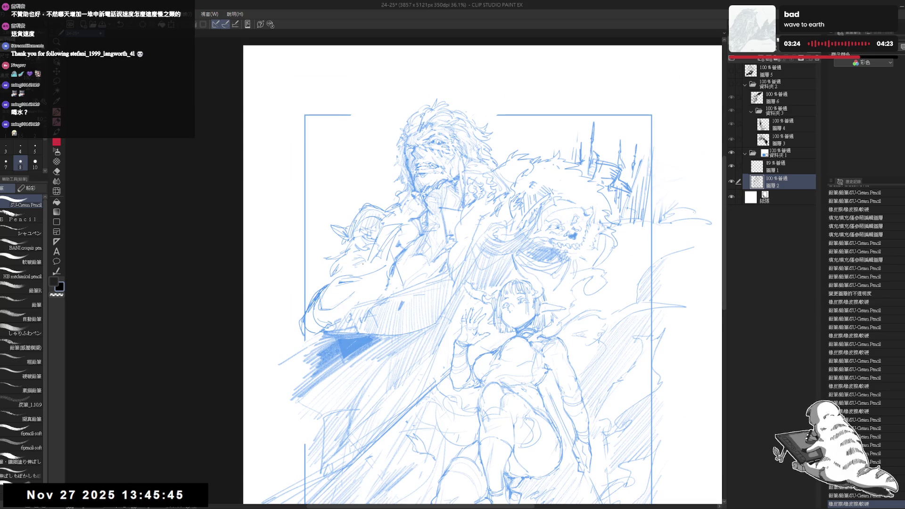
Step: Erase rough lines near the arm and sketch its first short strokes
key(e)
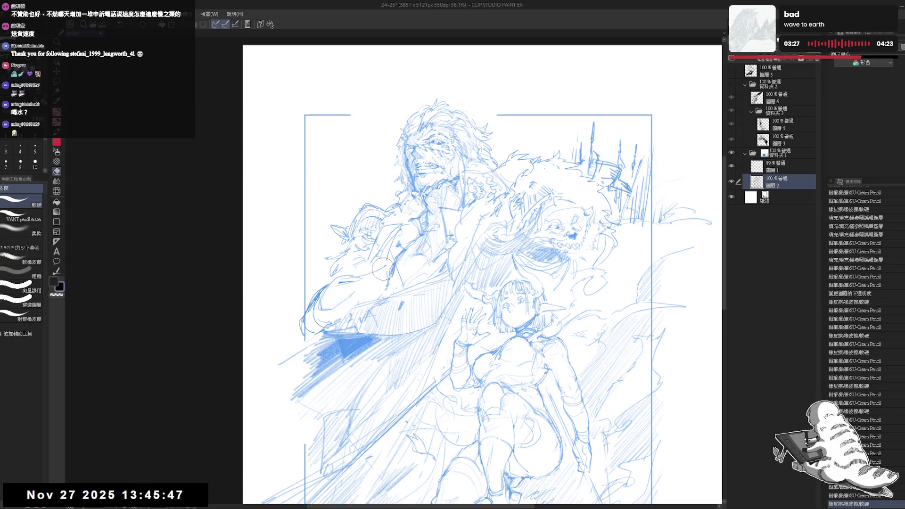
mouse_move(329, 287)
mouse_down()
mouse_move(316, 306)
mouse_move(333, 302)
mouse_up()
key(p)
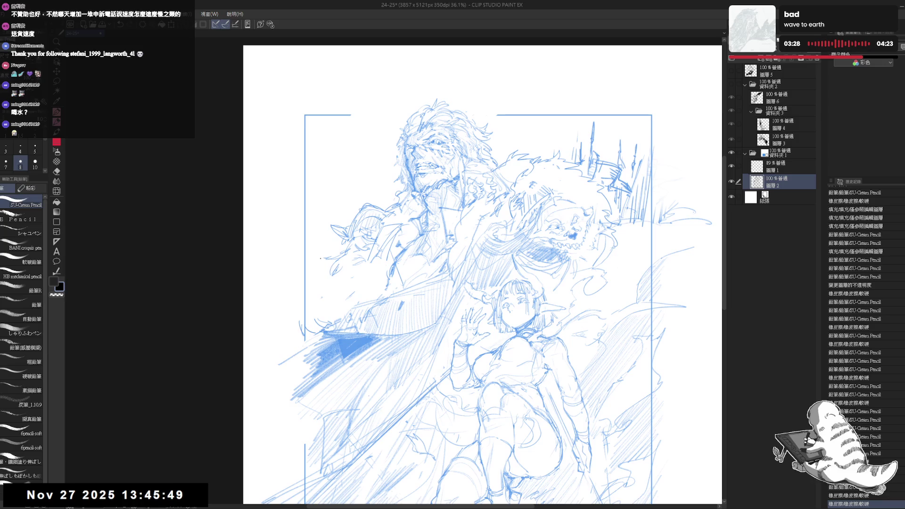
drag(326, 194, 326, 196)
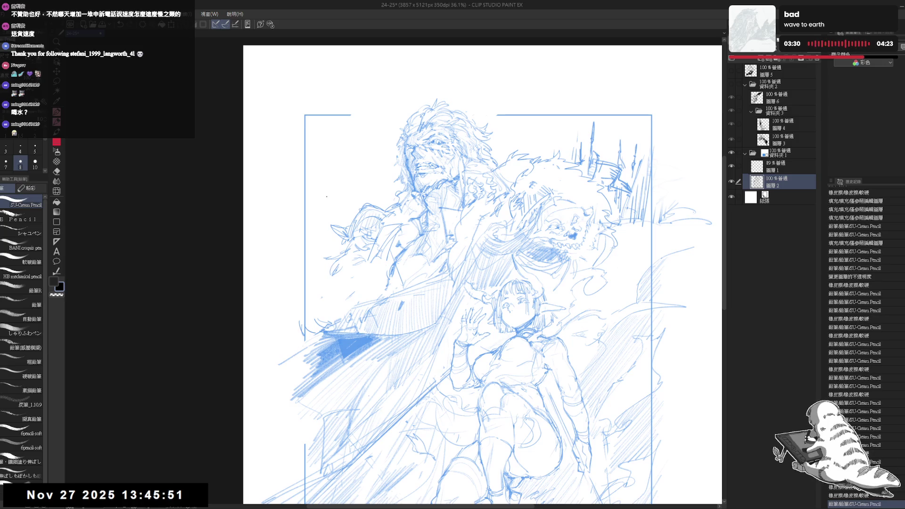
drag(321, 234, 342, 269)
key(e)
key(p)
Step: Draw two outline curves for the raised arm on the left and erase stray marks
mouse_move(333, 193)
mouse_down()
mouse_move(341, 189)
mouse_move(326, 200)
mouse_up()
drag(290, 270, 275, 321)
drag(297, 268, 285, 324)
key(e)
mouse_move(302, 290)
mouse_down()
mouse_move(278, 330)
mouse_move(305, 314)
mouse_up()
key(p)
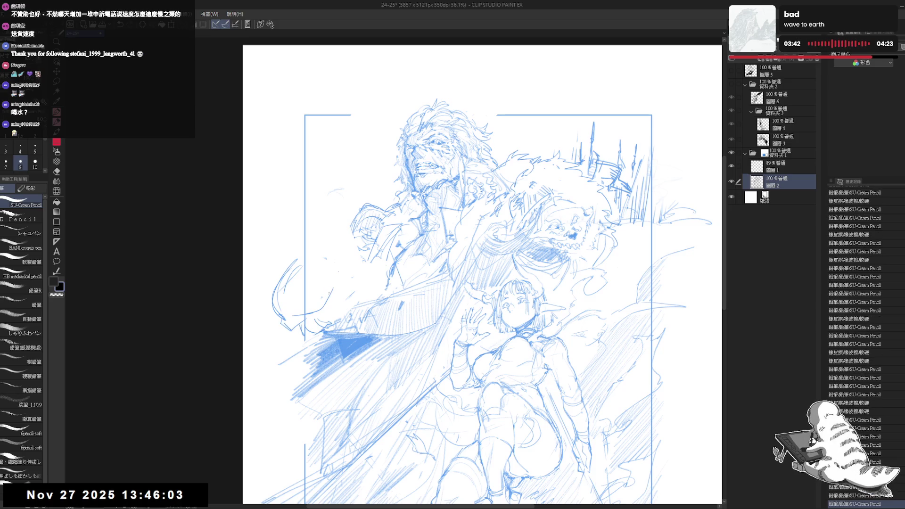
Step: Sketch the raised forearm curve, a hand mark and further strokes along the arm
drag(339, 259, 336, 274)
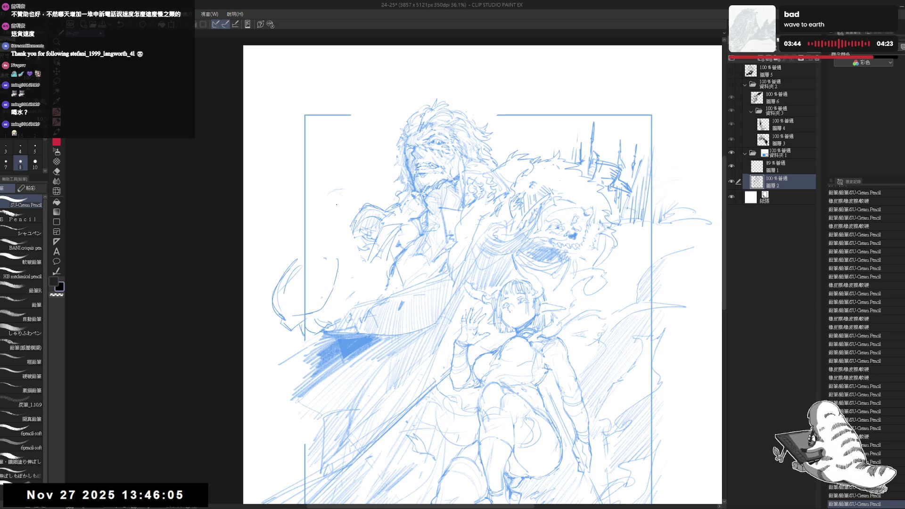
mouse_move(337, 204)
mouse_down()
mouse_move(330, 237)
mouse_move(327, 222)
mouse_up()
mouse_move(327, 222)
mouse_down()
mouse_move(345, 241)
mouse_move(323, 305)
mouse_up()
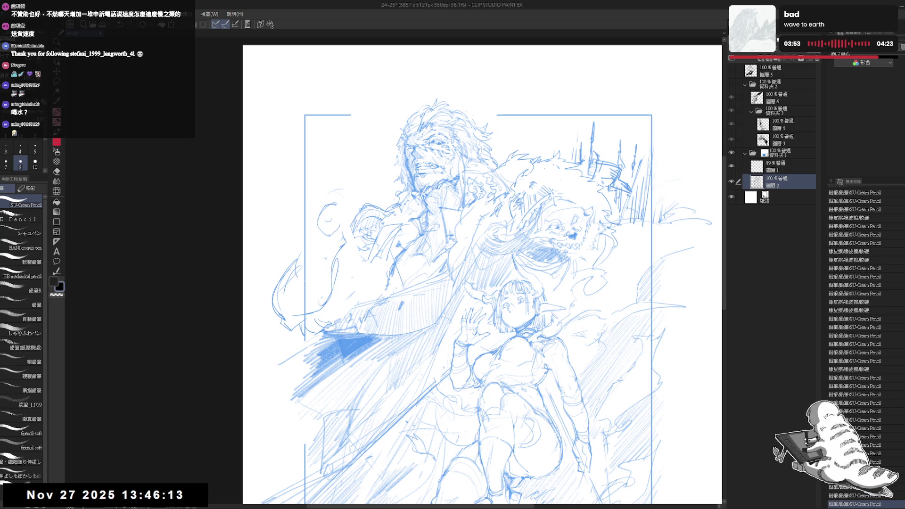
mouse_move(335, 271)
mouse_down()
mouse_move(306, 283)
mouse_move(295, 253)
mouse_move(347, 230)
mouse_move(296, 267)
mouse_move(316, 278)
mouse_up()
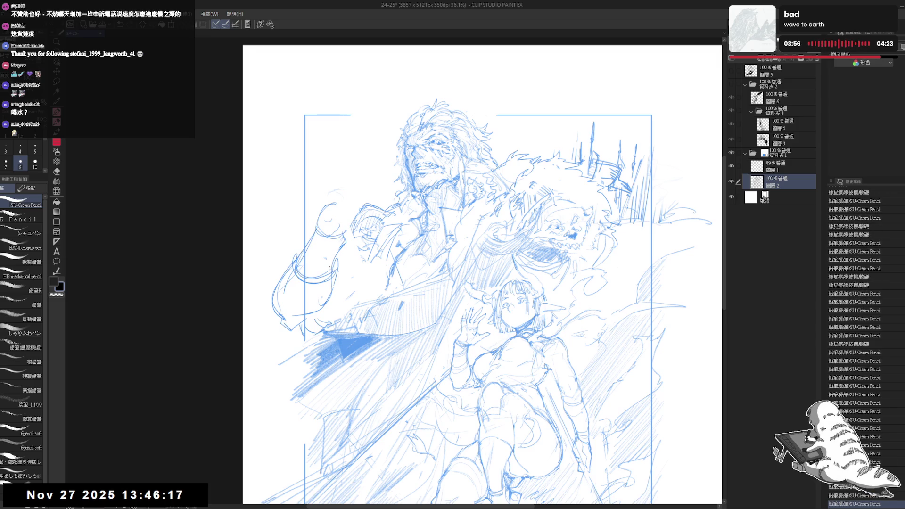
mouse_move(339, 250)
mouse_down()
mouse_move(330, 276)
mouse_move(290, 290)
mouse_up()
Step: Zoom in, tilt the canvas slightly, and sketch short band strokes on the left sleeve
key(h)
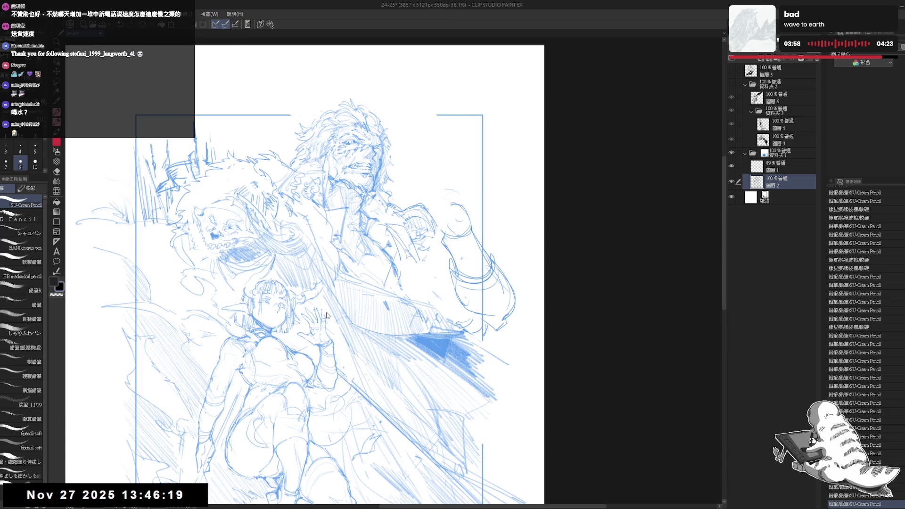
key(h)
scroll(326, 316, up, 3)
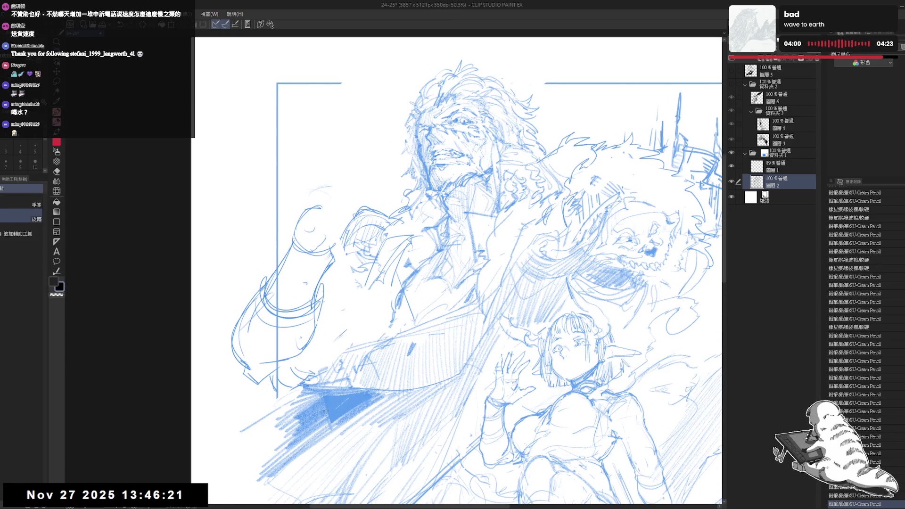
key(minus)
key(minus)
key(e)
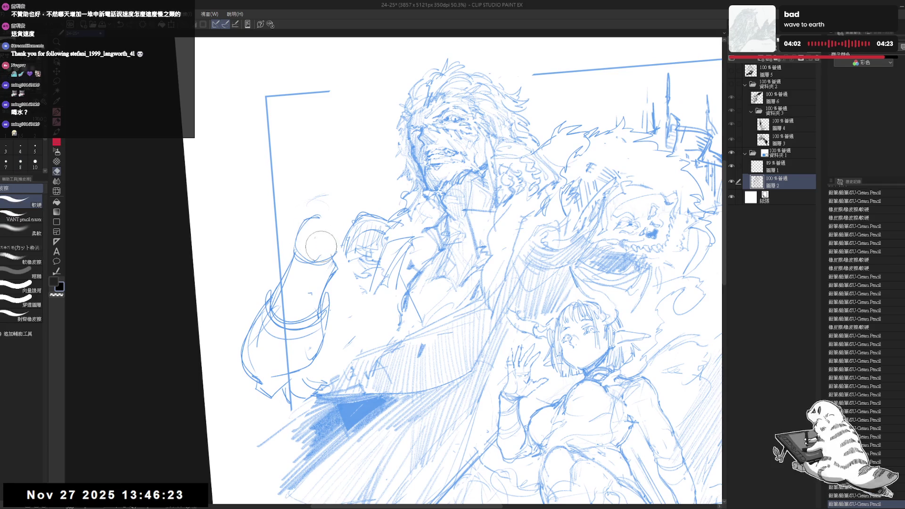
key(p)
drag(322, 293, 283, 306)
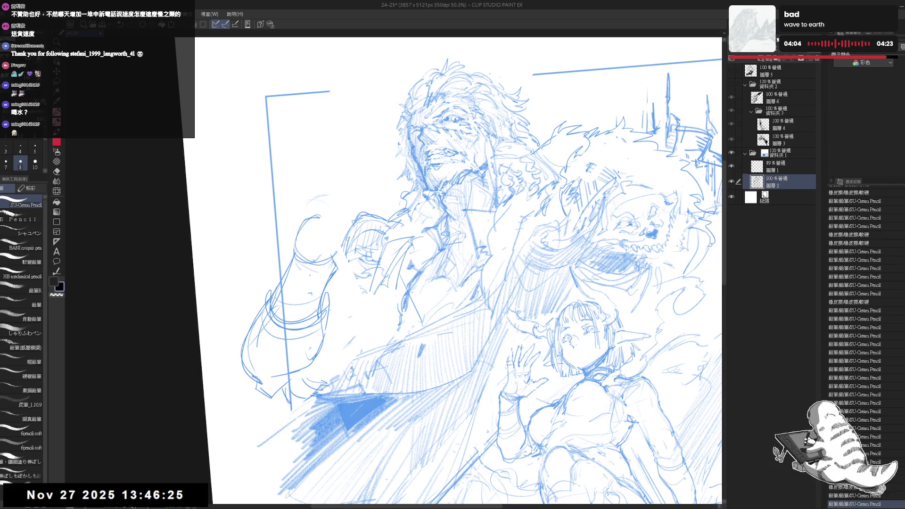
mouse_move(332, 269)
mouse_down()
mouse_move(302, 277)
mouse_move(301, 289)
mouse_up()
drag(306, 256, 287, 323)
drag(332, 277, 290, 339)
Step: Erase and redraw the sleeve lines to form the banded cuff
scroll(307, 311, down, 2)
key(e)
key(p)
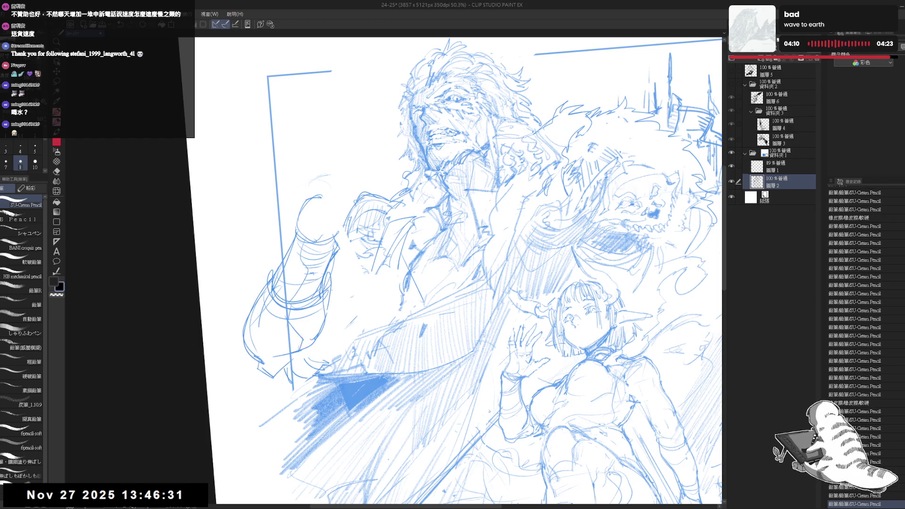
key(e)
drag(330, 292, 302, 344)
key(p)
mouse_move(326, 301)
mouse_down()
mouse_move(320, 336)
mouse_move(305, 353)
mouse_up()
mouse_move(272, 295)
mouse_down()
mouse_move(262, 310)
mouse_move(281, 341)
mouse_up()
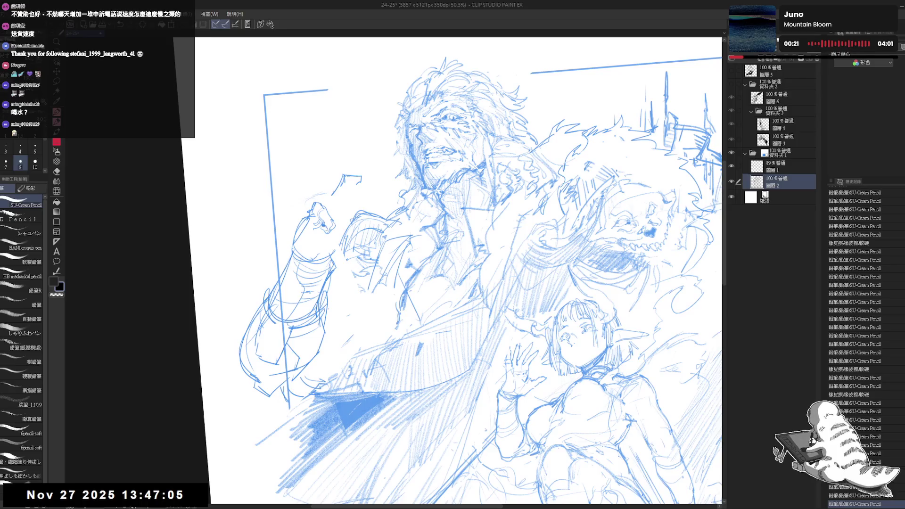
Step: Add fine strokes, a dot and a mark below to shape the clenched fist
key(h)
key(h)
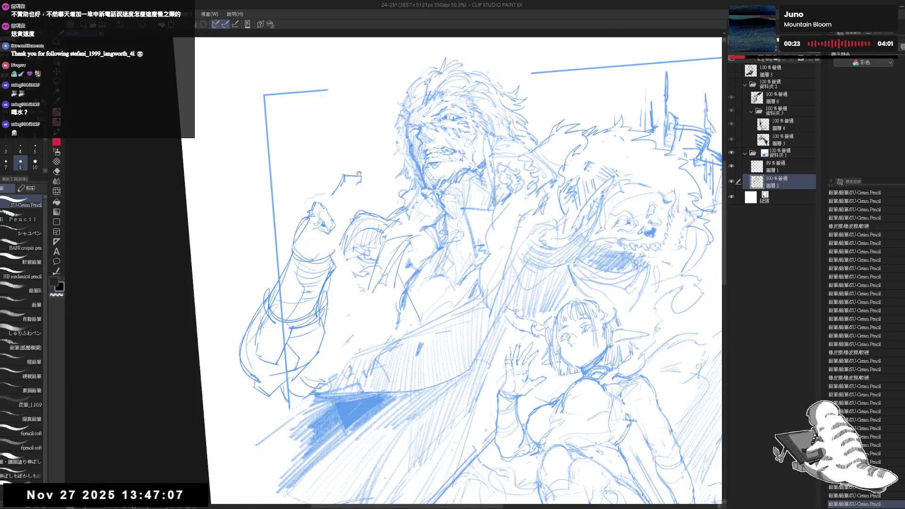
scroll(359, 174, up, 1)
drag(315, 236, 328, 242)
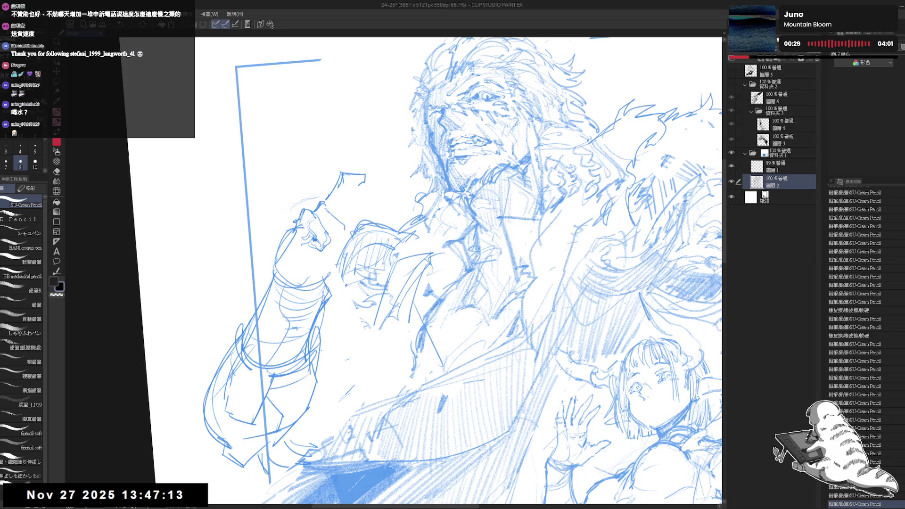
click(331, 225)
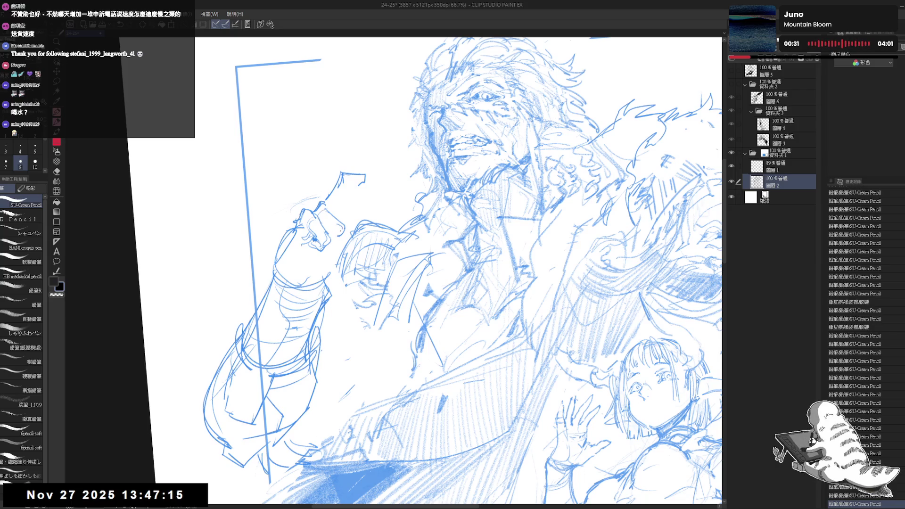
drag(318, 234, 326, 241)
mouse_move(320, 234)
mouse_down()
mouse_move(339, 245)
mouse_move(309, 254)
mouse_move(310, 266)
mouse_move(314, 249)
mouse_move(296, 272)
mouse_move(305, 259)
mouse_move(302, 283)
mouse_move(319, 283)
mouse_up()
key(e)
key(p)
key(e)
key(p)
drag(375, 204, 369, 215)
Step: Erase lines of the old raised-fist sketch
scroll(353, 165, down, 3)
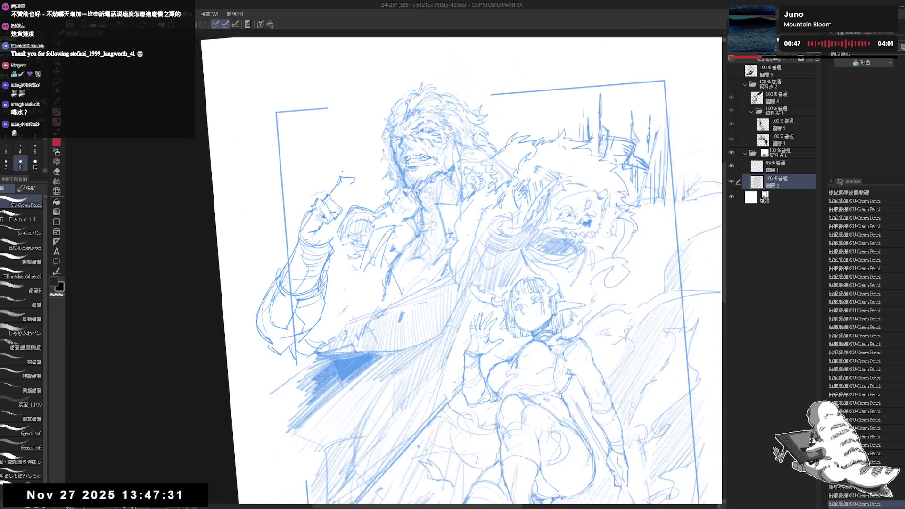
key(h)
scroll(397, 219, up, 2)
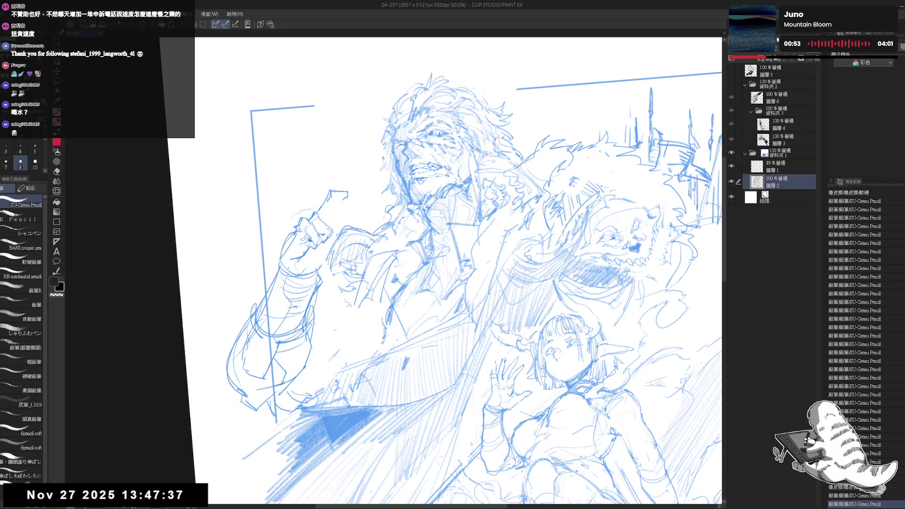
key(e)
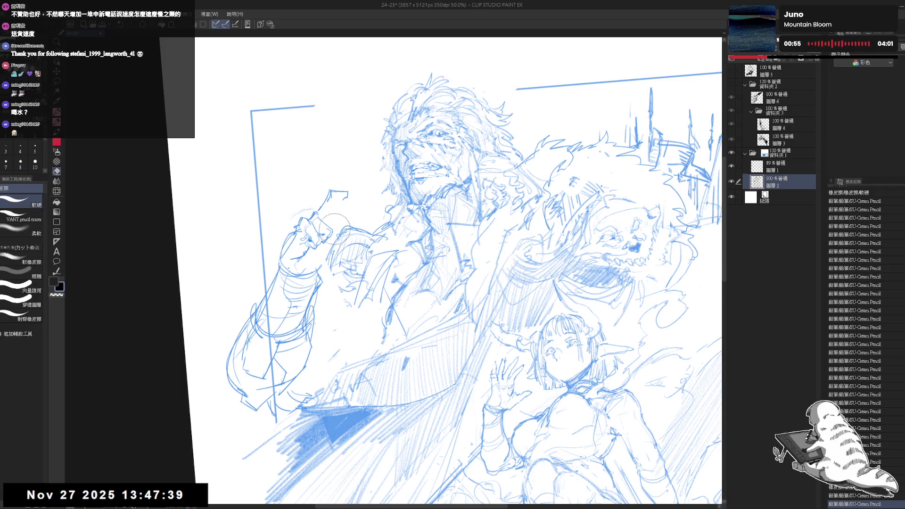
mouse_move(333, 208)
mouse_down()
mouse_move(314, 233)
mouse_move(320, 243)
mouse_move(313, 212)
mouse_up()
key(p)
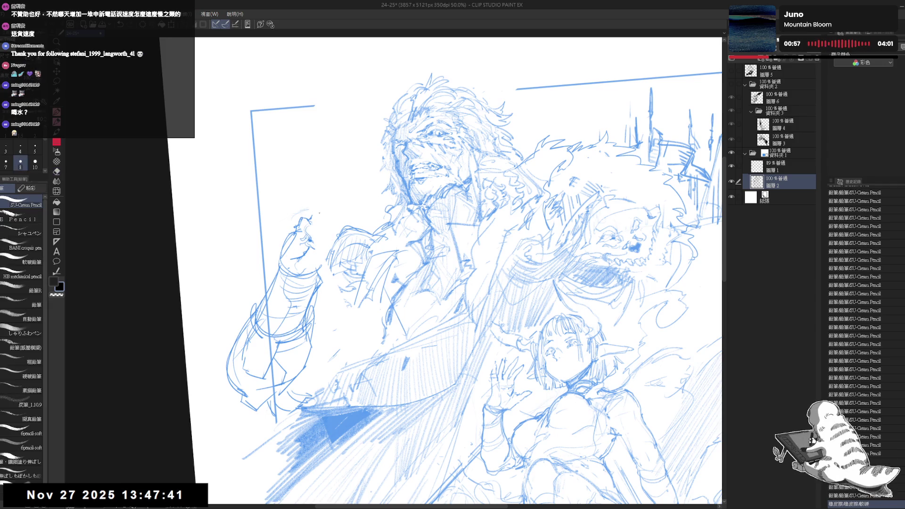
key(e)
mouse_move(314, 252)
mouse_down()
mouse_move(306, 217)
mouse_move(311, 241)
mouse_move(327, 212)
mouse_move(307, 228)
mouse_up()
key(p)
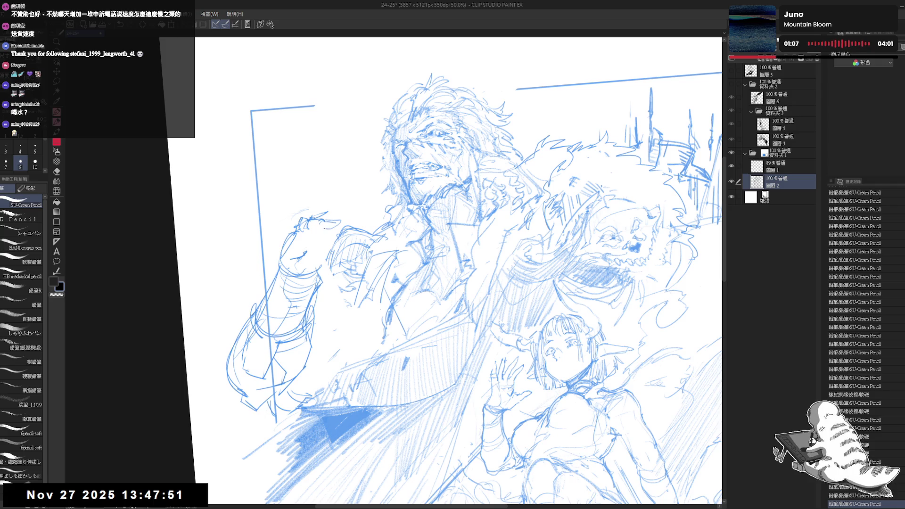
Step: Touch up the fist with small strokes after a mirrored check
mouse_move(309, 231)
mouse_down()
mouse_move(335, 214)
mouse_move(316, 229)
mouse_move(349, 234)
mouse_move(351, 208)
mouse_move(317, 230)
mouse_move(327, 245)
mouse_up()
key(e)
key(p)
key(e)
key(p)
key(h)
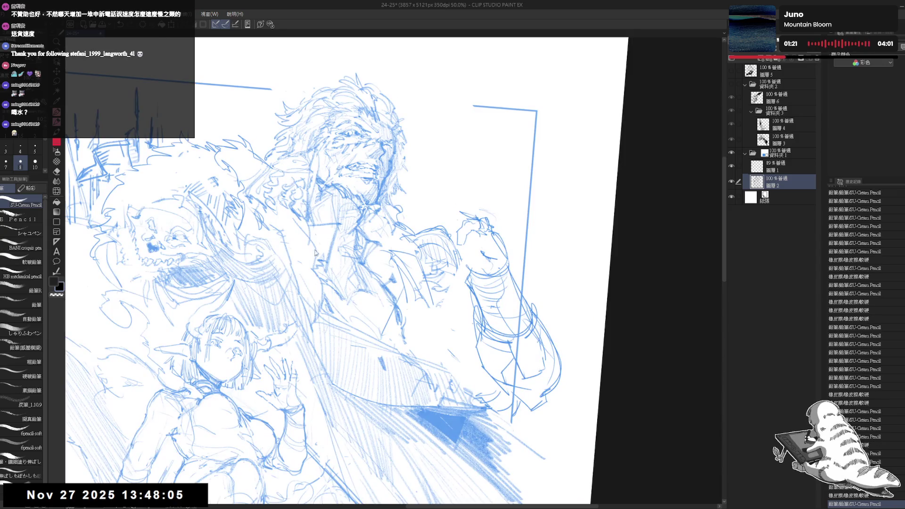
key(h)
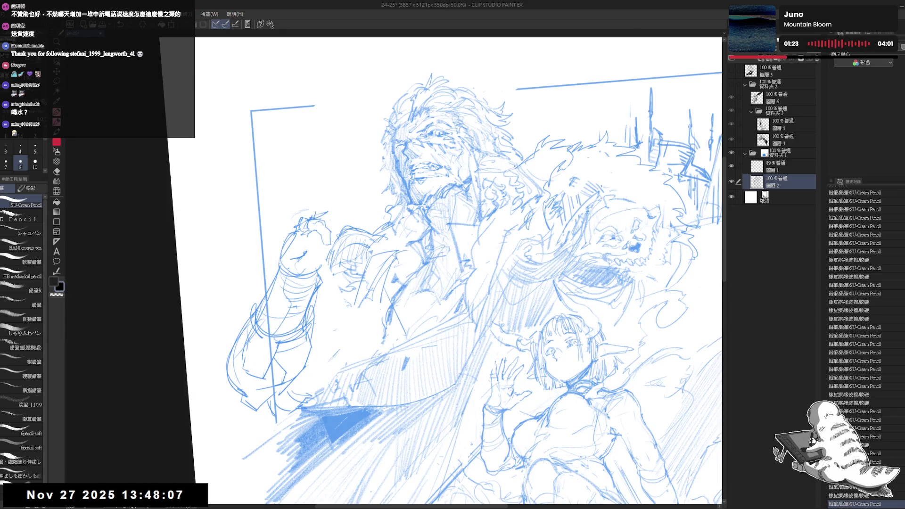
drag(325, 242, 328, 245)
drag(324, 242, 328, 245)
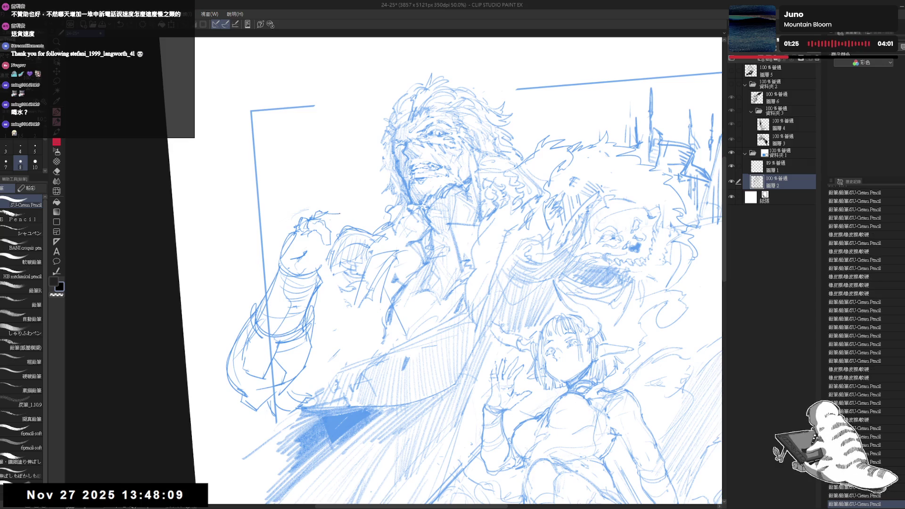
drag(326, 212, 351, 245)
Step: Erase small marks on the fist and add short strokes at its base
key(e)
key(p)
key(e)
mouse_move(325, 221)
mouse_down()
mouse_move(349, 243)
mouse_move(340, 231)
mouse_up()
key(p)
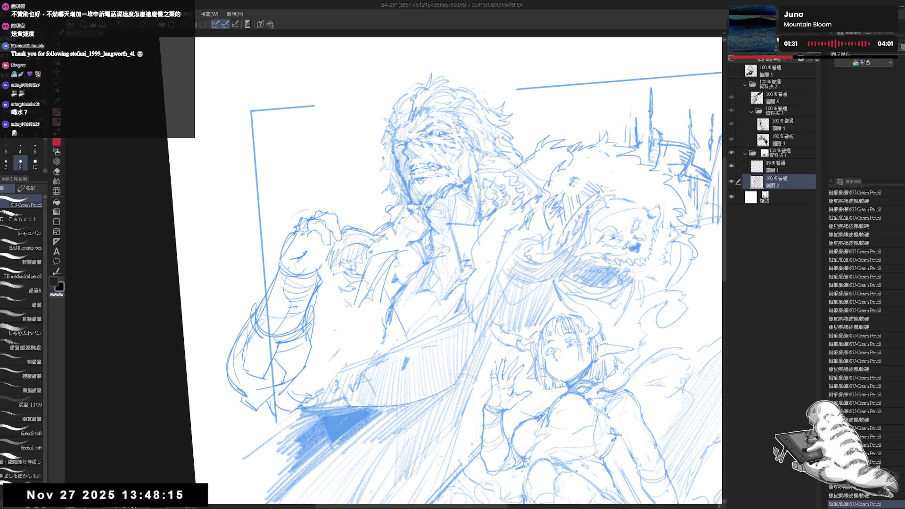
drag(330, 339, 349, 354)
mouse_move(335, 344)
mouse_down()
mouse_move(358, 359)
mouse_move(372, 346)
mouse_up()
Step: Hatch small shading strokes near the man's face and hand, then zoom out
key(h)
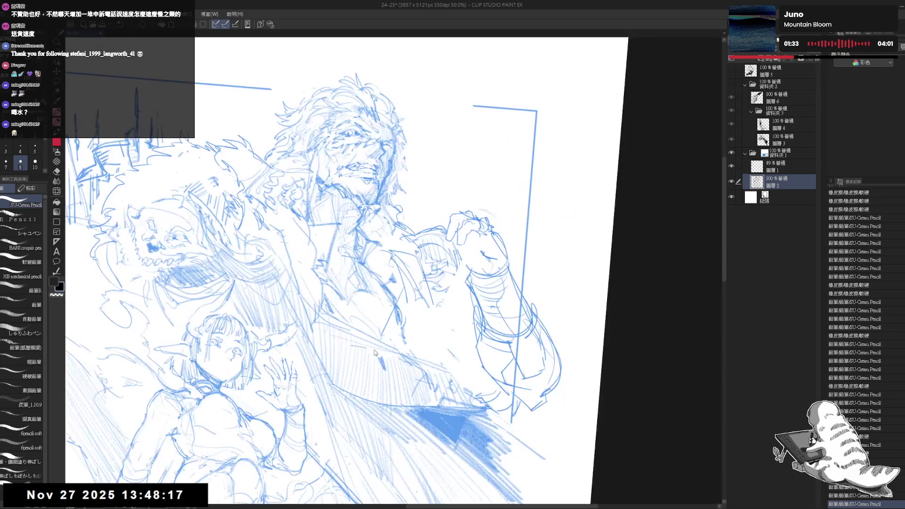
key(h)
scroll(372, 346, up, 2)
drag(465, 229, 481, 230)
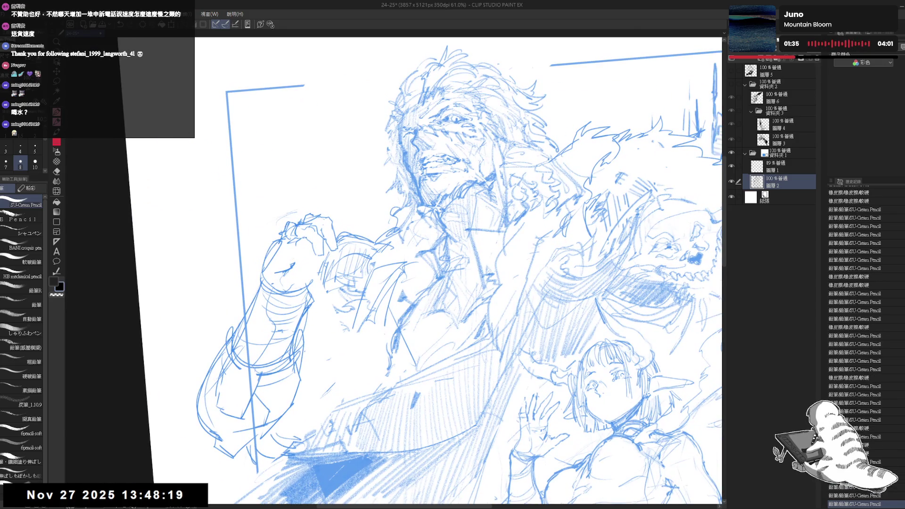
drag(399, 113, 408, 129)
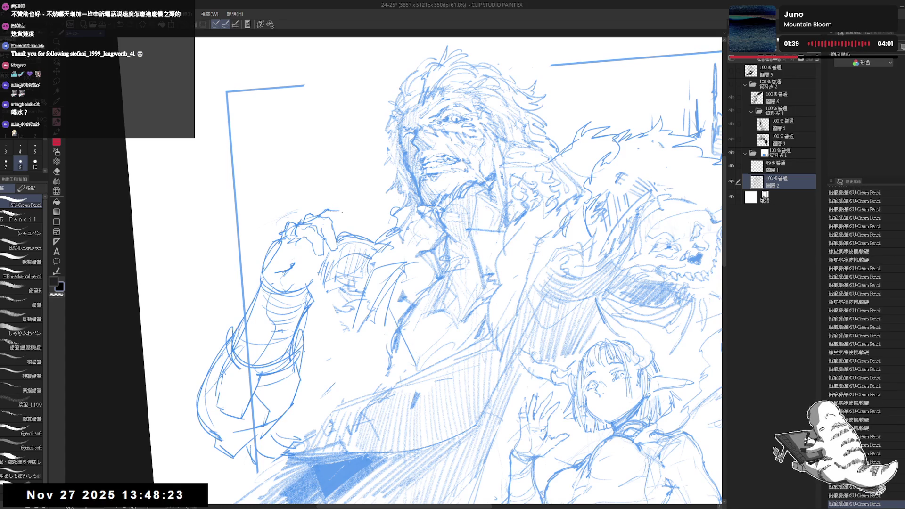
mouse_move(342, 216)
mouse_down()
mouse_move(351, 219)
mouse_move(354, 245)
mouse_move(354, 226)
mouse_up()
key(e)
key(p)
key(e)
key(p)
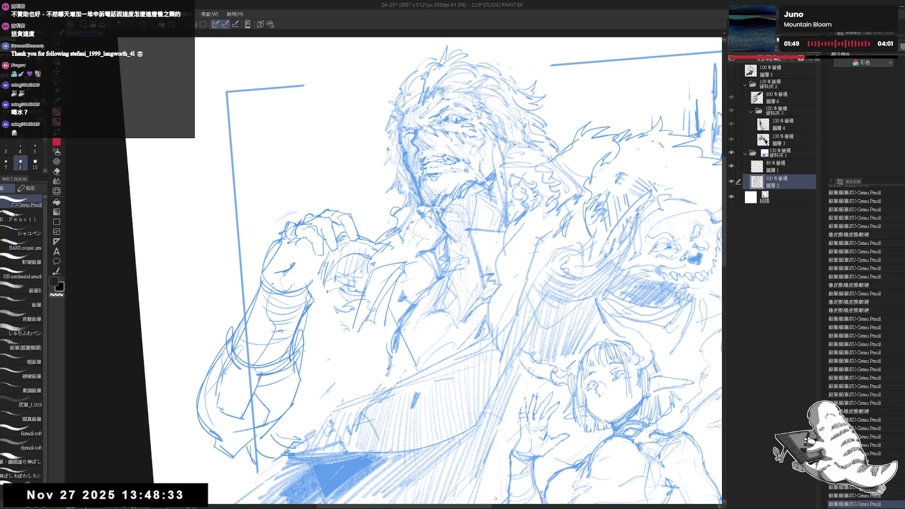
key(ctrl+minus)
key(ctrl+minus)
key(ctrl+minus)
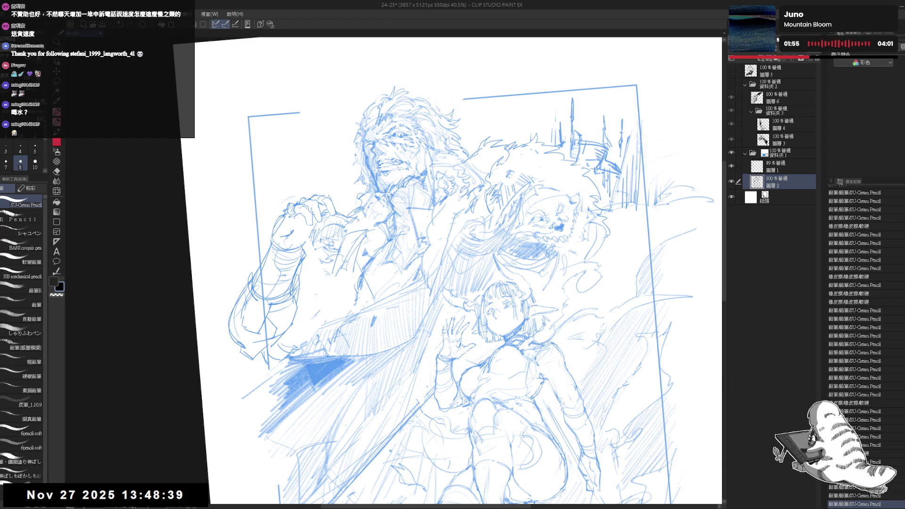
Step: Add small pencil strokes near the man's hand, redoing one and adding faint touches
drag(329, 195, 336, 202)
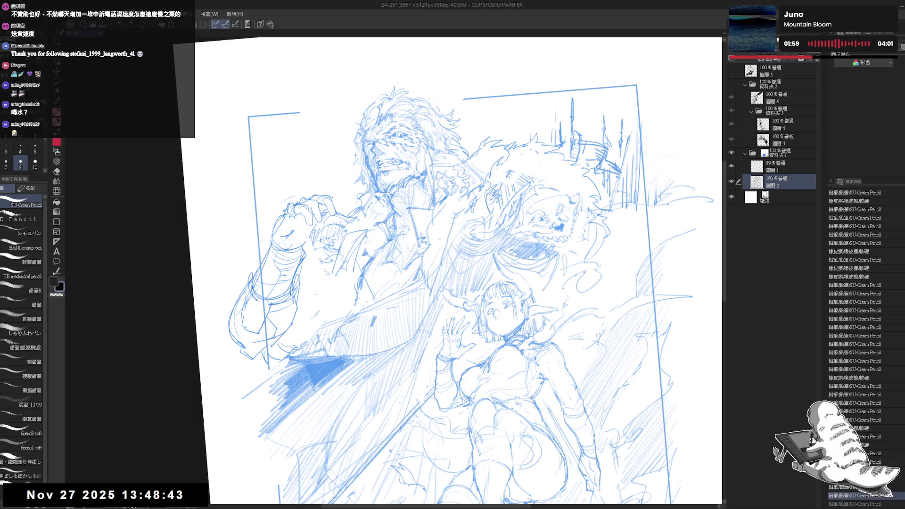
key(ctrl+y)
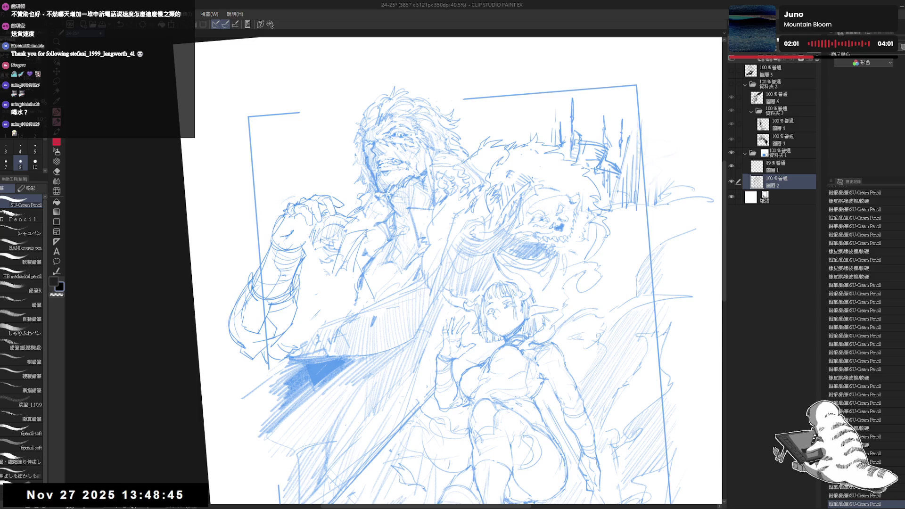
key(h)
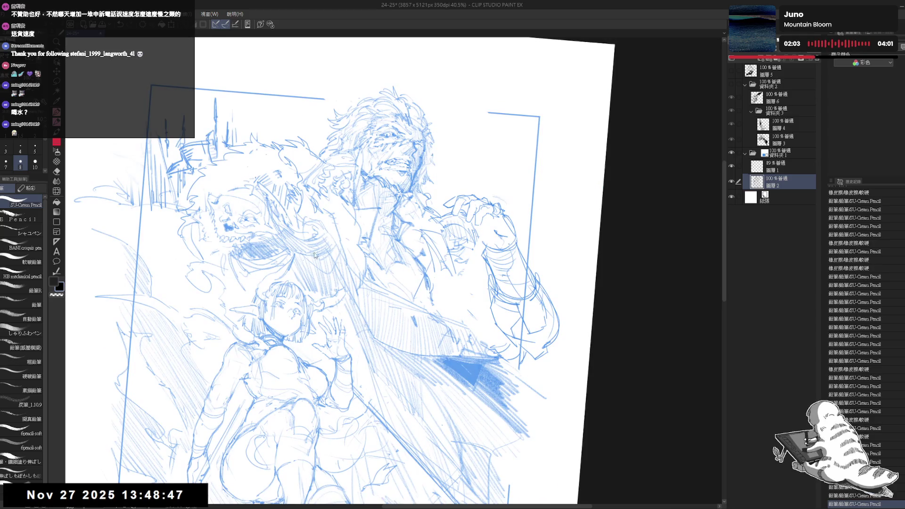
key(h)
drag(632, 191, 630, 207)
drag(632, 194, 629, 212)
Step: Shift the view higher and right, zoom out, and reset the canvas rotation
drag(348, 269, 349, 235)
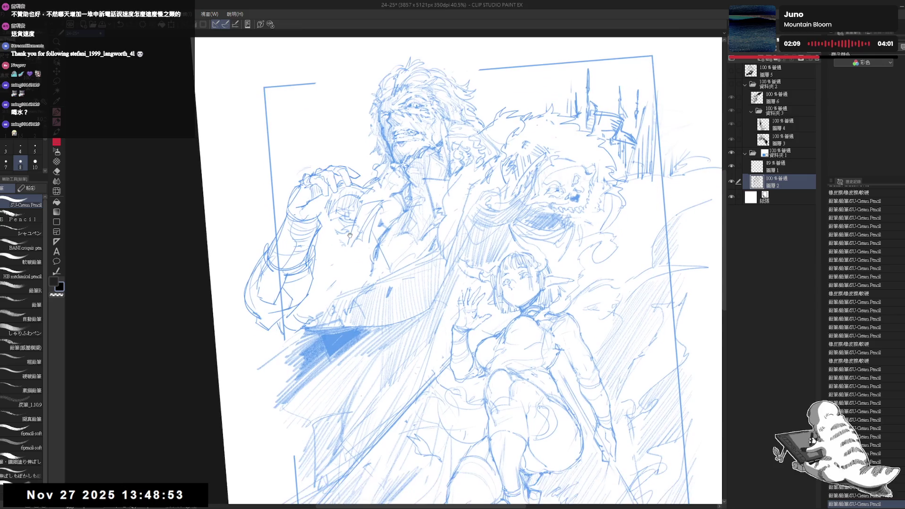
scroll(348, 234, down, 1)
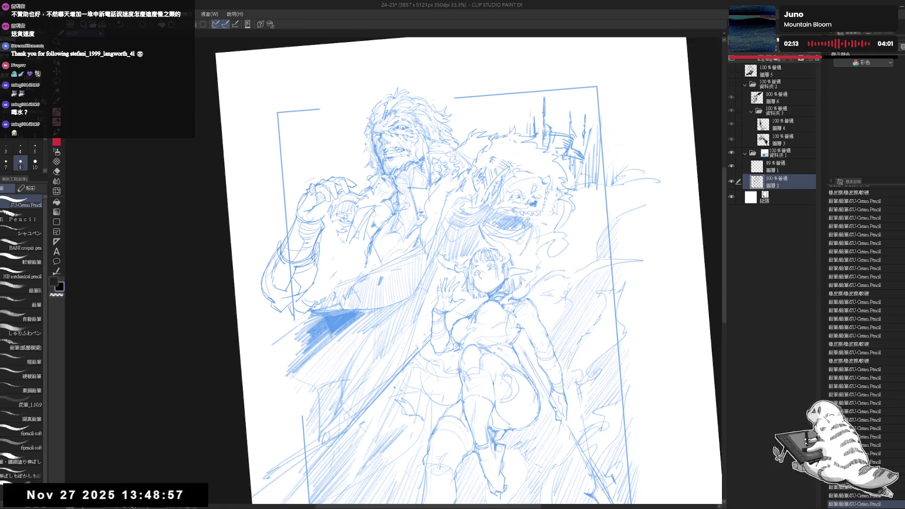
drag(333, 259, 343, 260)
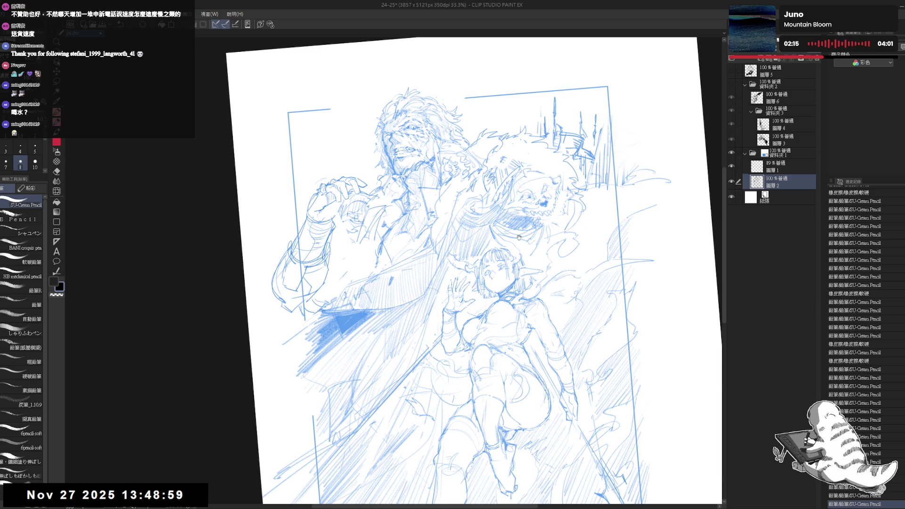
key(h)
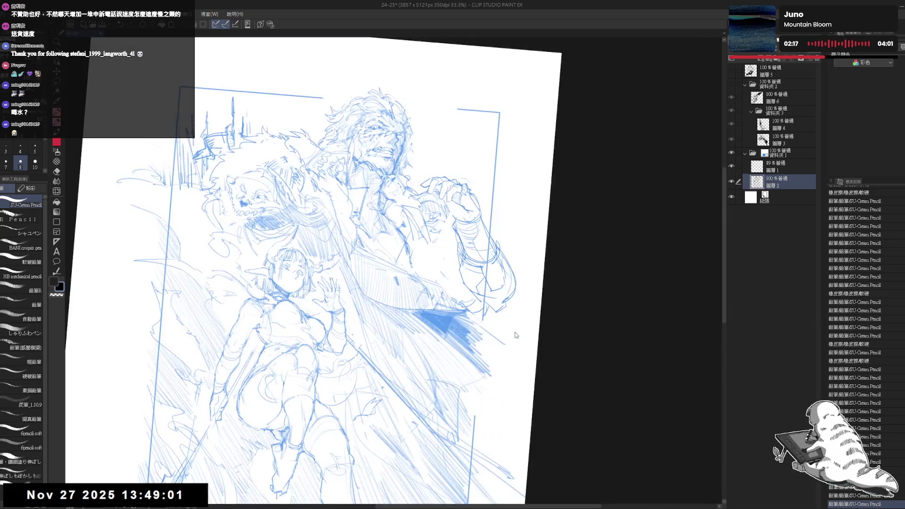
key(h)
drag(330, 245, 340, 242)
key(ctrl+0)
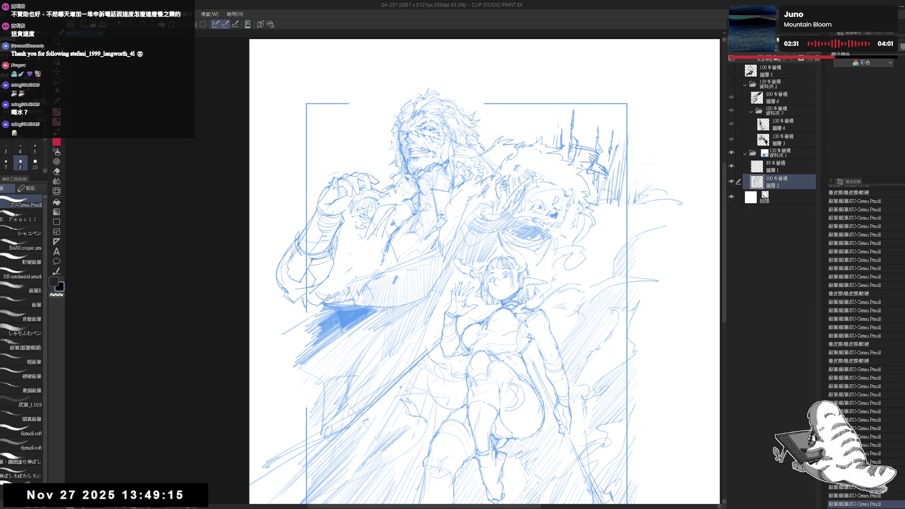
Step: Erase a bit near the man's hand and add a pencil stroke on the right side
key(e)
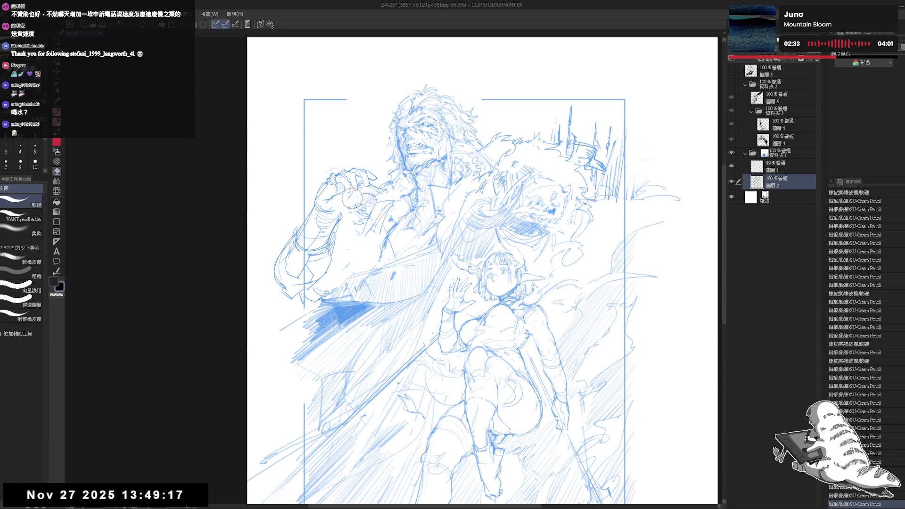
key(p)
mouse_move(347, 203)
mouse_down()
mouse_move(384, 191)
mouse_move(363, 184)
mouse_up()
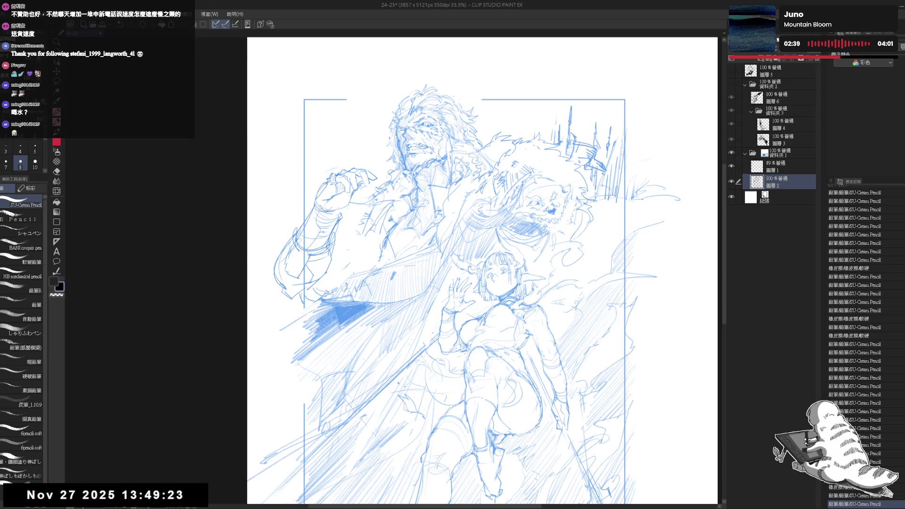
drag(613, 282, 656, 276)
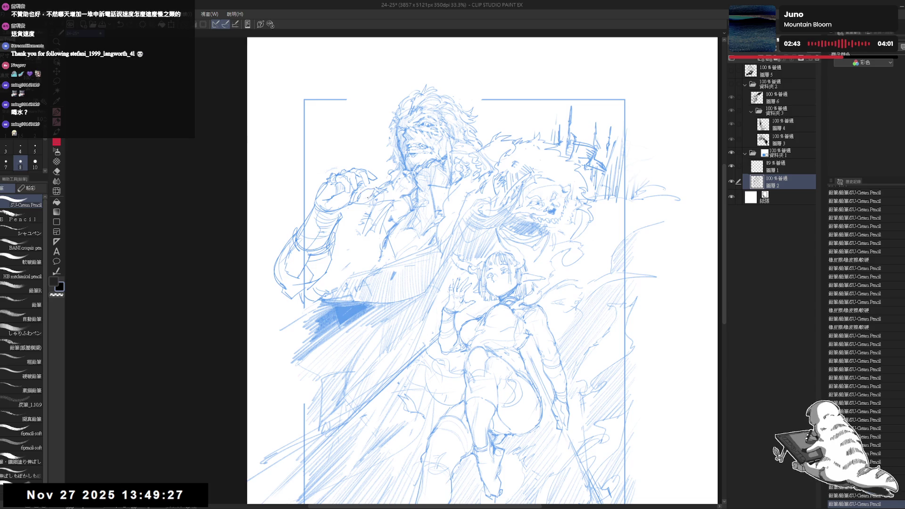
key(h)
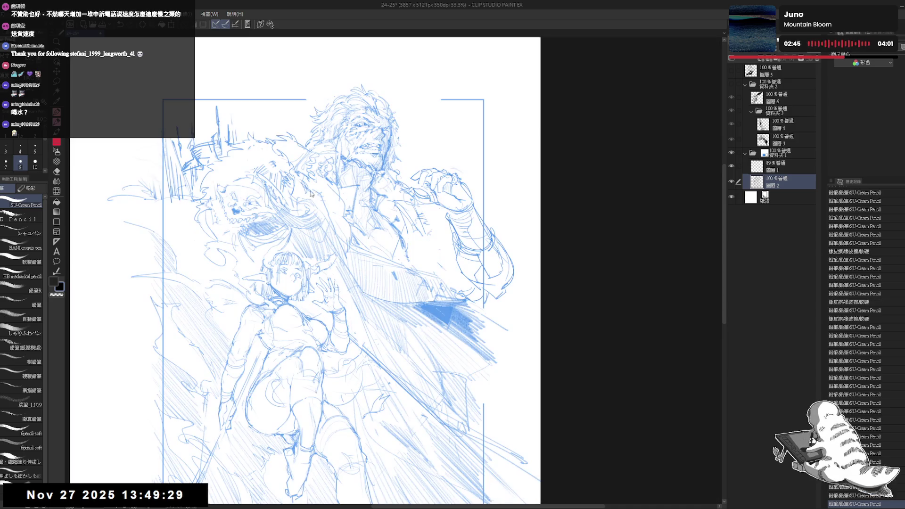
key(h)
Step: Erase small marks near the beast and try short strokes by the hand, undoing one
key(e)
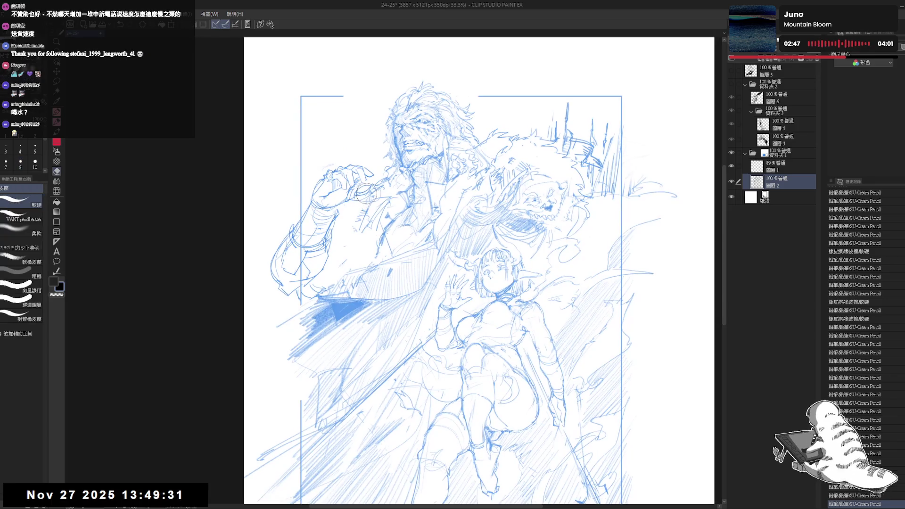
click(367, 189)
click(366, 190)
key(p)
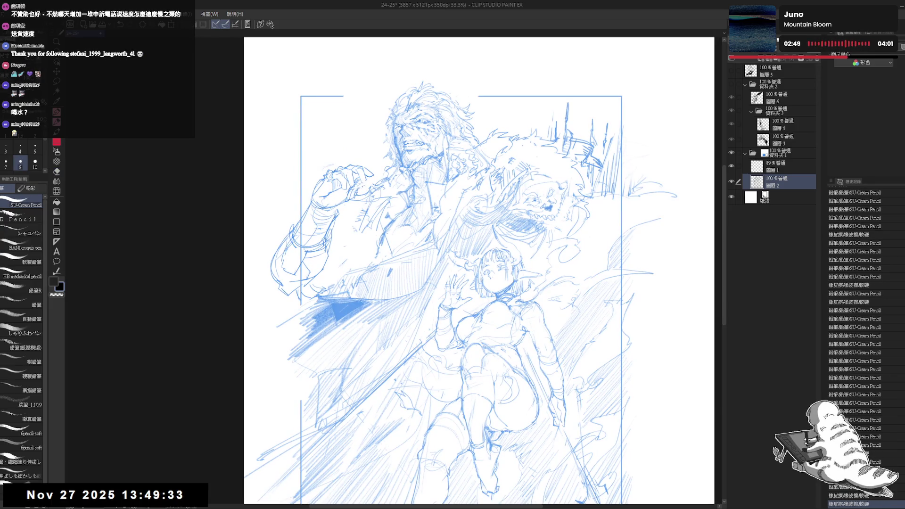
drag(330, 210, 332, 189)
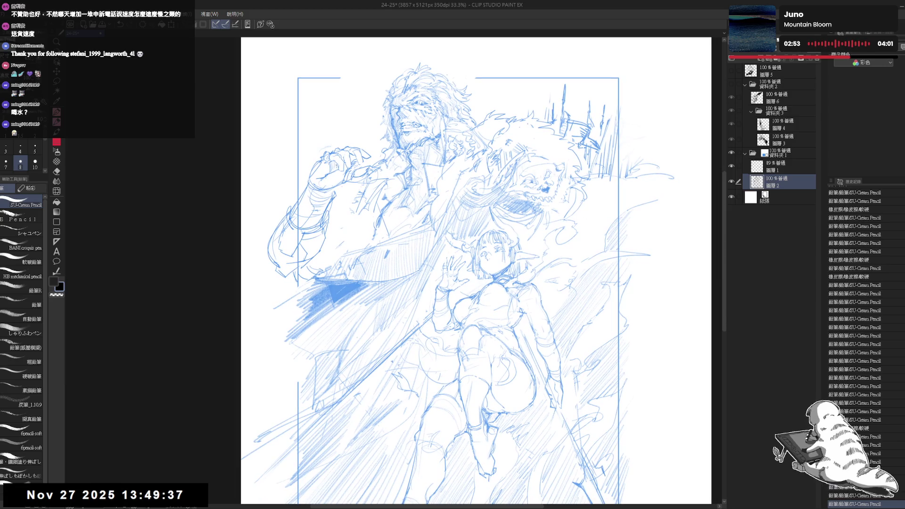
mouse_move(337, 182)
mouse_down()
mouse_move(327, 198)
mouse_move(339, 173)
mouse_move(346, 192)
mouse_move(326, 199)
mouse_move(336, 206)
mouse_up()
key(ctrl+z)
Step: Redraw the short stroke below the hand and sketch long downward lines
key(e)
key(p)
key(e)
key(p)
key(ctrl+z)
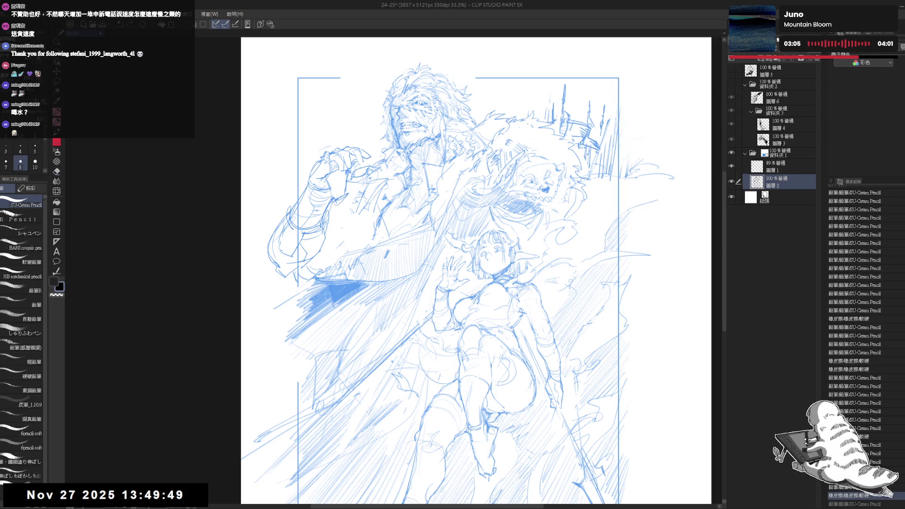
drag(345, 175, 335, 209)
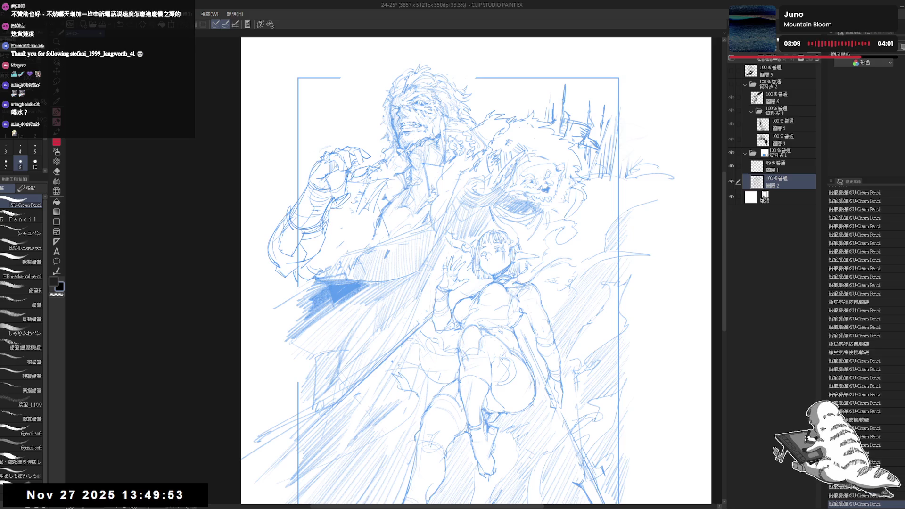
drag(350, 197, 348, 370)
drag(349, 230, 346, 356)
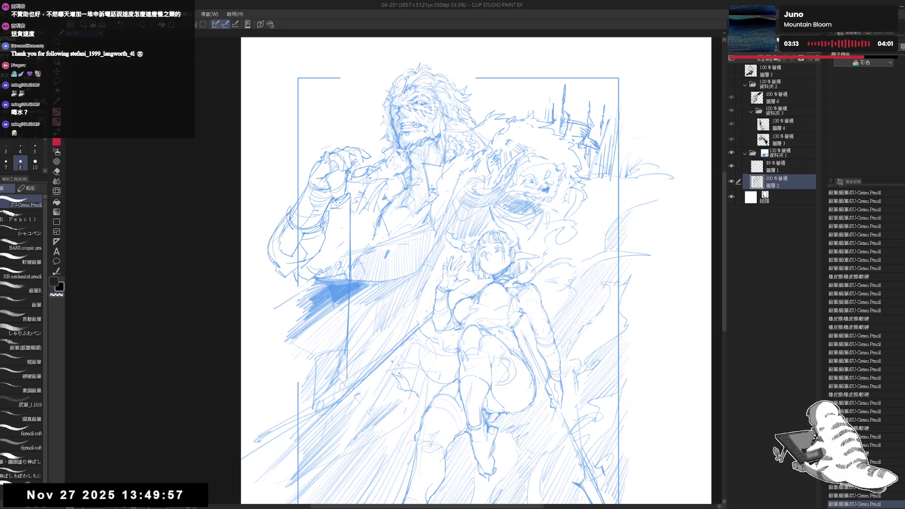
Step: Draw the vertical shaft below the hand, redrawing it until clean and erasing stray marks
drag(336, 194, 337, 269)
key(ctrl+z)
drag(332, 204, 332, 273)
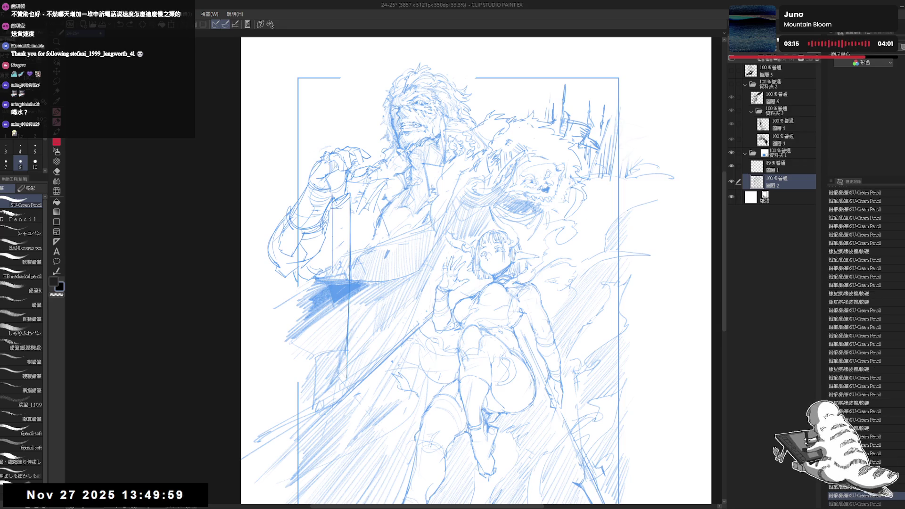
key(ctrl+z)
mouse_move(334, 202)
mouse_down()
mouse_move(333, 269)
mouse_move(336, 257)
mouse_up()
key(e)
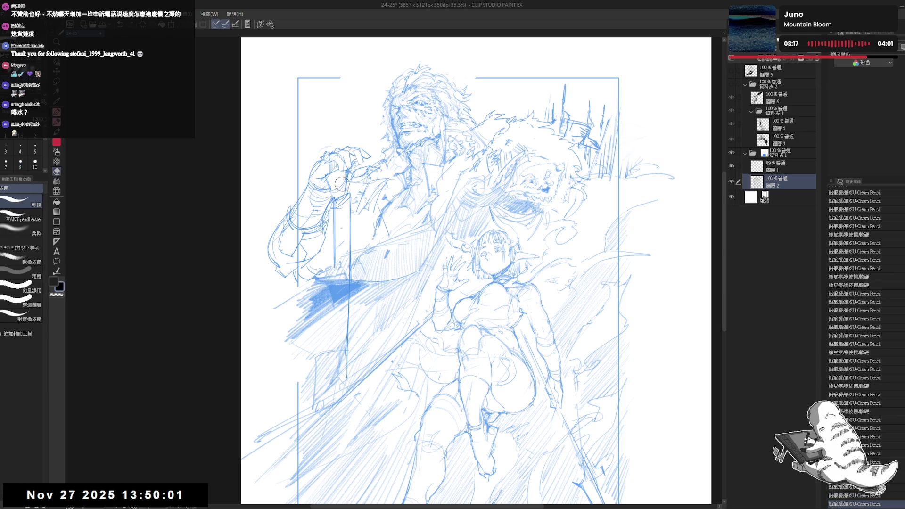
mouse_move(333, 179)
mouse_down()
mouse_move(349, 195)
mouse_move(338, 272)
mouse_up()
key(p)
mouse_move(336, 203)
mouse_down()
mouse_move(340, 257)
mouse_move(333, 241)
mouse_up()
Step: Mirror-check the sketch, then erase stray lines around and beside the vertical sword shaft
scroll(333, 241, down, 1)
key(h)
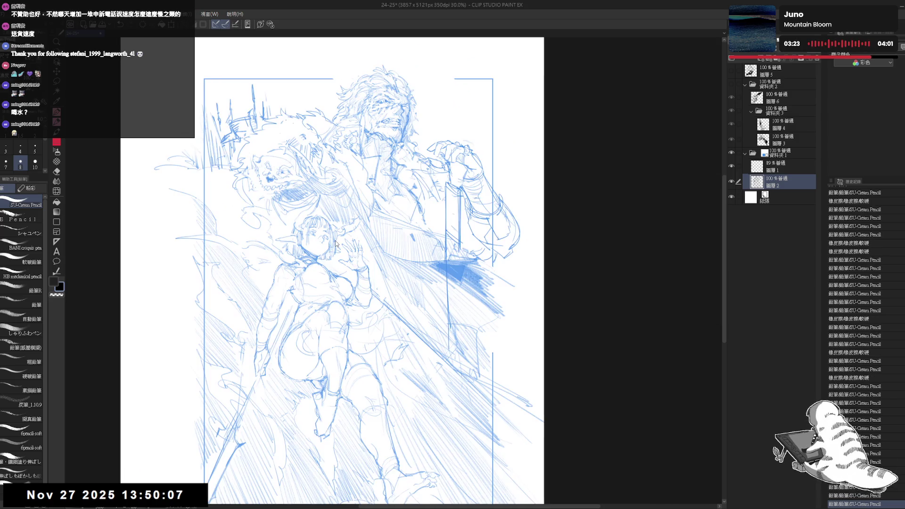
key(h)
scroll(339, 188, up, 3)
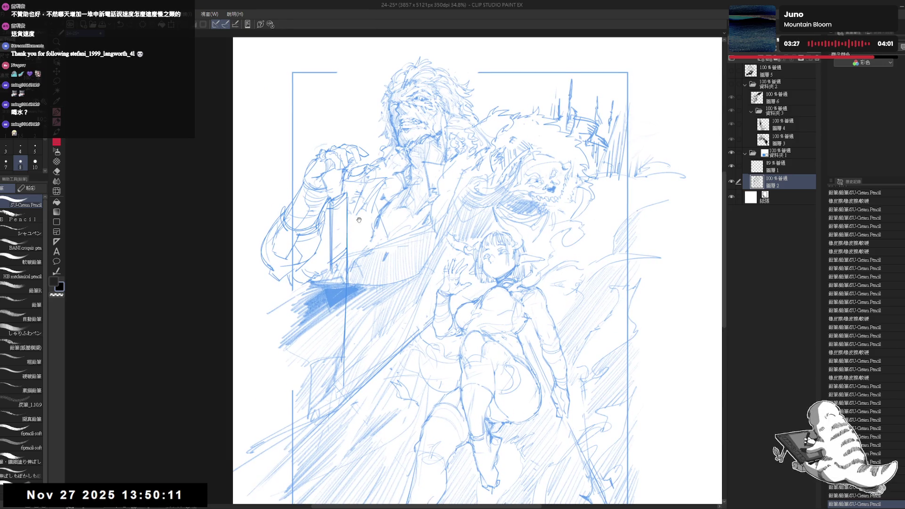
scroll(339, 157, up, 3)
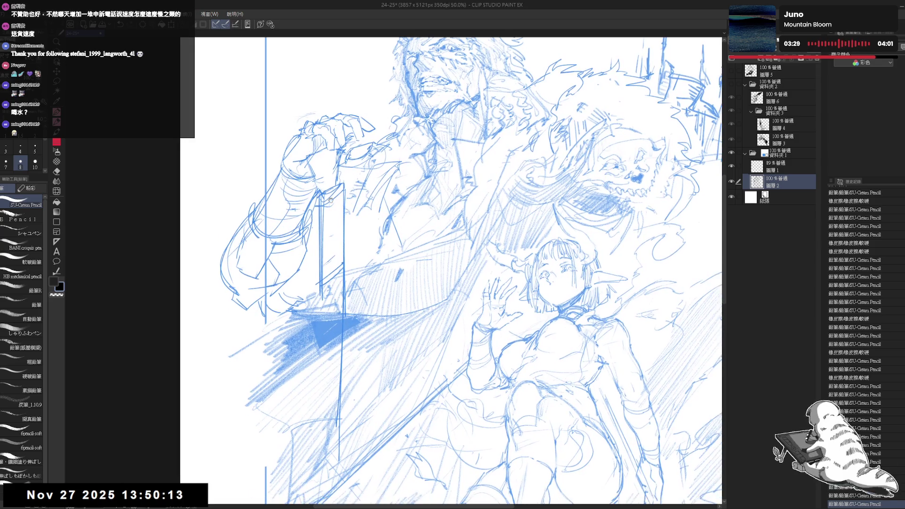
key(e)
drag(330, 234, 336, 257)
key(p)
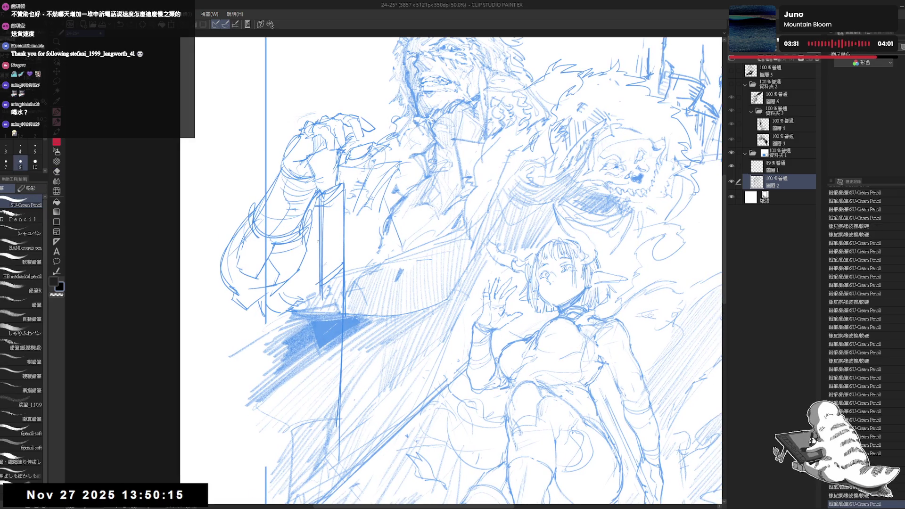
key(e)
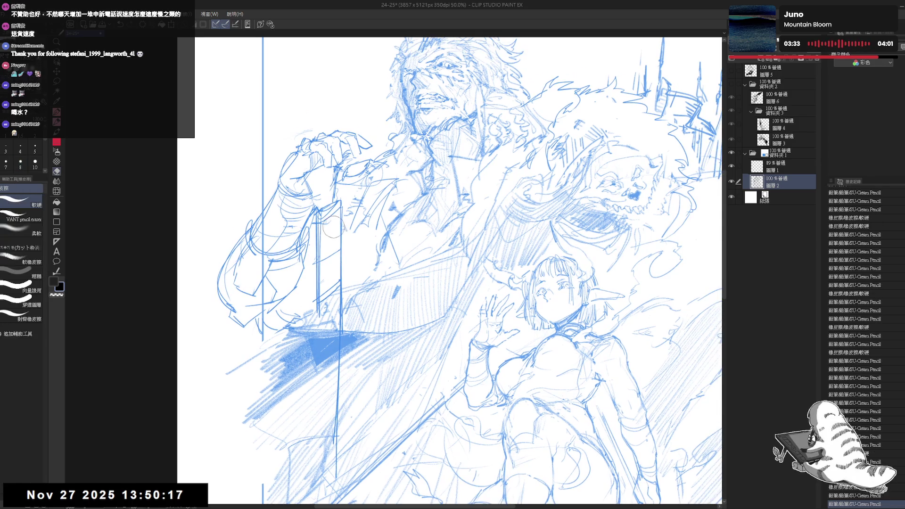
mouse_move(328, 217)
mouse_down()
mouse_move(337, 238)
mouse_move(336, 181)
mouse_move(321, 216)
mouse_move(311, 205)
mouse_move(324, 206)
mouse_move(325, 226)
mouse_move(338, 218)
mouse_move(323, 238)
mouse_move(326, 230)
mouse_up()
key(p)
Step: Redraw the shaft's second parallel edge, undoing bad strokes, then zoom out to 33.3%
key(e)
key(p)
key(e)
key(p)
key(e)
key(p)
key(e)
key(p)
key(ctrl+z)
key(e)
key(p)
key(e)
key(p)
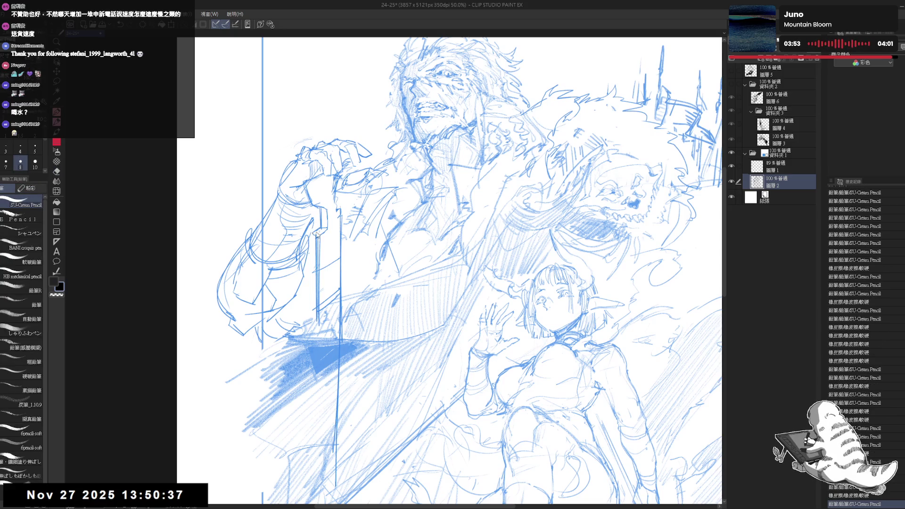
key(ctrl+z)
key(e)
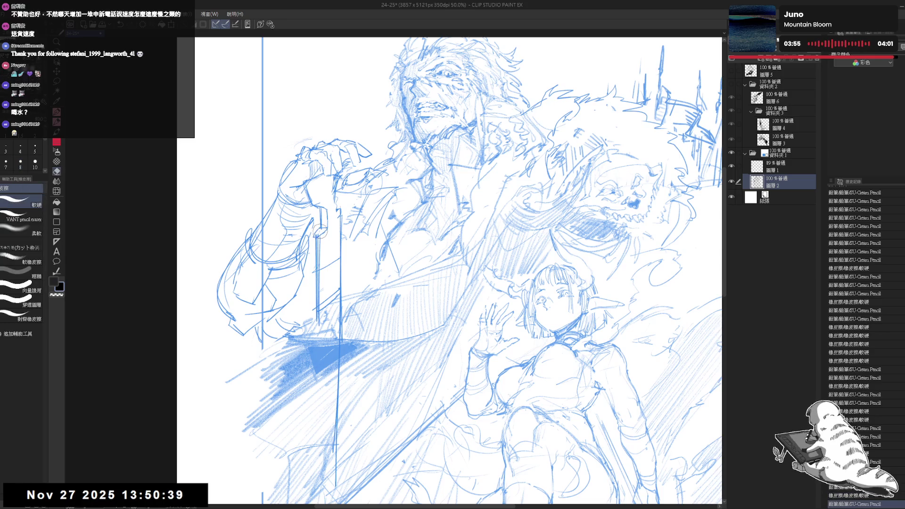
drag(313, 226, 318, 238)
key(p)
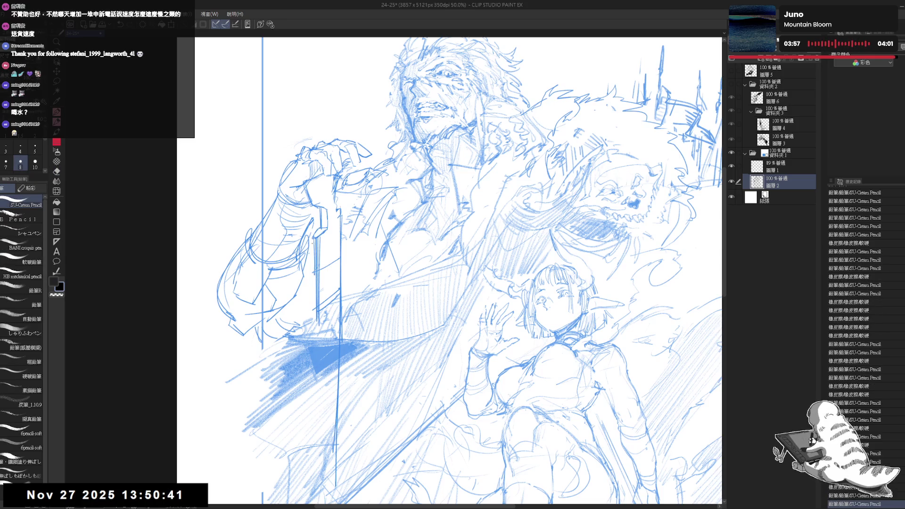
scroll(319, 227, down, 2)
Step: View the whole page and erase a stray mark from the sword hilt
key(ctrl+minus)
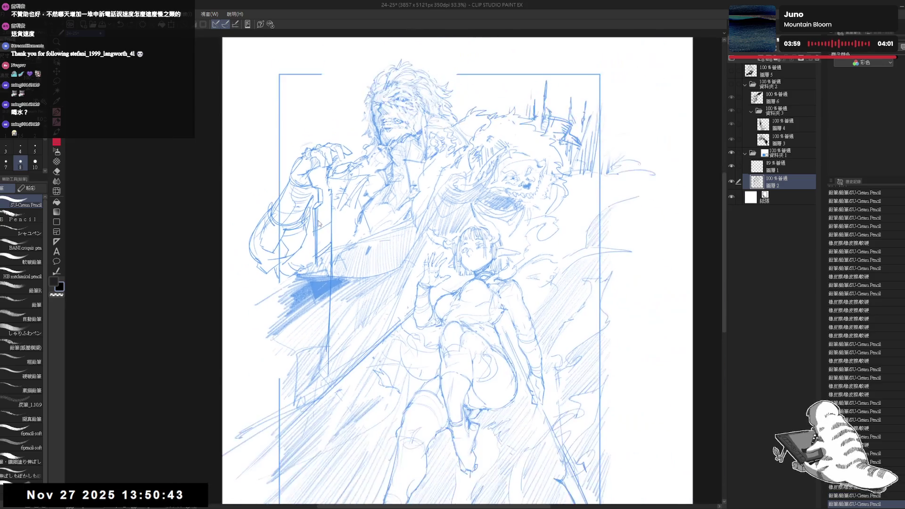
key(h)
key(h)
key(e)
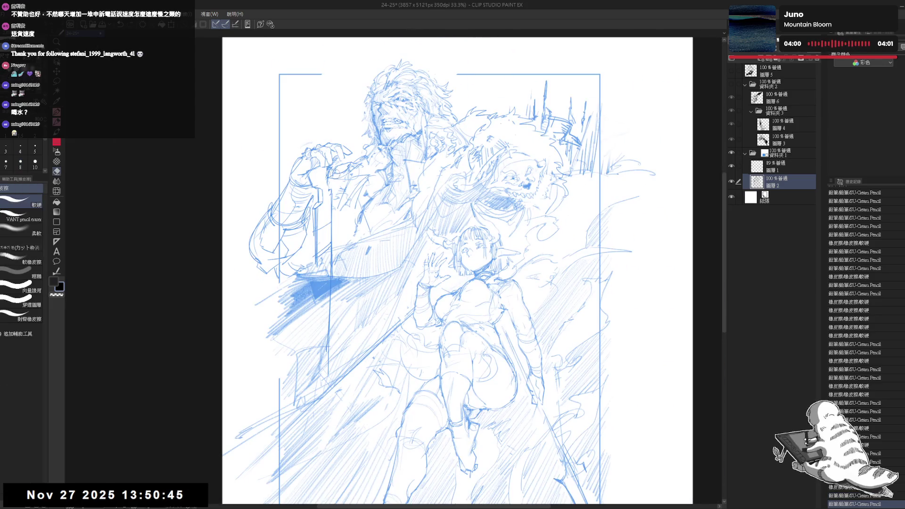
drag(330, 170, 325, 189)
key(p)
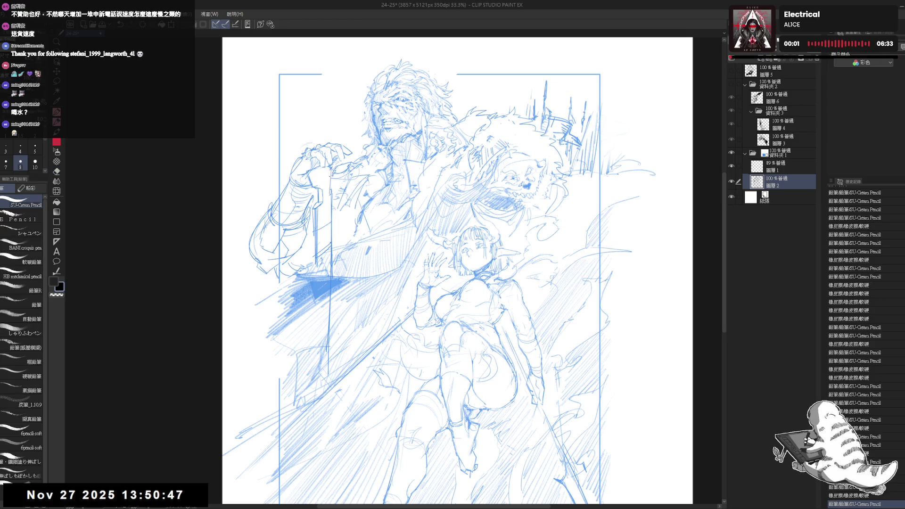
Step: Sketch the small notched round guard on the shaft just below the fist
key(e)
key(p)
mouse_move(315, 207)
mouse_down()
mouse_move(314, 254)
mouse_move(316, 230)
mouse_up()
key(e)
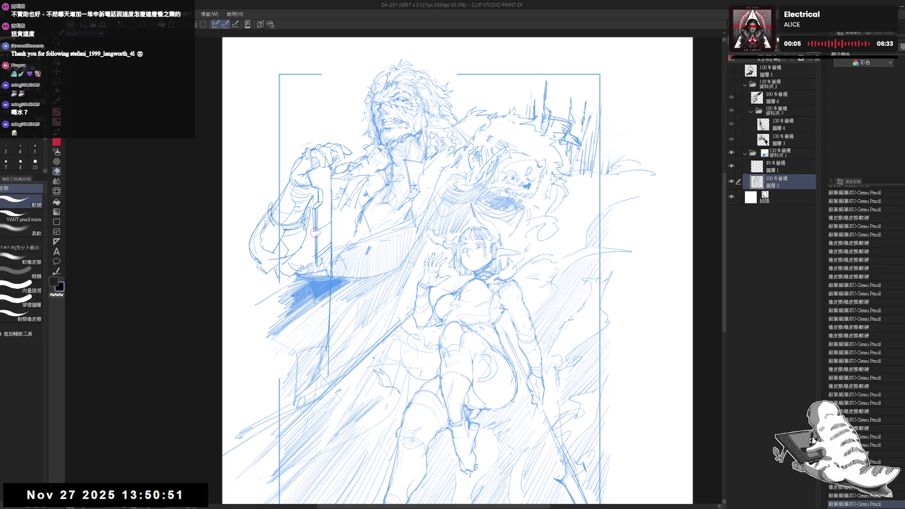
key(p)
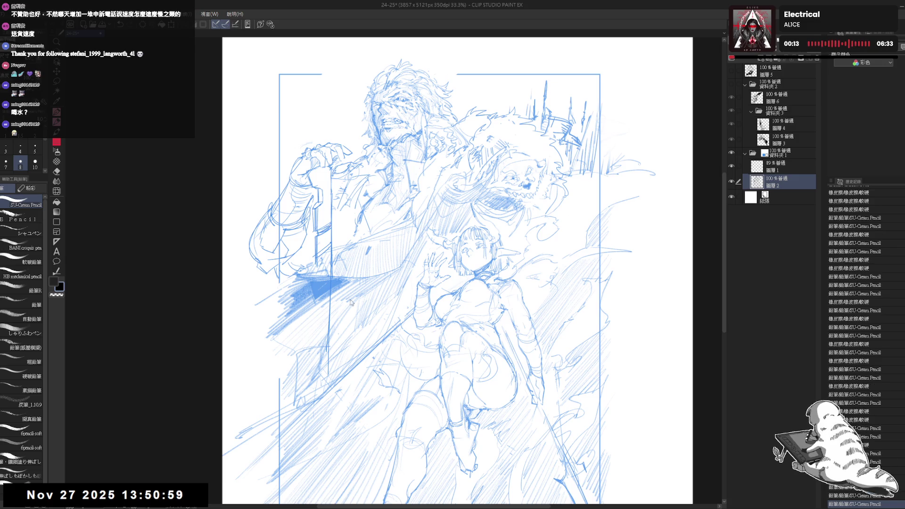
scroll(325, 229, up, 3)
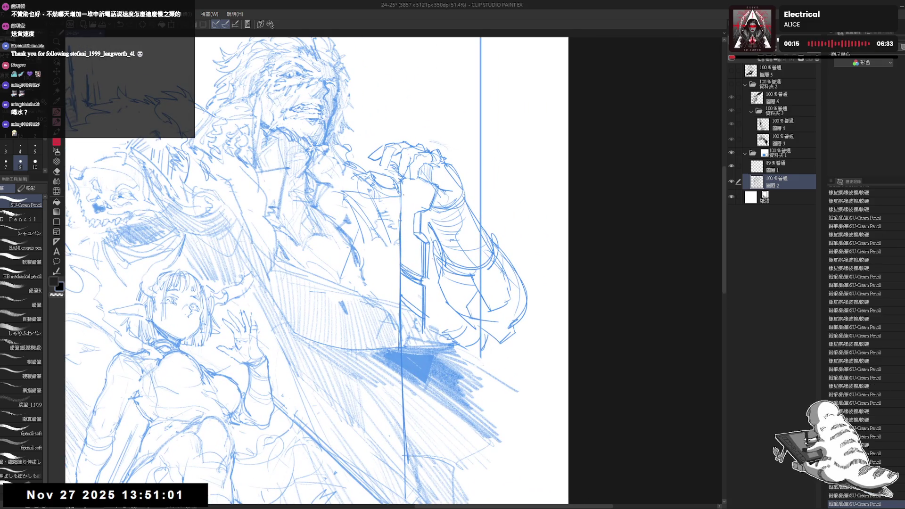
Step: Add short strokes outlining the sword hilt, then mirror the canvas and zoom out to 40.5%
mouse_move(405, 178)
mouse_down()
mouse_move(404, 222)
mouse_move(425, 213)
mouse_move(436, 188)
mouse_move(429, 179)
mouse_up()
key(h)
scroll(381, 183, down, 2)
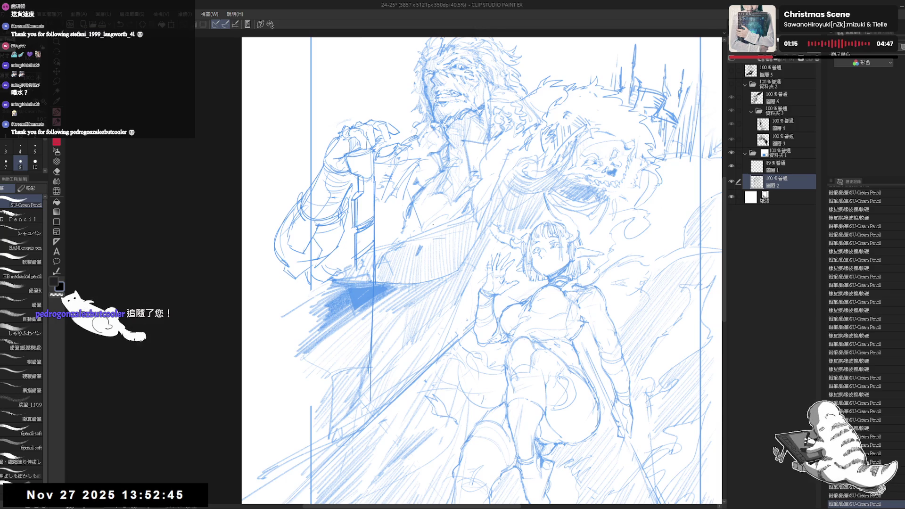
Step: Erase stray lines around the sword hilt and sketch new short hilt strokes
mouse_move(354, 213)
mouse_down()
mouse_move(358, 222)
mouse_move(378, 213)
mouse_up()
key(e)
key(p)
drag(508, 115, 516, 140)
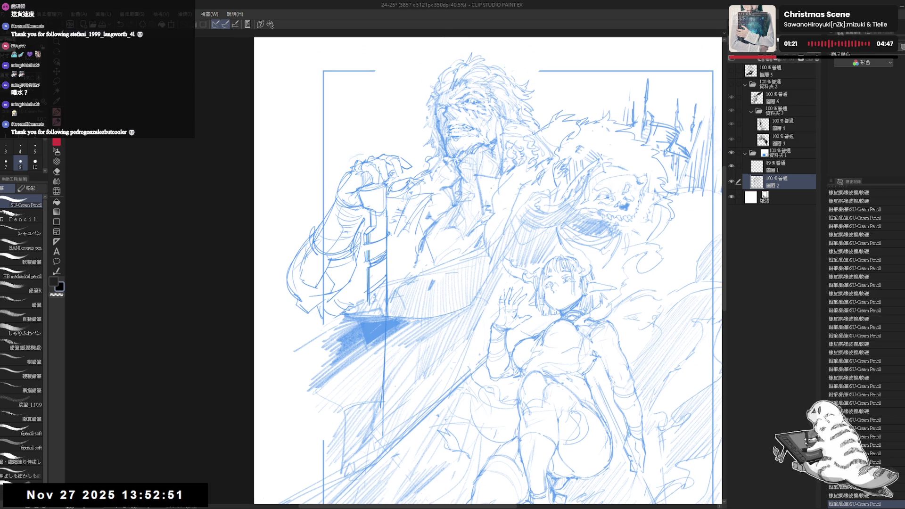
scroll(364, 183, up, 2)
key(e)
drag(367, 245, 367, 295)
key(p)
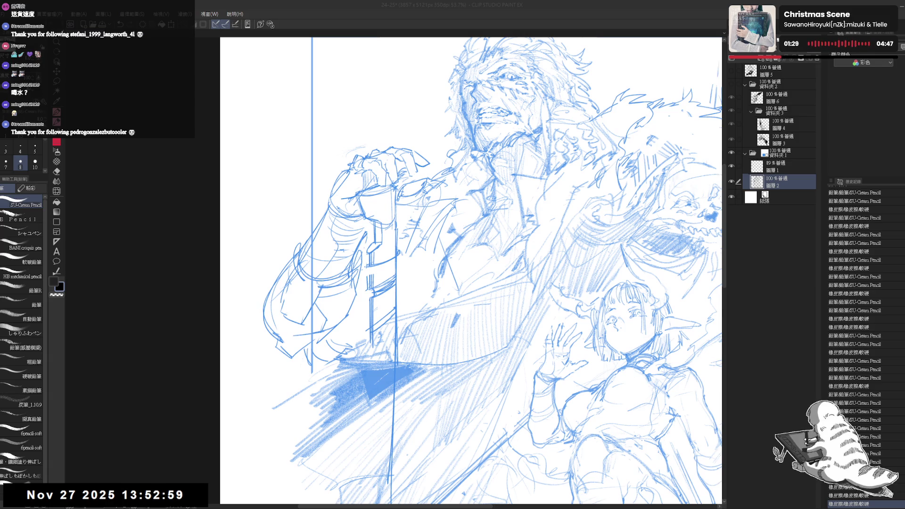
drag(438, 223, 440, 209)
key(e)
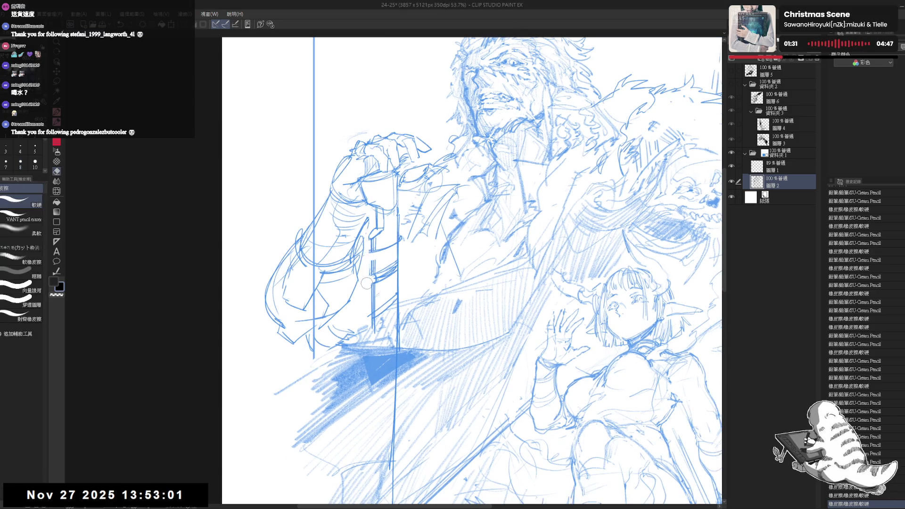
drag(373, 288, 367, 245)
key(p)
mouse_move(369, 285)
mouse_down()
mouse_move(369, 246)
mouse_move(371, 279)
mouse_move(385, 272)
mouse_move(370, 328)
mouse_move(374, 294)
mouse_move(390, 306)
mouse_up()
Step: Clear old hilt strokes and redraw the sword's vertical edge with a new line
key(ctrl+z)
key(e)
key(p)
key(e)
mouse_move(394, 284)
mouse_down()
mouse_move(393, 307)
mouse_move(374, 313)
mouse_move(379, 325)
mouse_up()
key(p)
key(e)
key(p)
key(e)
drag(384, 293, 392, 311)
key(p)
mouse_move(400, 267)
mouse_down()
mouse_move(400, 302)
mouse_move(383, 288)
mouse_up()
scroll(472, 271, down, 3)
key(e)
key(ctrl+z)
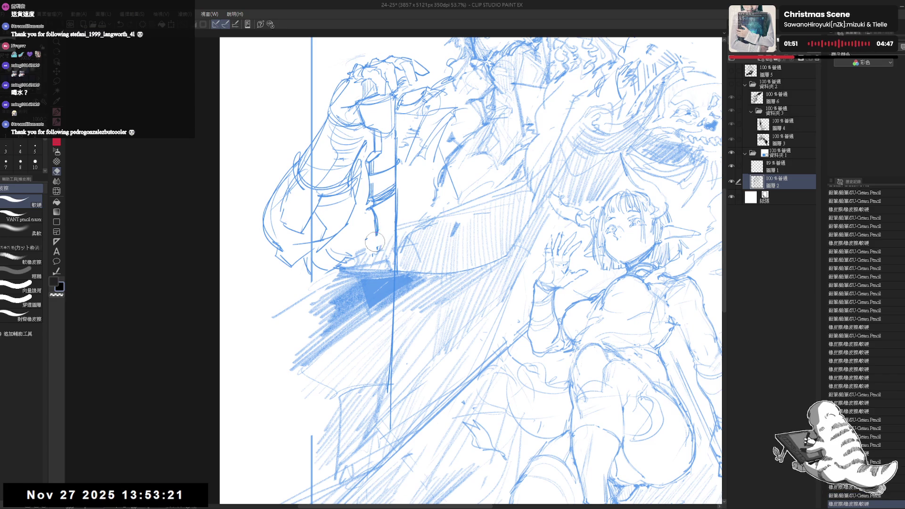
key(p)
drag(358, 245, 405, 225)
mouse_move(398, 188)
mouse_down()
mouse_move(386, 302)
mouse_move(401, 283)
mouse_move(359, 316)
mouse_up()
Step: Draw the long line along the blade and the left and right edges of the grip
key(e)
key(p)
key(e)
key(p)
drag(467, 258, 330, 349)
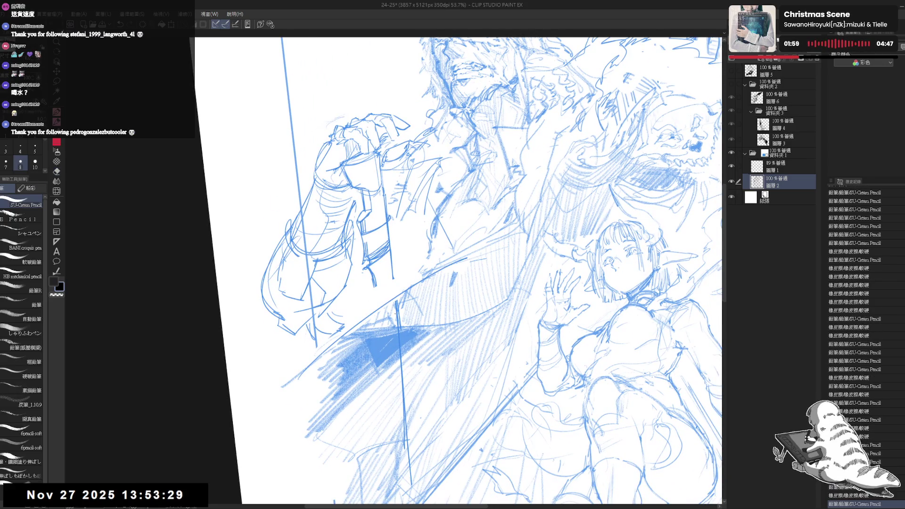
drag(374, 267, 379, 309)
key(ctrl+z)
drag(391, 254, 395, 293)
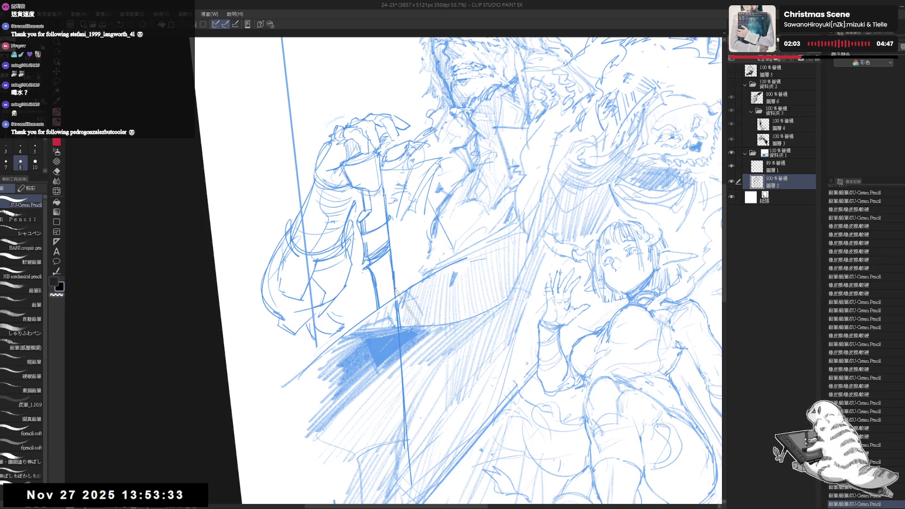
drag(457, 264, 463, 280)
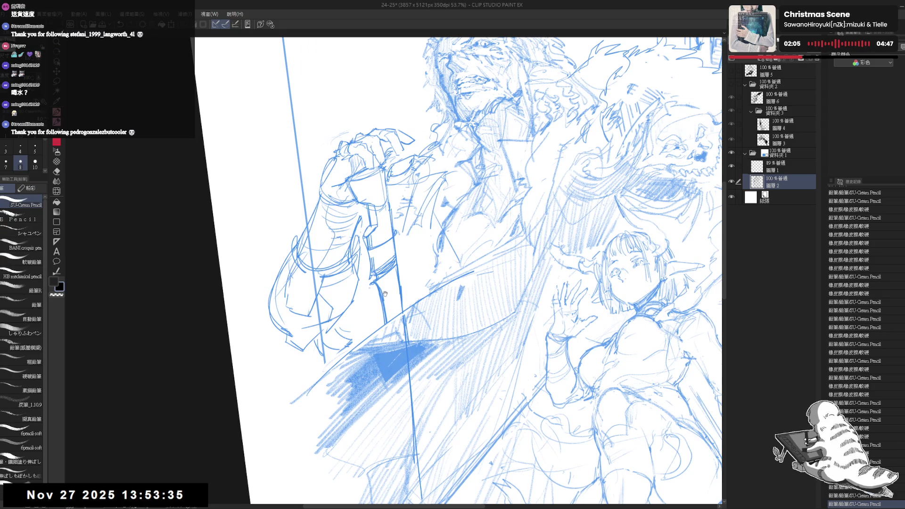
key(e)
key(p)
drag(379, 273, 398, 299)
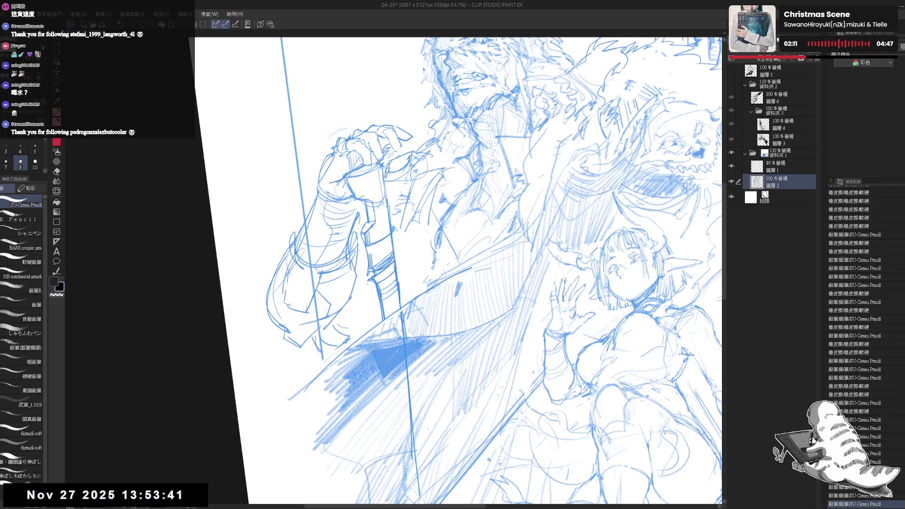
drag(394, 265, 399, 315)
Step: Clean up lines near the hilt and add strokes where the hand grips it
key(ctrl+0)
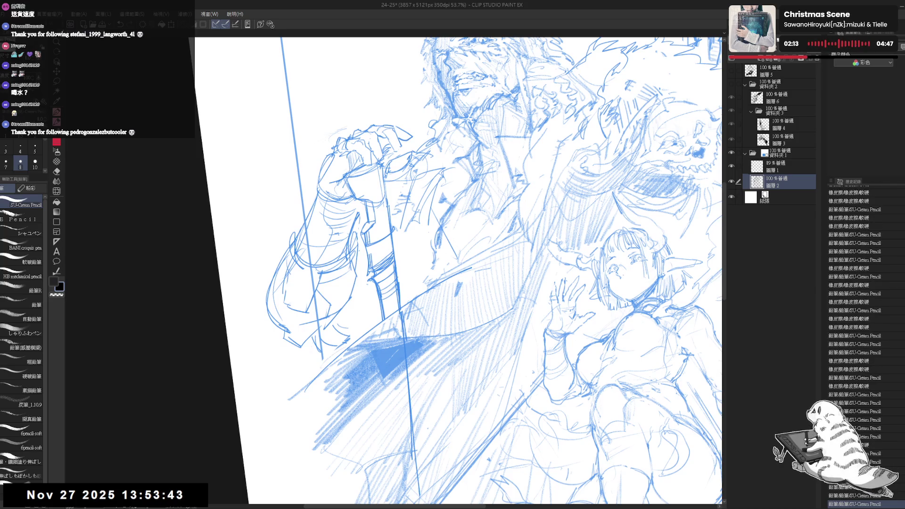
scroll(472, 271, up, 3)
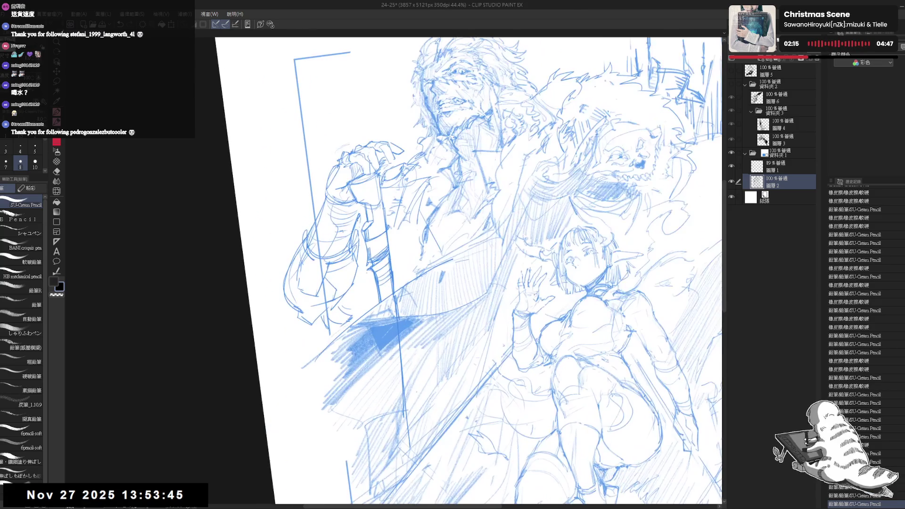
key(e)
drag(381, 185, 375, 206)
key(p)
key(e)
key(p)
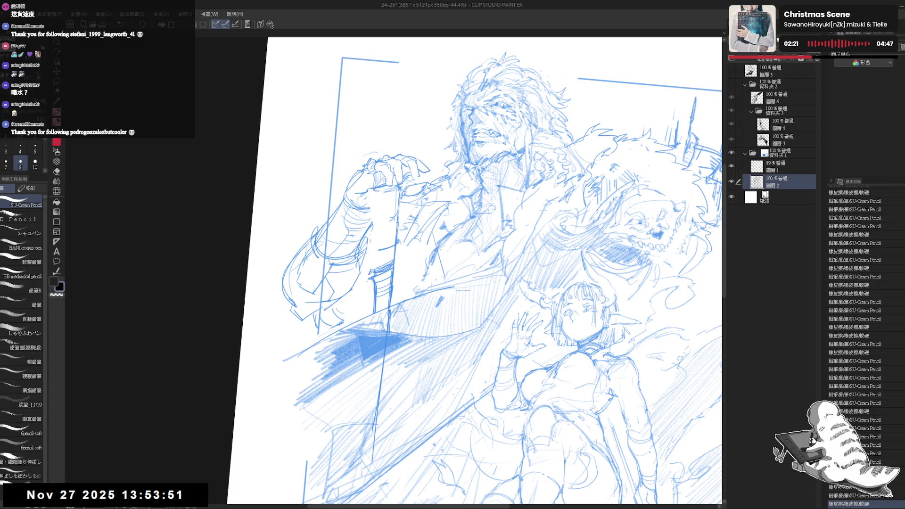
drag(378, 190, 371, 224)
key(e)
mouse_move(406, 194)
mouse_down()
mouse_move(391, 210)
mouse_move(398, 204)
mouse_move(396, 243)
mouse_up()
key(p)
key(ctrl+z)
key(e)
drag(405, 201, 398, 217)
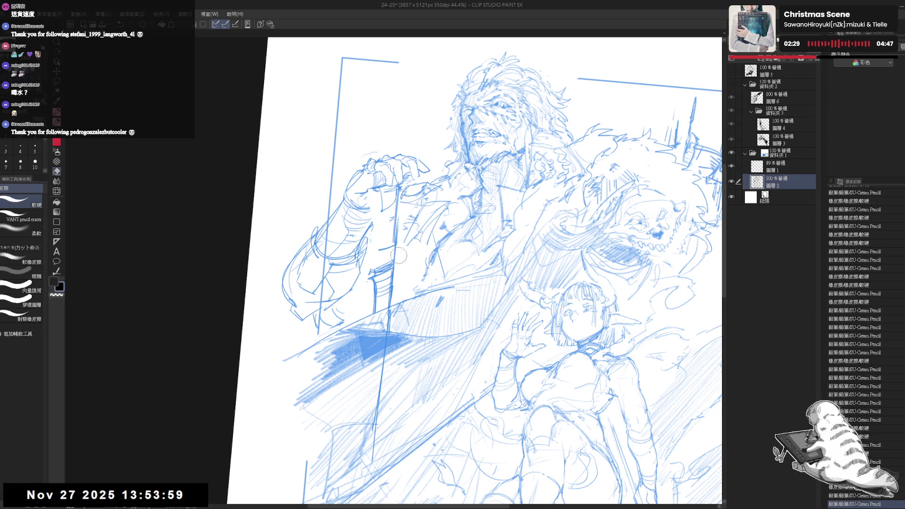
drag(396, 250, 391, 267)
key(p)
mouse_move(397, 202)
mouse_down()
mouse_move(383, 215)
mouse_move(382, 243)
mouse_move(401, 259)
mouse_move(394, 263)
mouse_up()
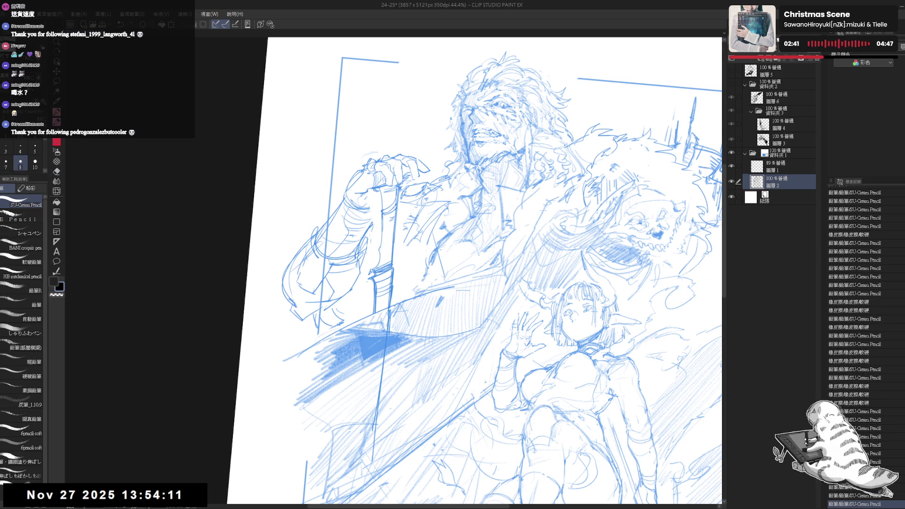
Step: Straighten the view, erase a mark, and redraw two short strokes on the sword
drag(390, 224, 394, 237)
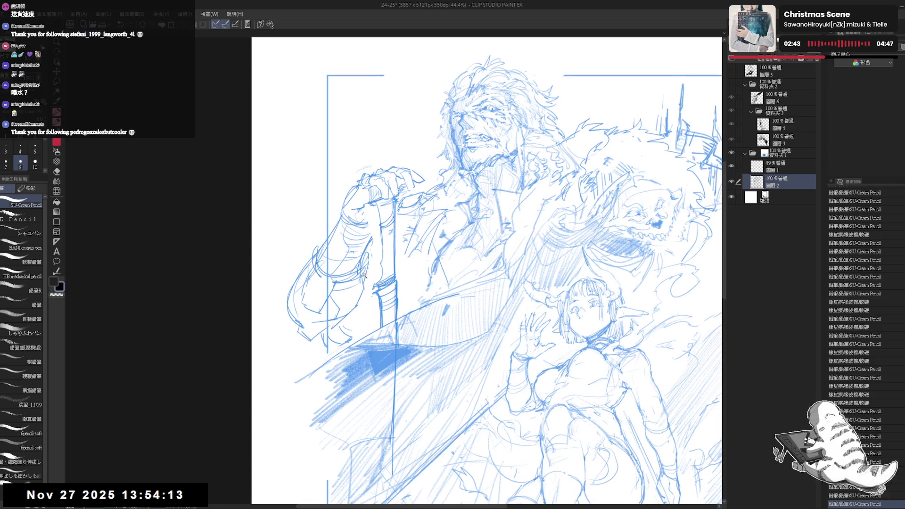
scroll(403, 237, up, 2)
key(e)
drag(398, 221, 414, 240)
key(p)
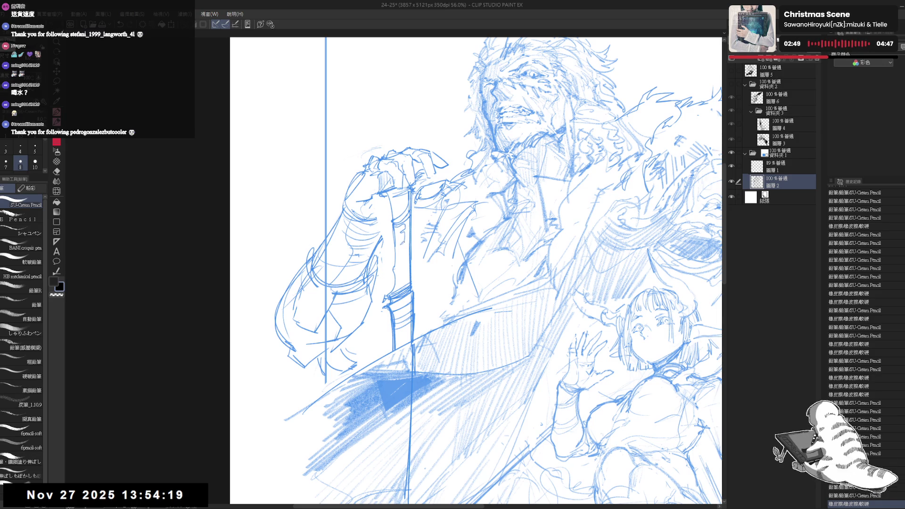
drag(409, 228, 404, 283)
drag(406, 242, 405, 288)
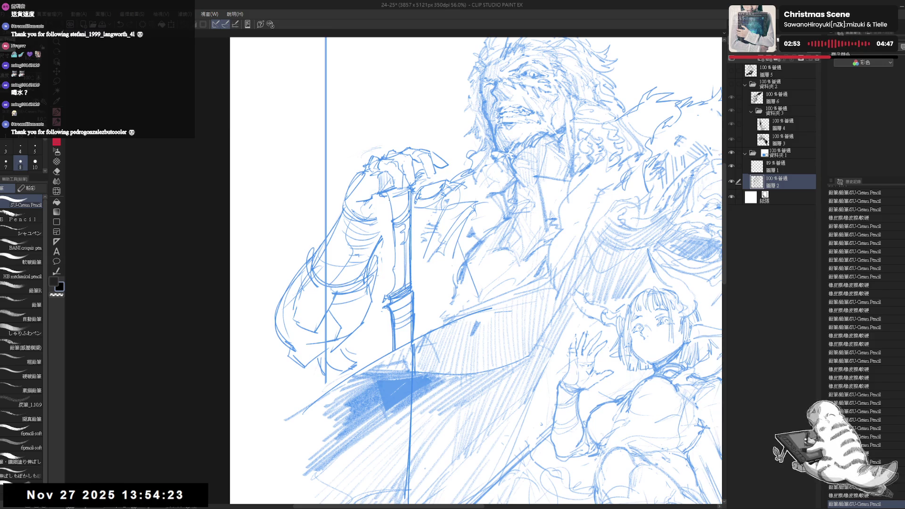
Step: Mirror to check, add small finishing marks on the sword, and zoom out to 33.3%
key(h)
scroll(424, 279, up, 2)
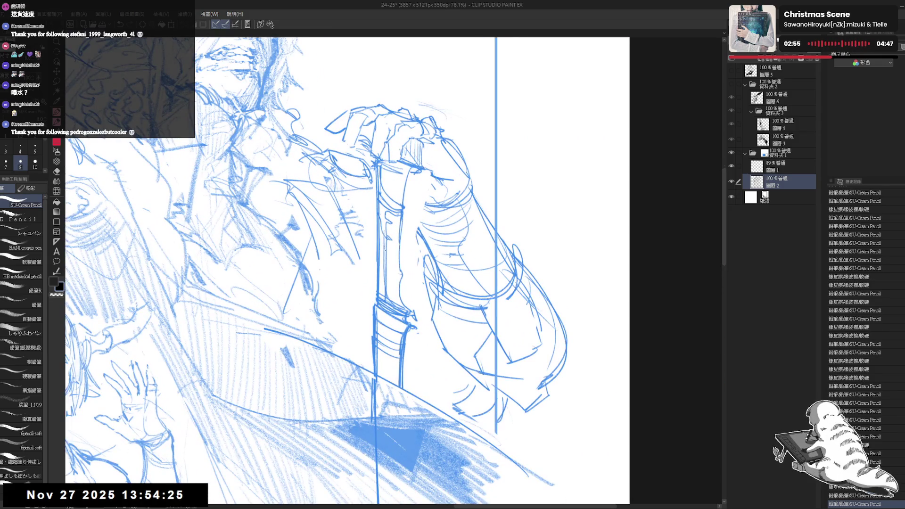
drag(380, 244, 384, 251)
scroll(396, 271, up, 2)
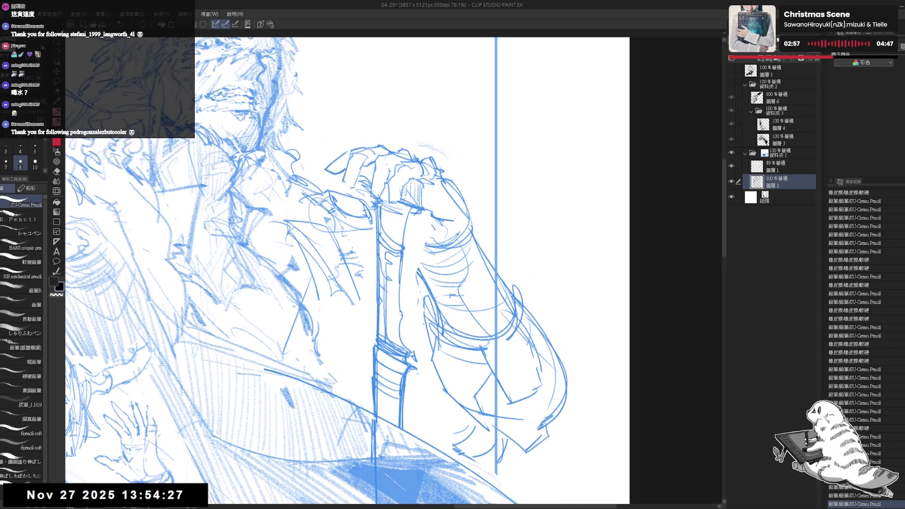
drag(390, 221, 401, 208)
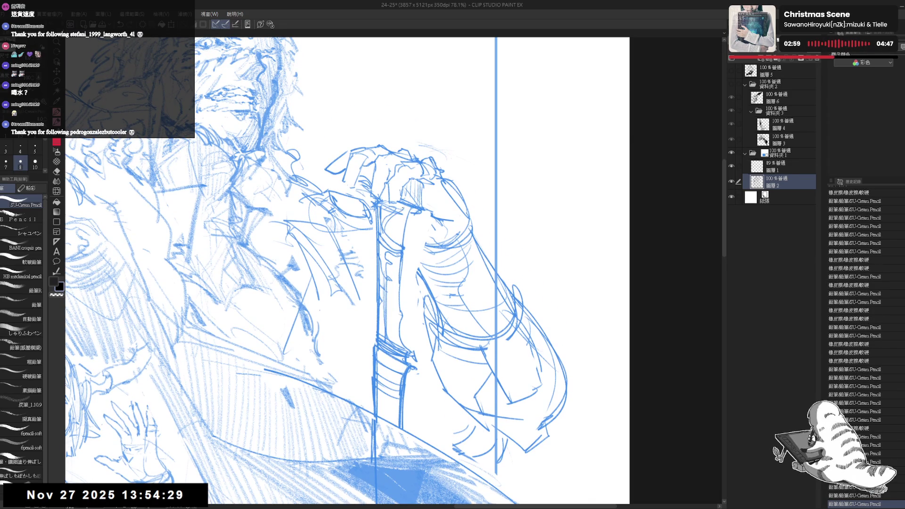
key(ctrl+minus)
key(ctrl+minus)
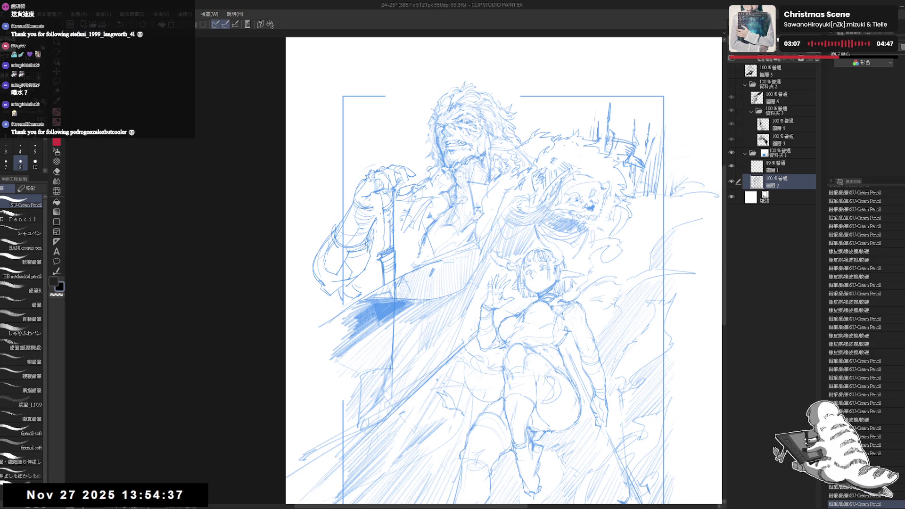
Step: Add two small SU-Cream Pencil strokes near the sword on a tilted view, then reset the rotation
mouse_move(421, 173)
mouse_down()
mouse_move(423, 189)
mouse_move(453, 187)
mouse_up()
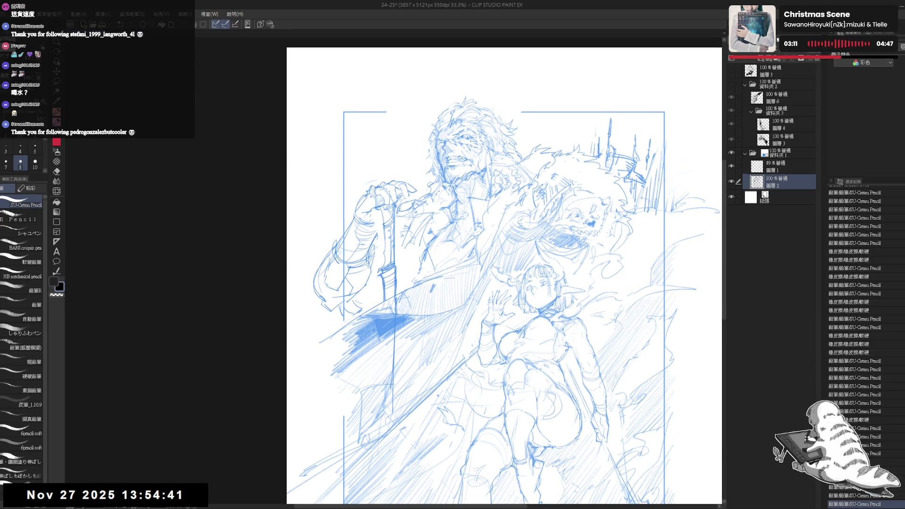
drag(401, 247, 406, 257)
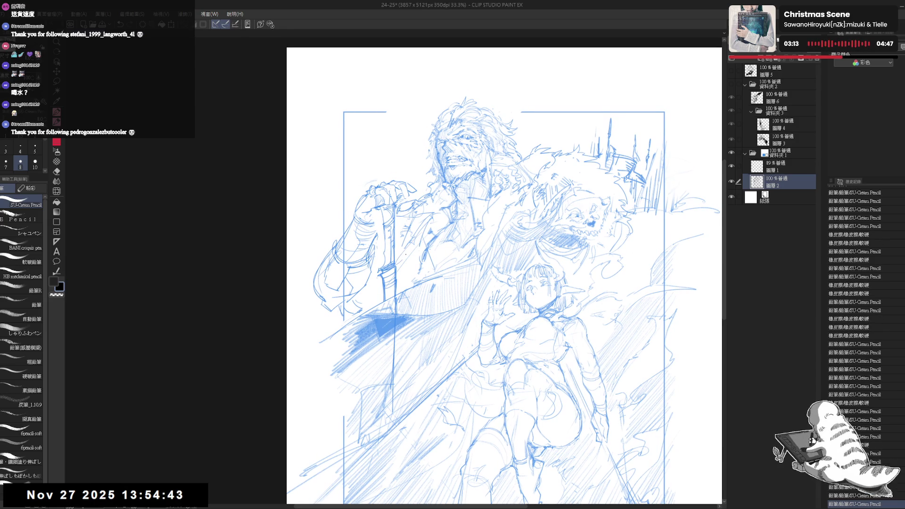
drag(519, 283, 495, 246)
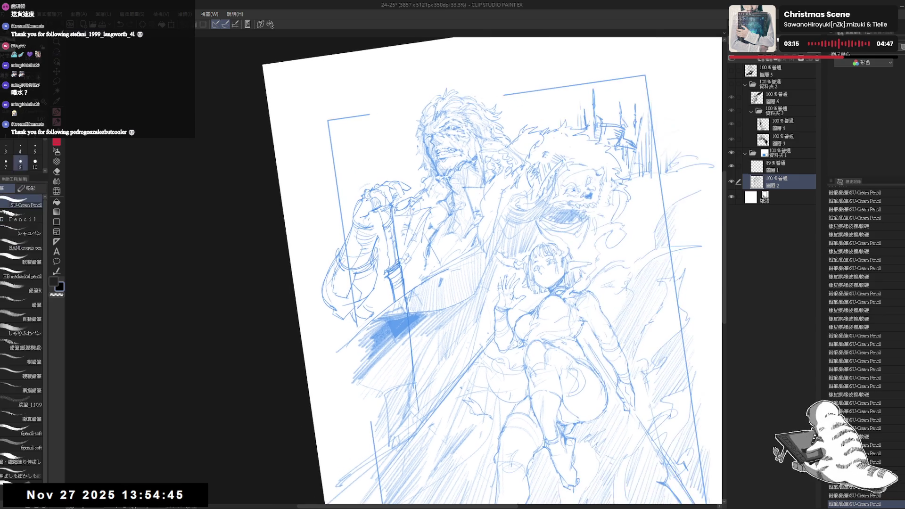
drag(401, 250, 406, 257)
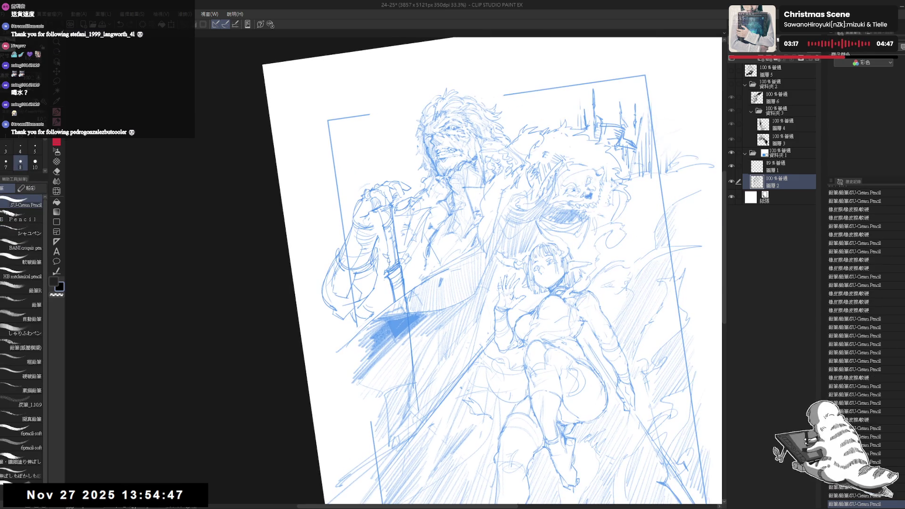
key(at)
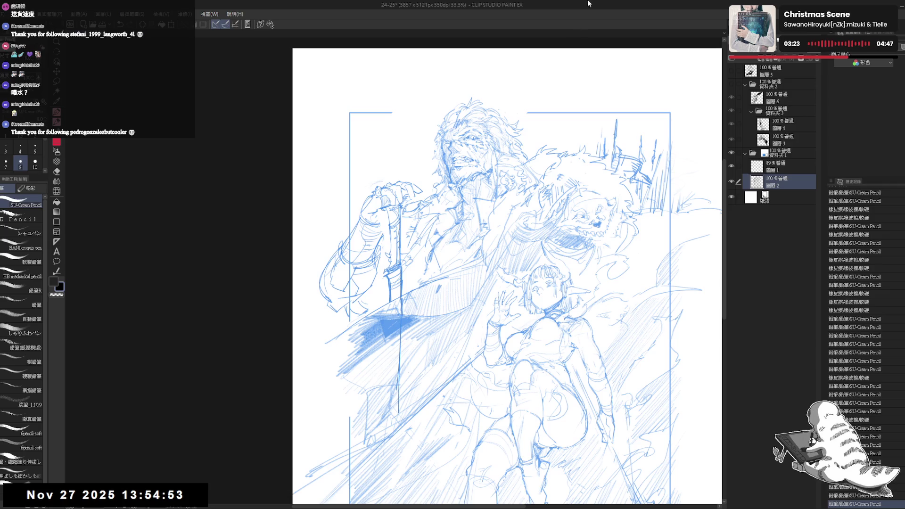
Step: Show the ink folder 資料夾2 over the sketch, toggling it to compare, and mirror-check the drawing
click(732, 84)
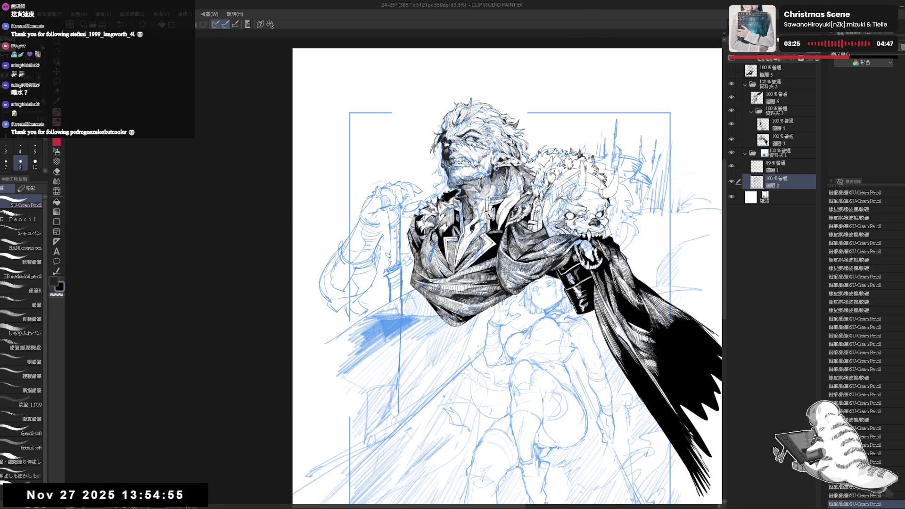
key(ctrl+plus)
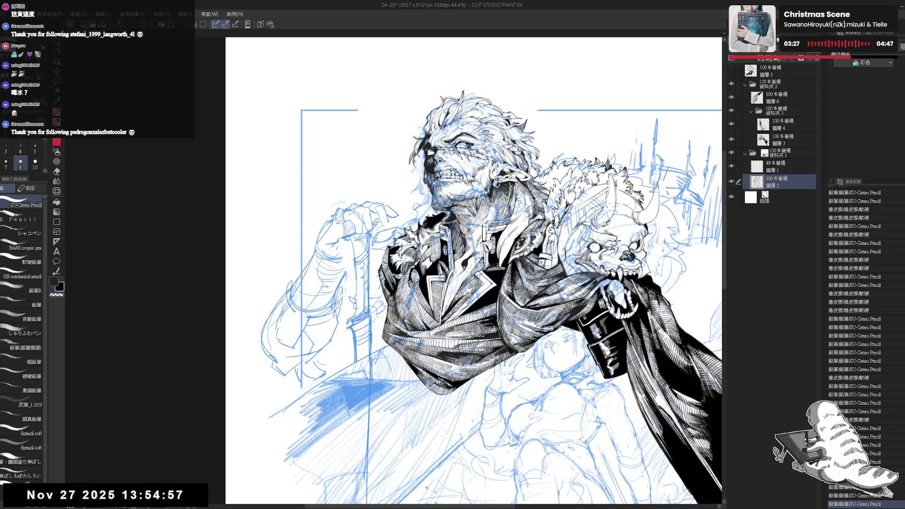
click(732, 85)
click(733, 84)
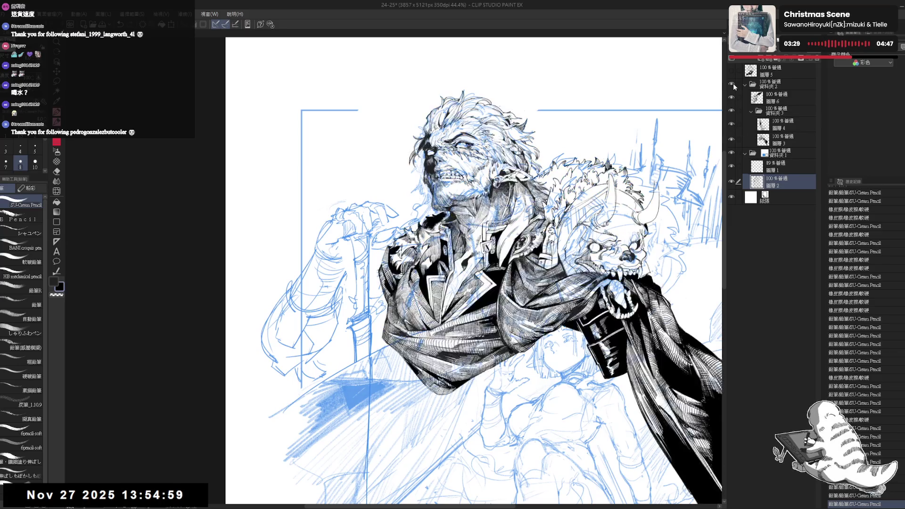
key(h)
key(h)
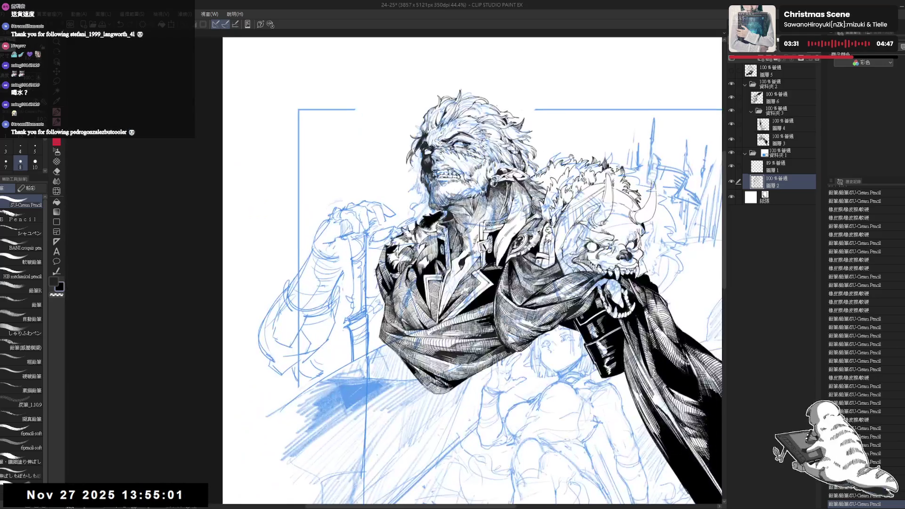
Step: Fade the blue sketch folder 資料夾1 to 17% opacity
click(792, 155)
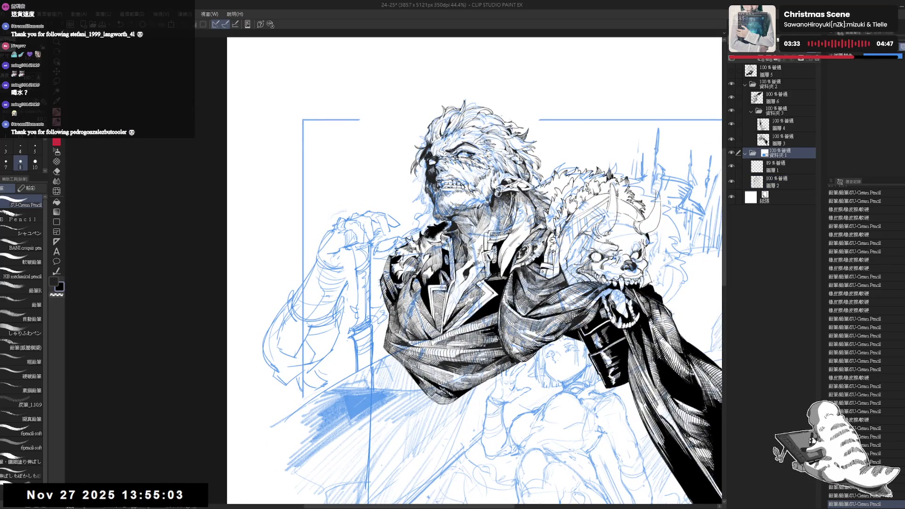
drag(793, 61, 766, 61)
key(ctrl+plus)
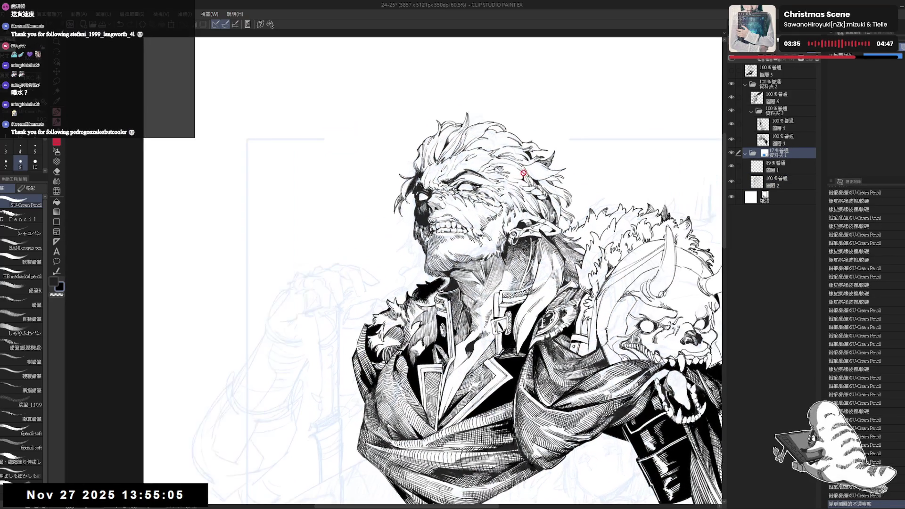
Step: Toggle layer 4 to inspect its linework, then select layer 3 near the man's face
click(784, 125)
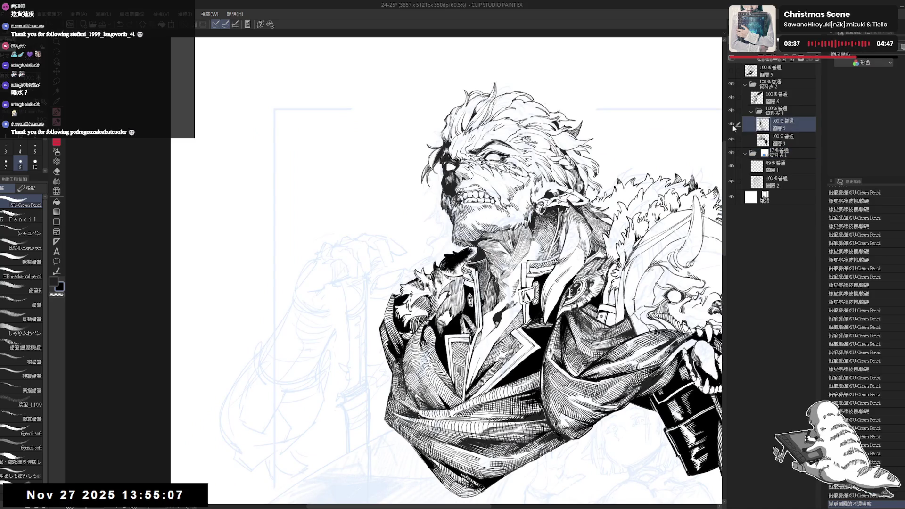
click(733, 125)
click(732, 124)
click(785, 141)
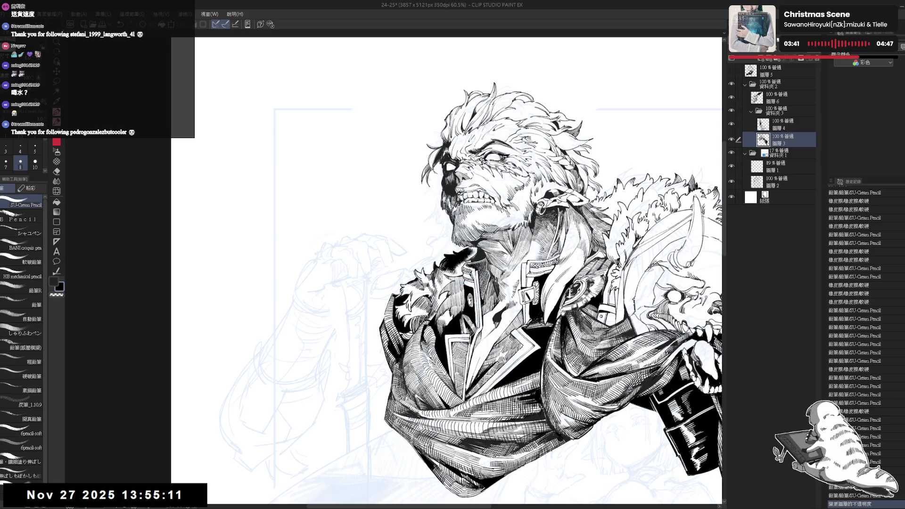
drag(471, 248, 482, 258)
drag(425, 209, 436, 219)
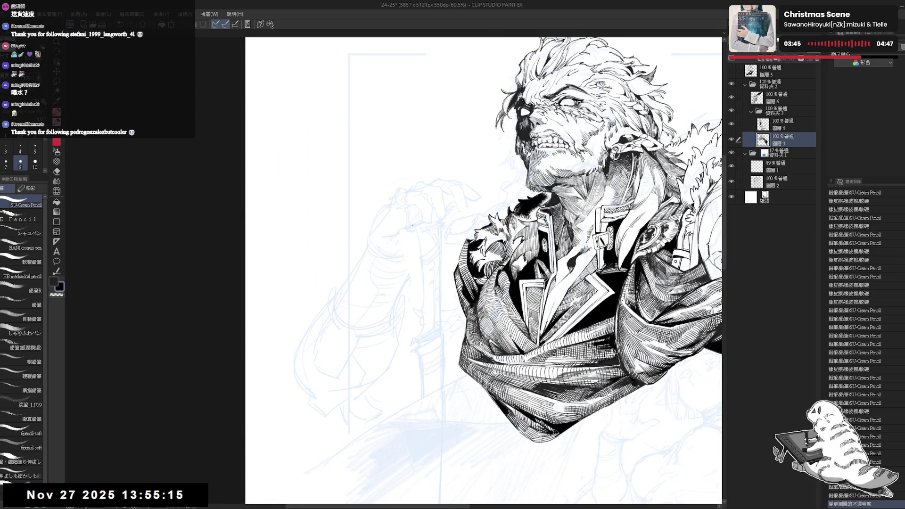
scroll(413, 219, down, 1)
scroll(417, 226, down, 1)
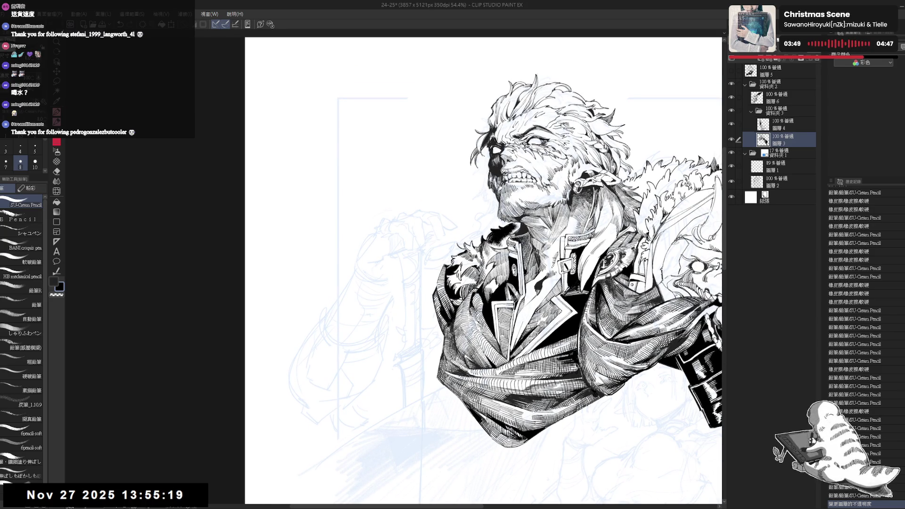
Step: Shrink the pen one size and redo the four undone pencil strokes with Ctrl+Y
key(bracketleft)
key(ctrl+y)
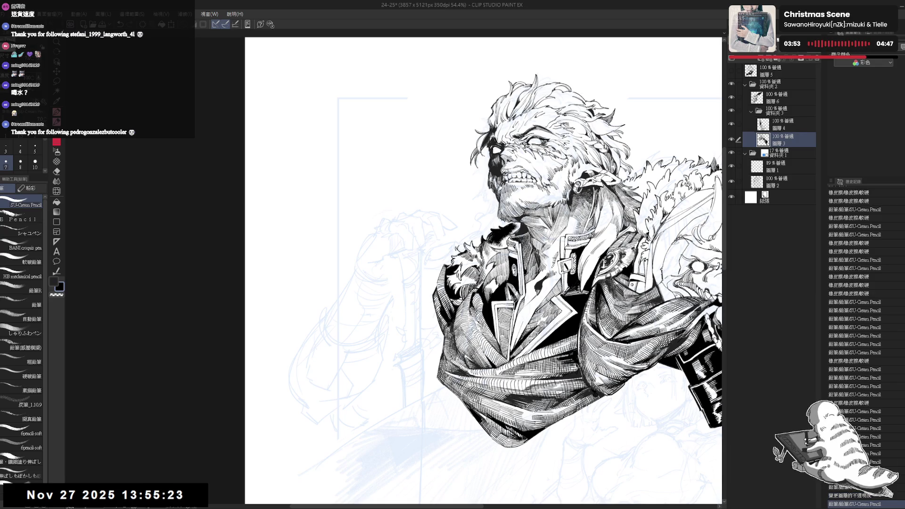
key(ctrl+y)
key(ctrl+y)
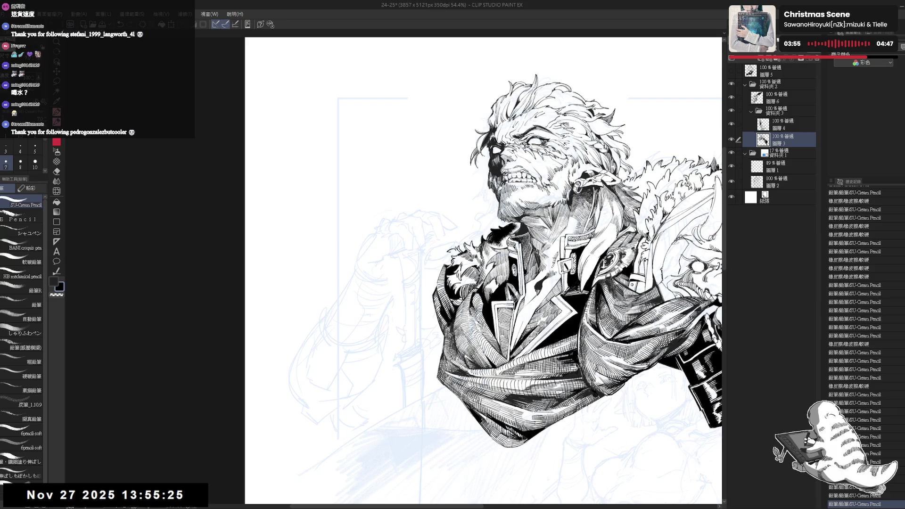
key(ctrl+y)
key(ctrl+y)
key(ctrl+y)
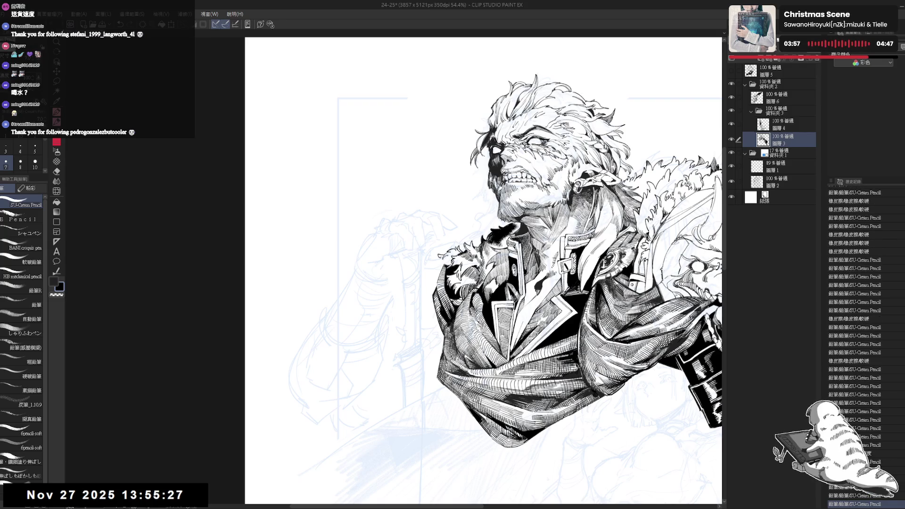
key(ctrl+y)
key(ctrl+y)
key(ctrl+y)
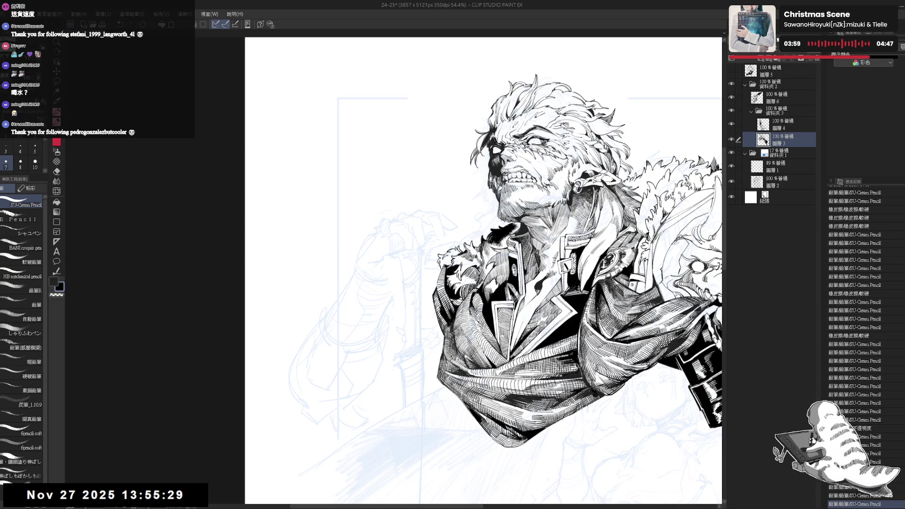
key(h)
key(h)
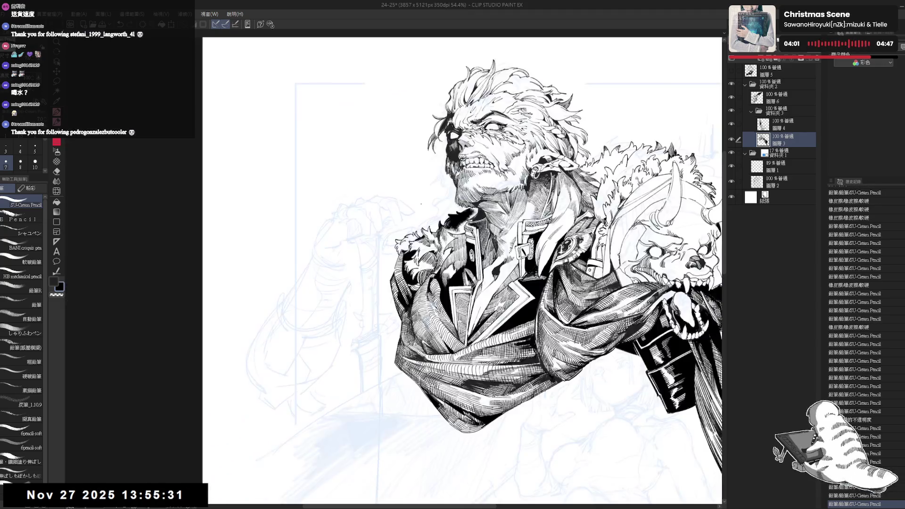
drag(405, 223, 393, 213)
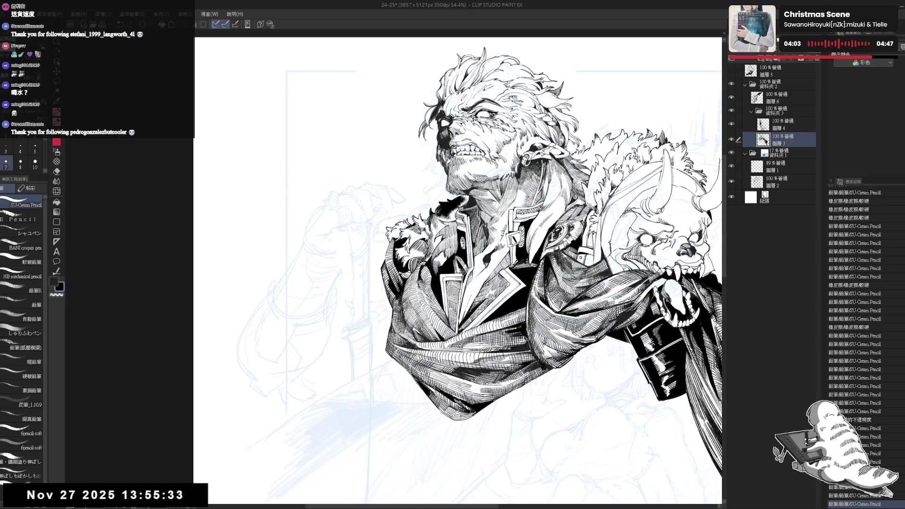
mouse_move(497, 257)
mouse_down()
mouse_move(513, 272)
mouse_move(580, 240)
mouse_move(611, 244)
mouse_up()
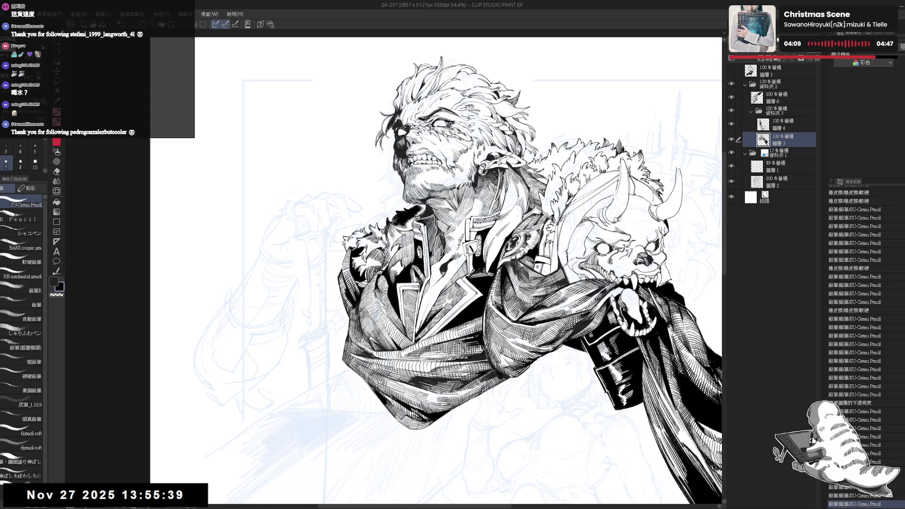
Step: Fill the gap beside the beast's horn with black and add SU-Cream Pencil ink strokes
key(g)
click(605, 190)
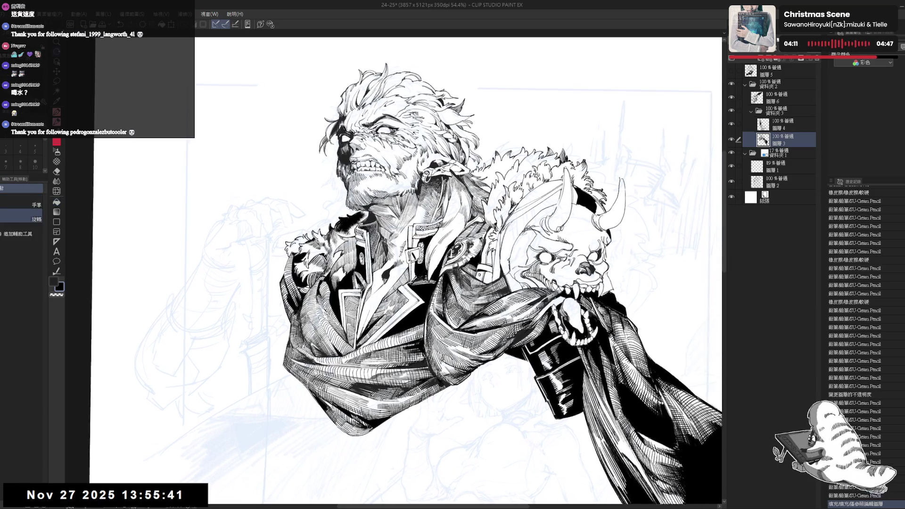
key(p)
drag(601, 196, 606, 203)
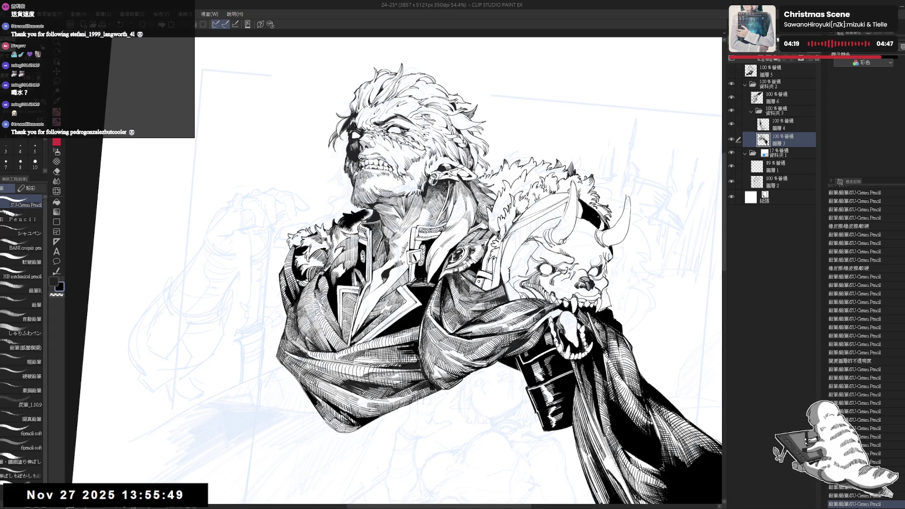
drag(599, 216, 610, 232)
Step: Rotate the view and draw longer hatching strokes across the man's cape
key(asciicircum)
drag(603, 222, 610, 232)
mouse_move(603, 221)
mouse_down()
mouse_move(610, 232)
mouse_move(569, 266)
mouse_up()
scroll(457, 269, down, 1)
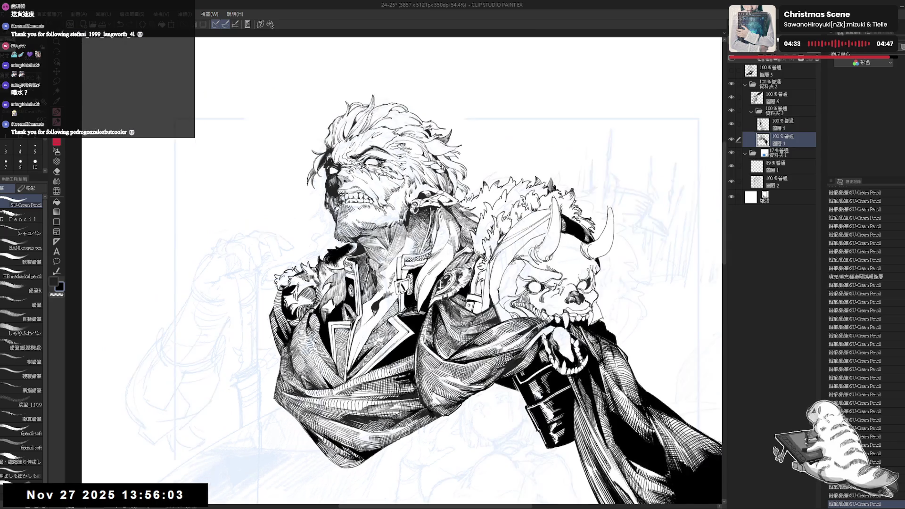
scroll(457, 268, down, 1)
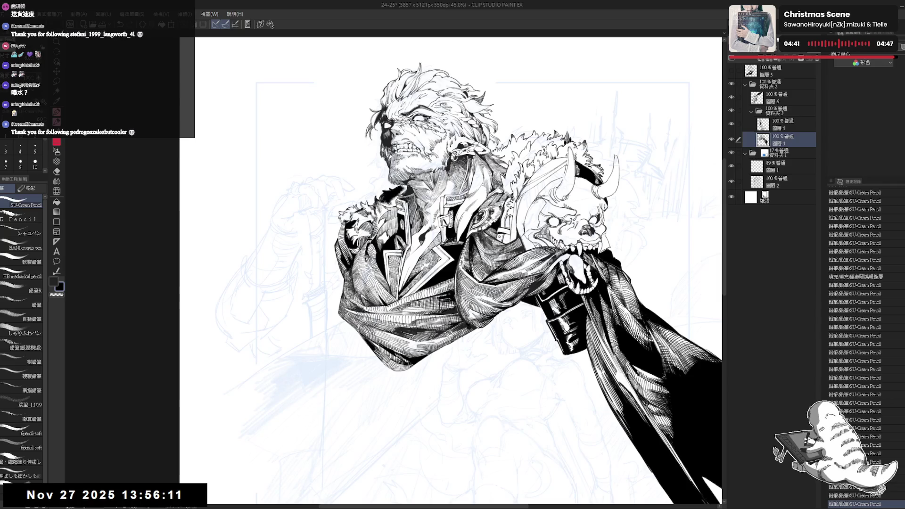
Step: Erase a stray ink mark on the figure with the Eraser
key(e)
mouse_move(573, 158)
mouse_down()
mouse_move(570, 173)
mouse_move(523, 191)
mouse_up()
key(p)
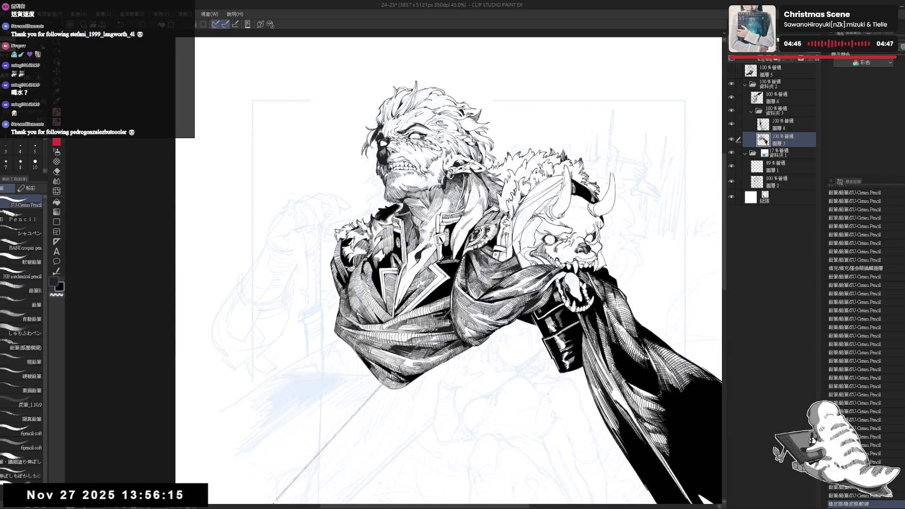
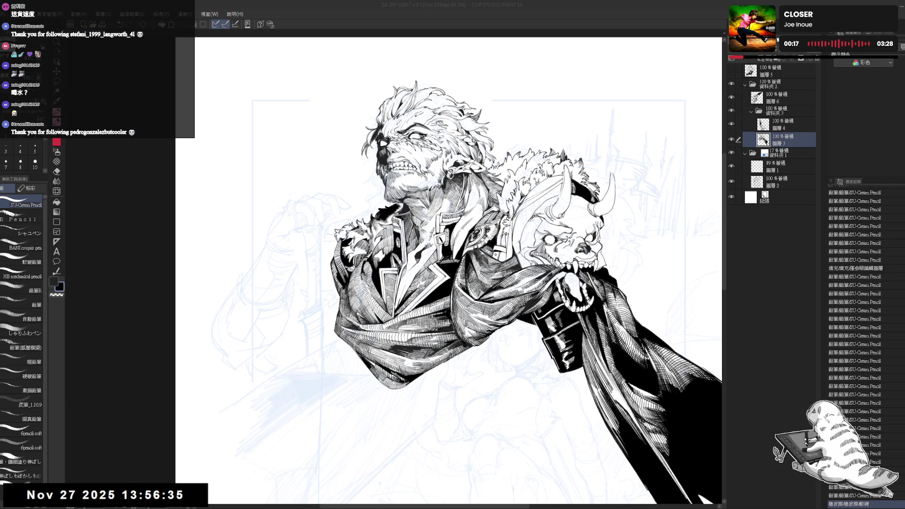
Step: Erase the stray marks near the demon skull's horn, undoing a stray pencil mark
key(e)
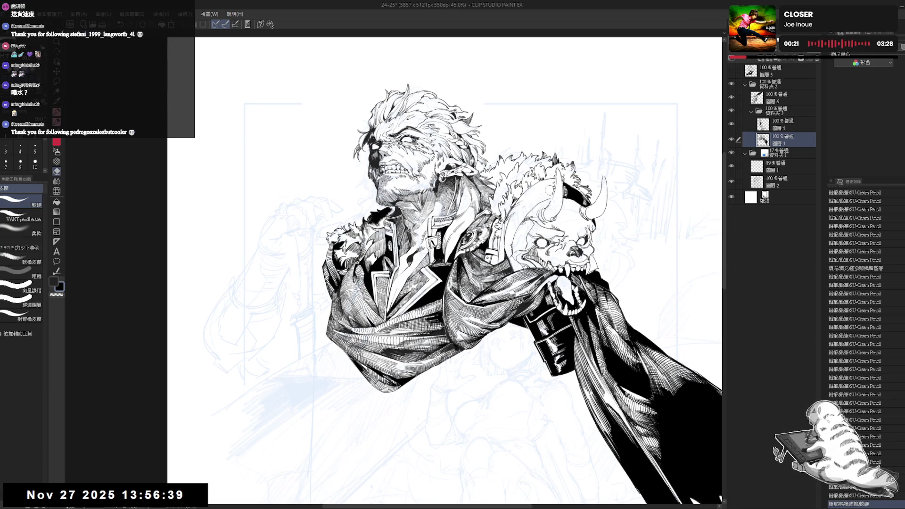
drag(549, 188, 556, 181)
drag(552, 187, 552, 183)
key(p)
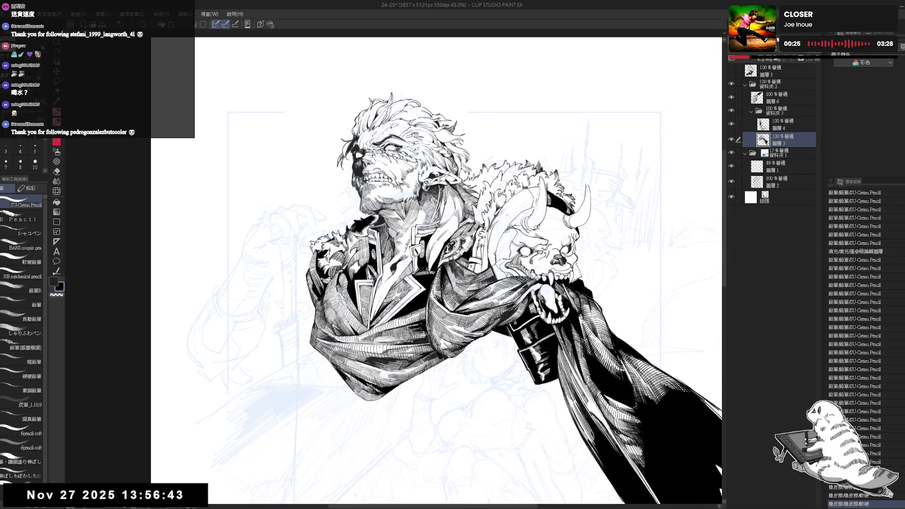
drag(515, 197, 519, 200)
key(ctrl+z)
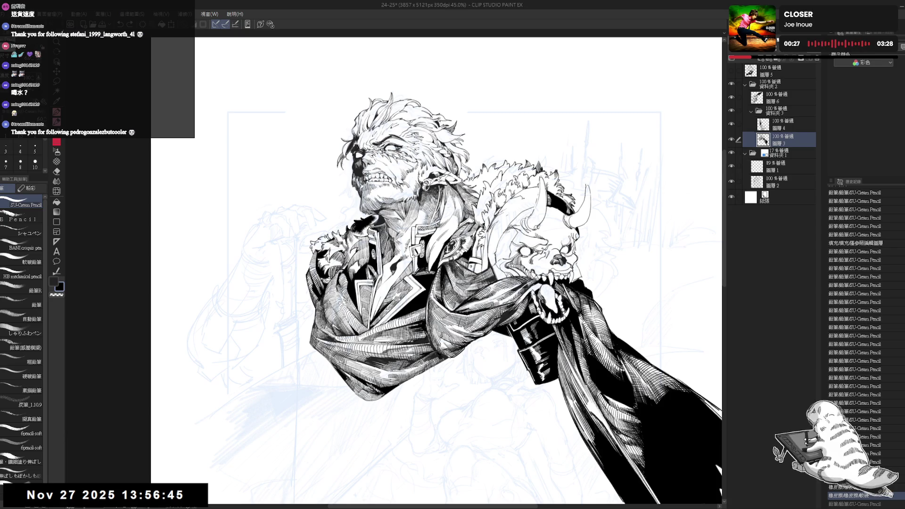
key(ctrl+y)
key(ctrl+y)
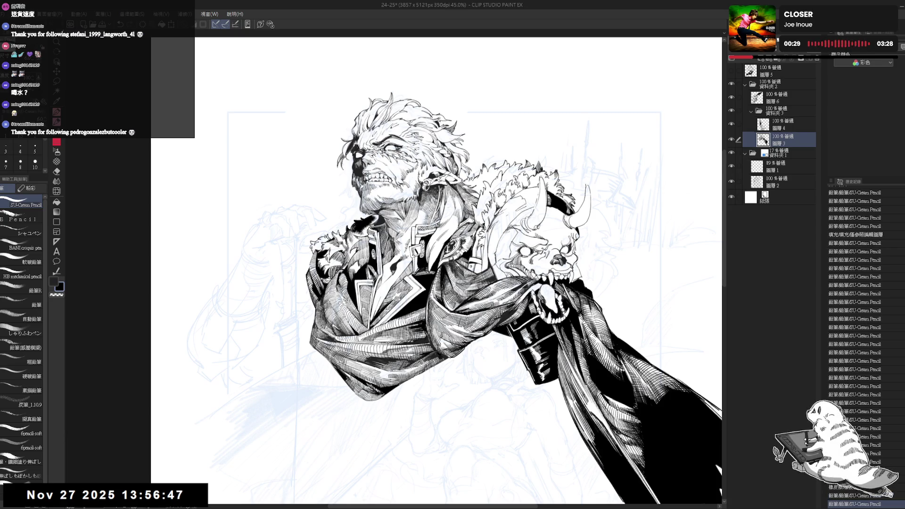
key(ctrl+y)
key(ctrl+y)
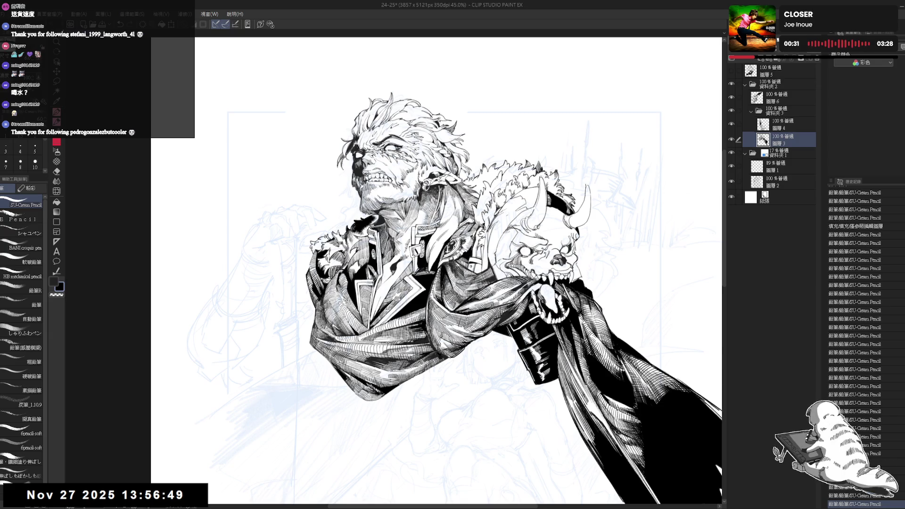
Step: Fill a small enclosed area near the horn with black and add short hatch marks to the fur collar
key(g)
click(526, 198)
drag(566, 377, 518, 425)
key(p)
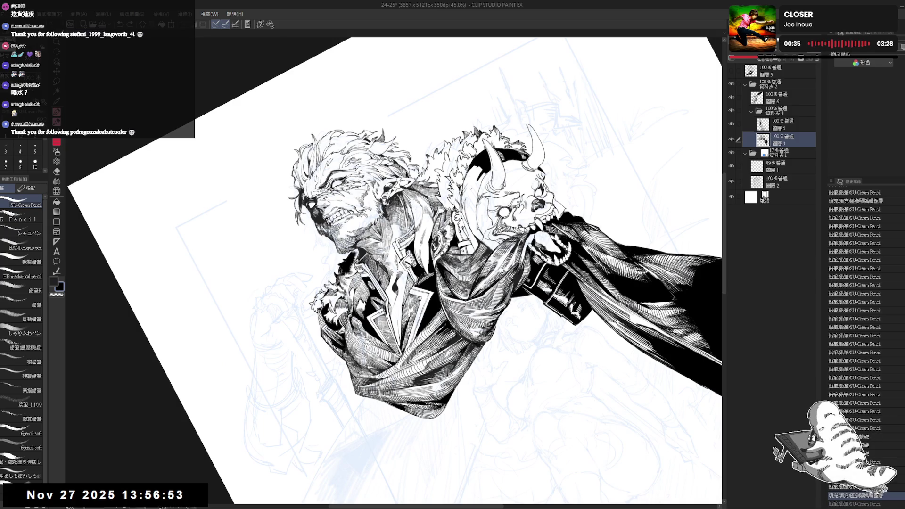
drag(467, 167, 476, 175)
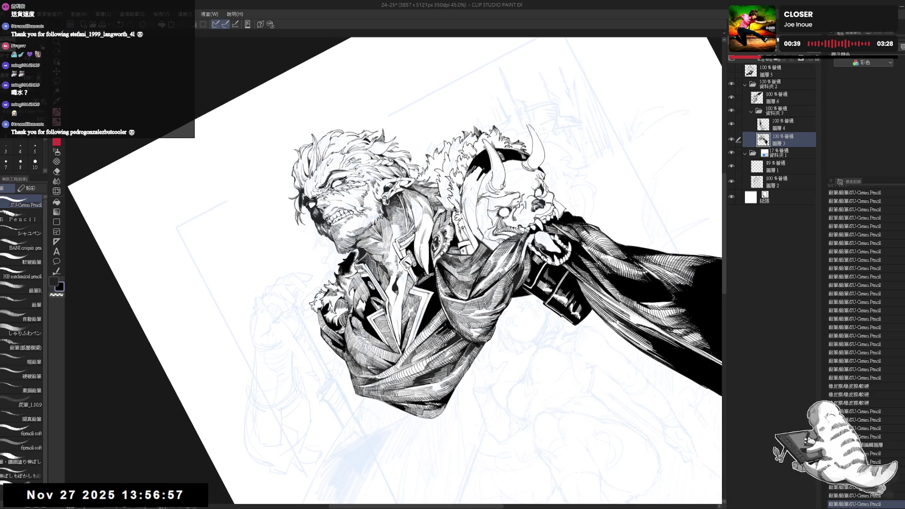
drag(477, 173, 488, 181)
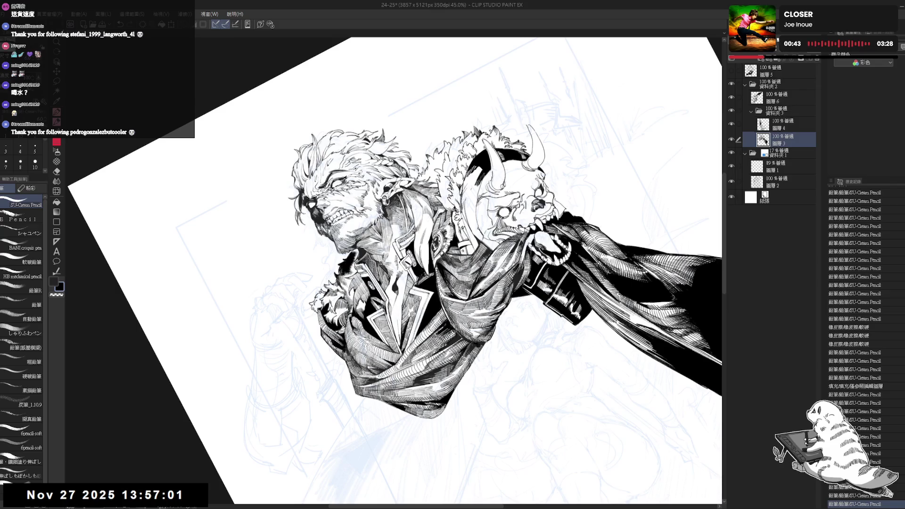
Step: Darken the fur beside the skull with pencil strokes on a tilted canvas, undoing the last stroke
mouse_move(377, 340)
mouse_down()
mouse_move(358, 264)
mouse_move(377, 246)
mouse_up()
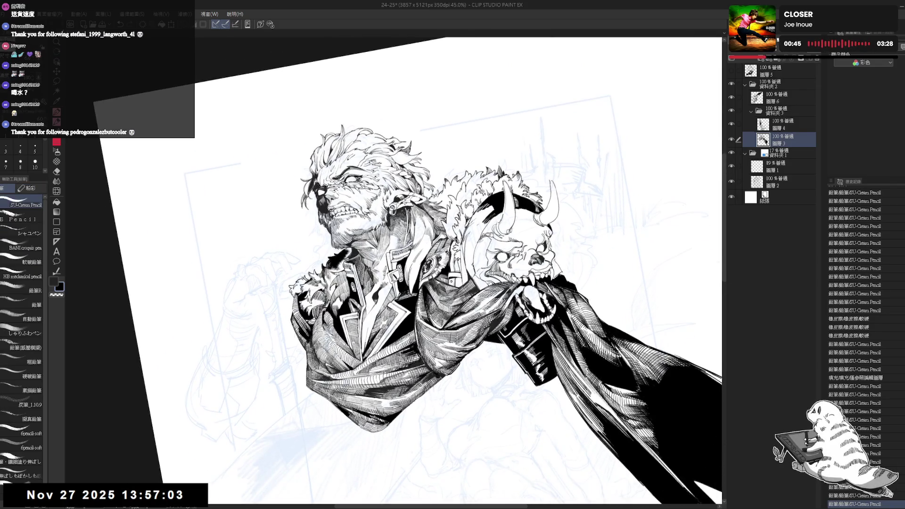
drag(472, 330, 386, 264)
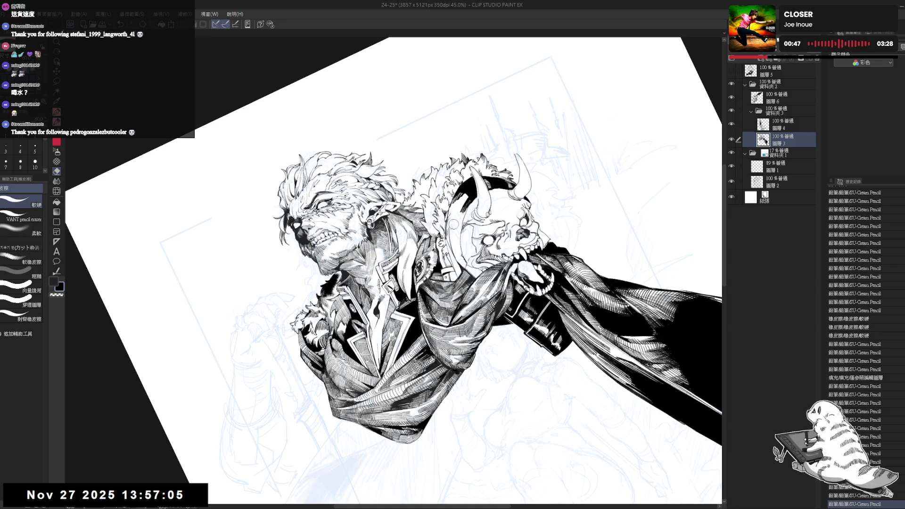
key(p)
drag(448, 233, 450, 233)
key(e)
key(p)
drag(449, 219, 460, 245)
drag(460, 221, 462, 233)
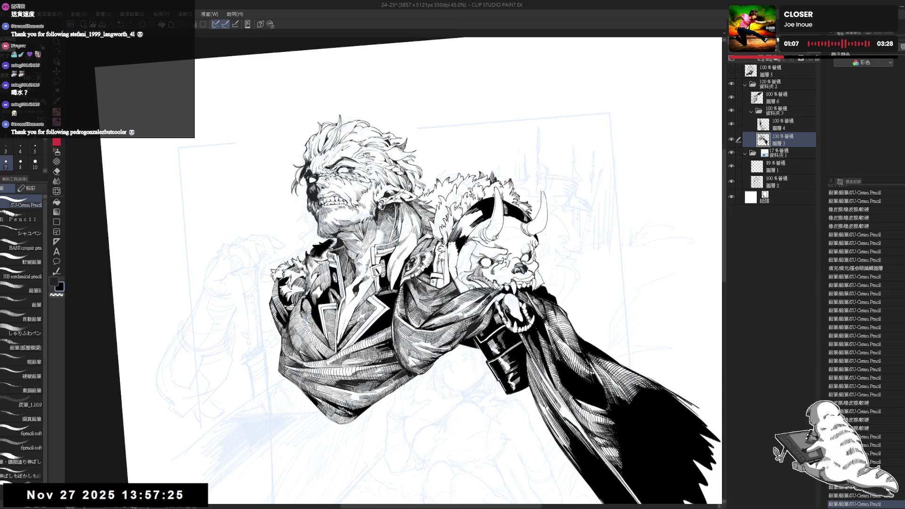
key(ctrl+z)
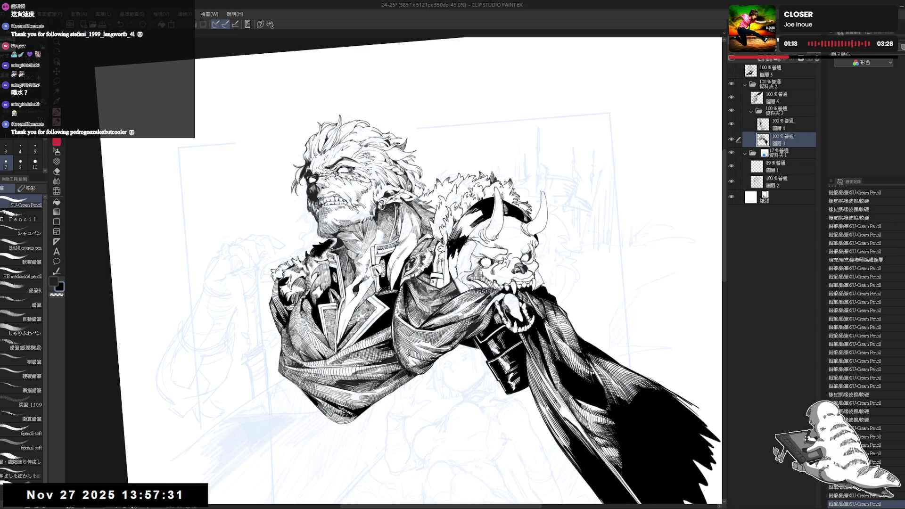
Step: Add short dark pencil strokes to the fur collar behind the skull
key(ctrl+y)
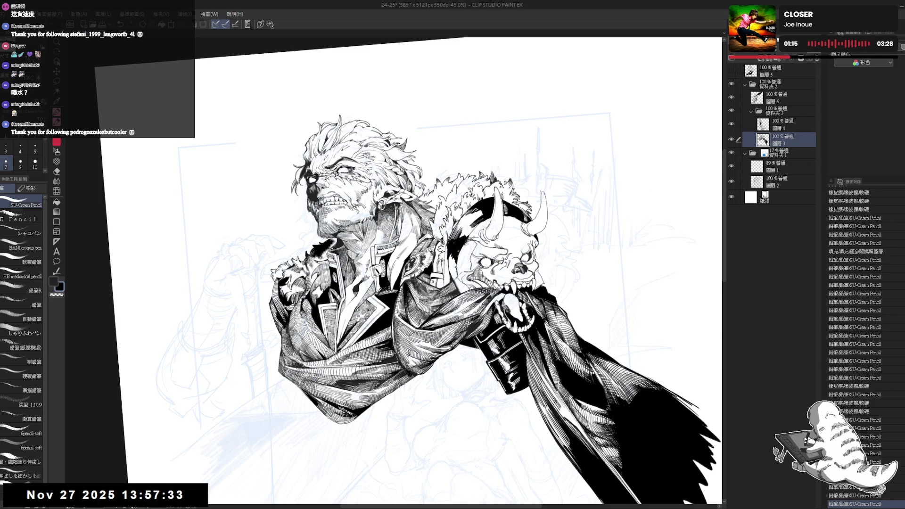
key(ctrl+at)
drag(448, 255, 449, 271)
drag(448, 261, 452, 268)
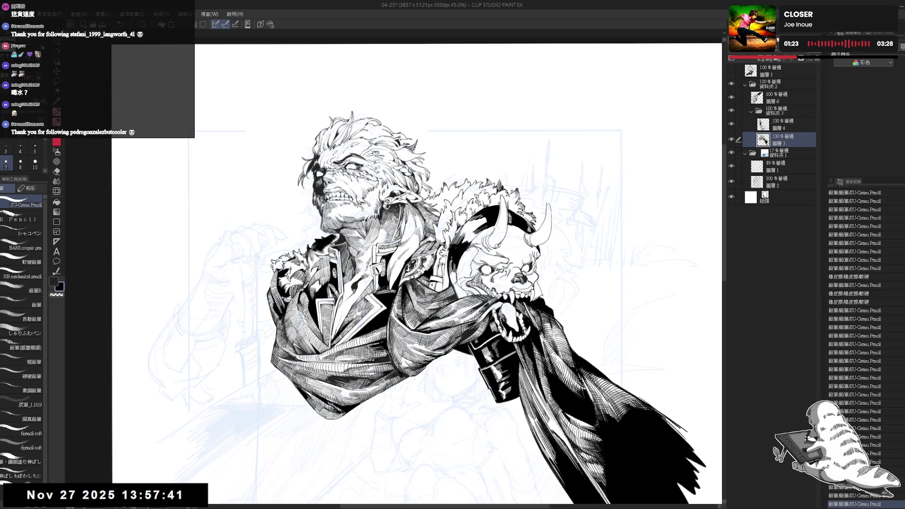
drag(519, 236, 543, 264)
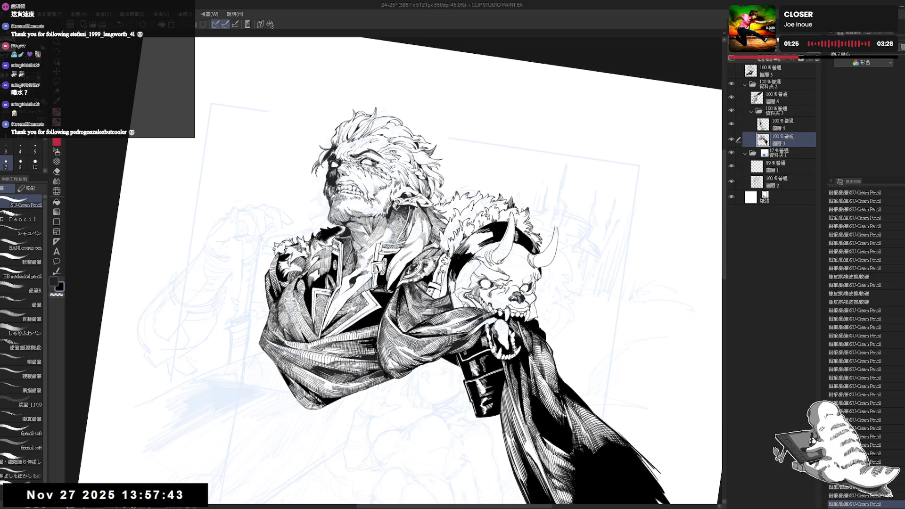
drag(448, 262, 448, 272)
drag(449, 261, 448, 271)
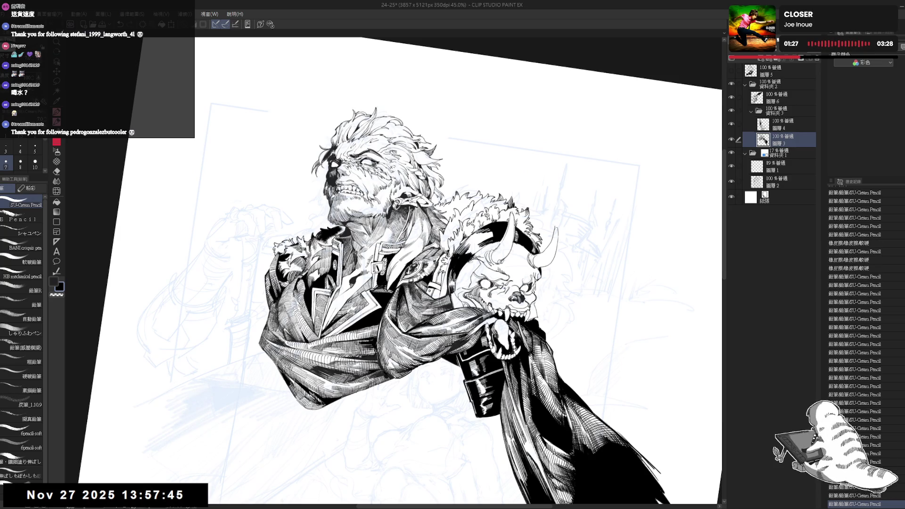
Step: Hatch more fur strokes on a rotated canvas and erase stray fur lines with transparent colour
key(r)
drag(518, 236, 533, 283)
key(p)
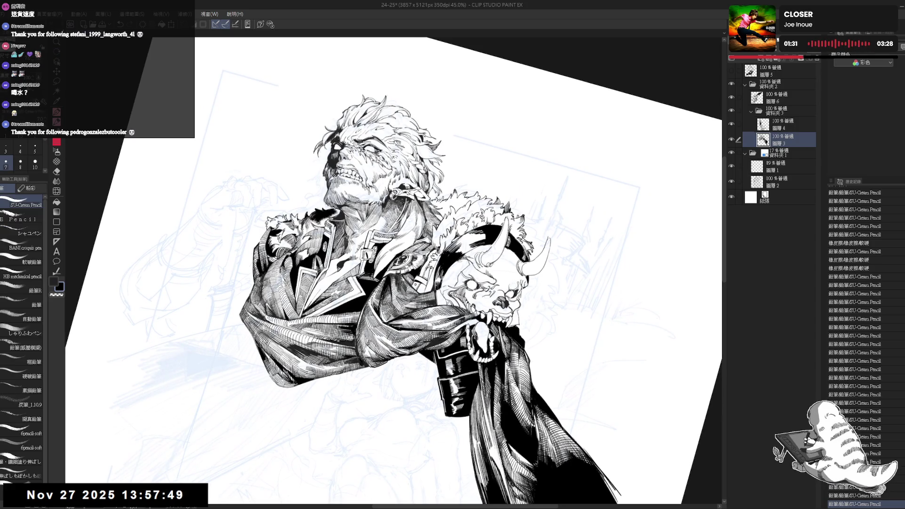
drag(472, 236, 453, 264)
drag(431, 229, 432, 257)
key(c)
key(ctrl+z)
Step: Return to black ink, level the view, and zoom back in on the demon skull
key(c)
key(ctrl+@)
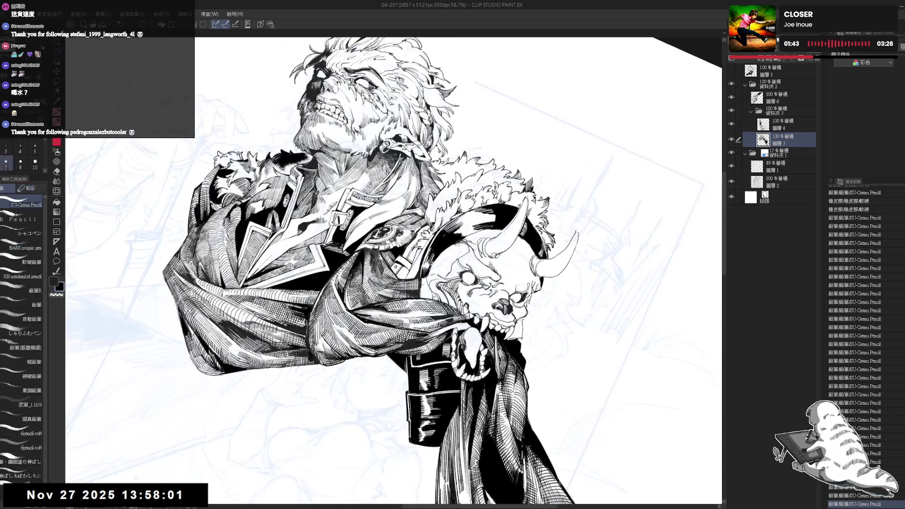
drag(423, 289, 425, 294)
key(ctrl+z)
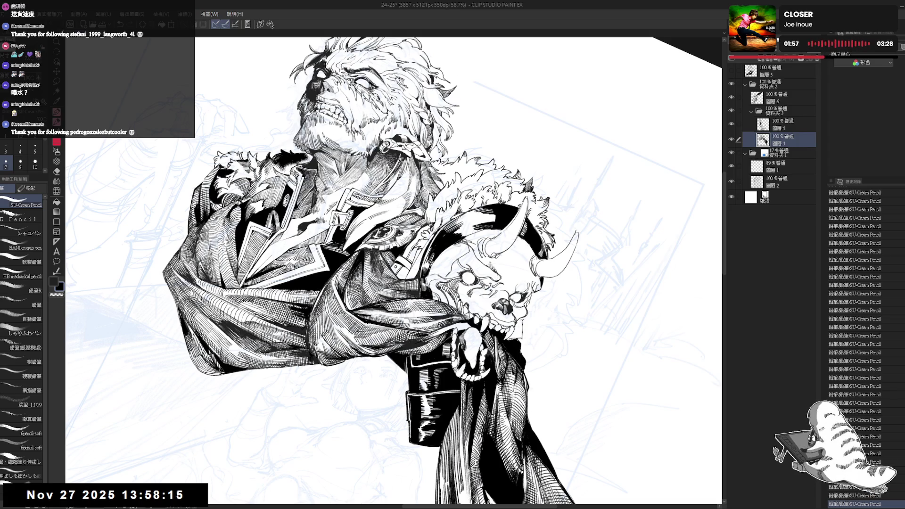
key(ctrl+minus)
key(ctrl+minus)
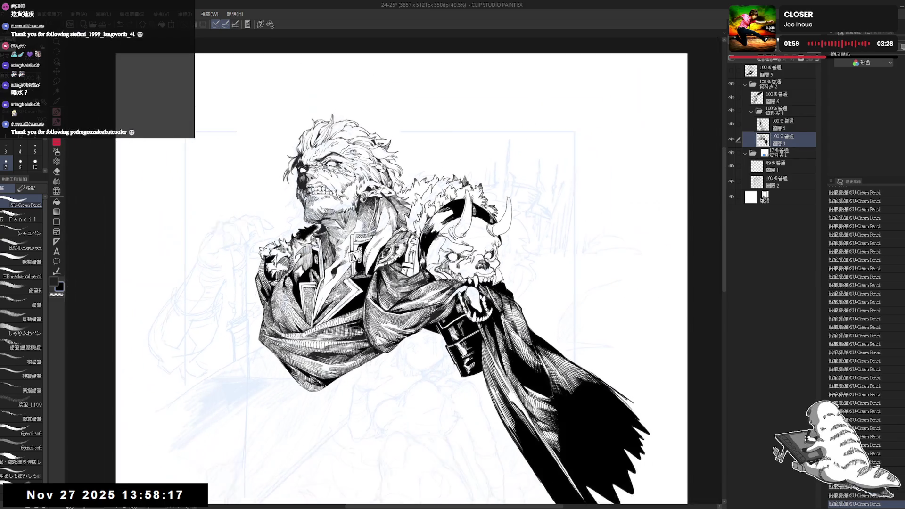
key(ctrl+plus)
key(ctrl+plus)
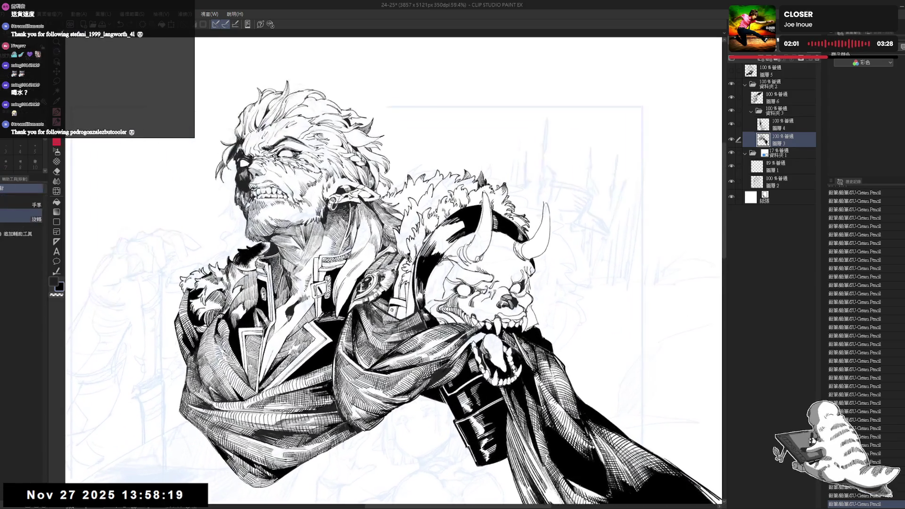
Step: Hatch thin dark strokes beside the demon skull's horn
key(minus)
key(minus)
key(p)
key(ctrl+z)
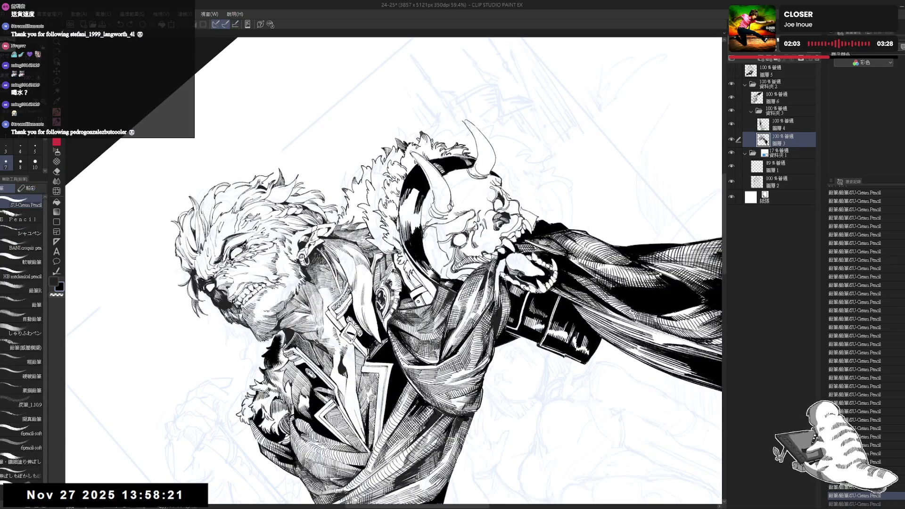
key(ctrl+z)
key(ctrl+y)
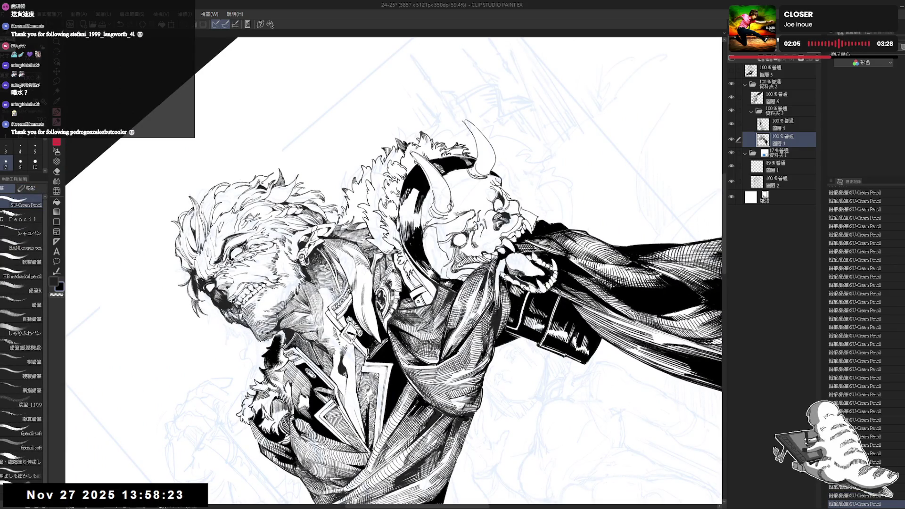
mouse_move(417, 213)
mouse_down()
mouse_move(422, 228)
mouse_move(472, 189)
mouse_move(448, 203)
mouse_up()
key(p)
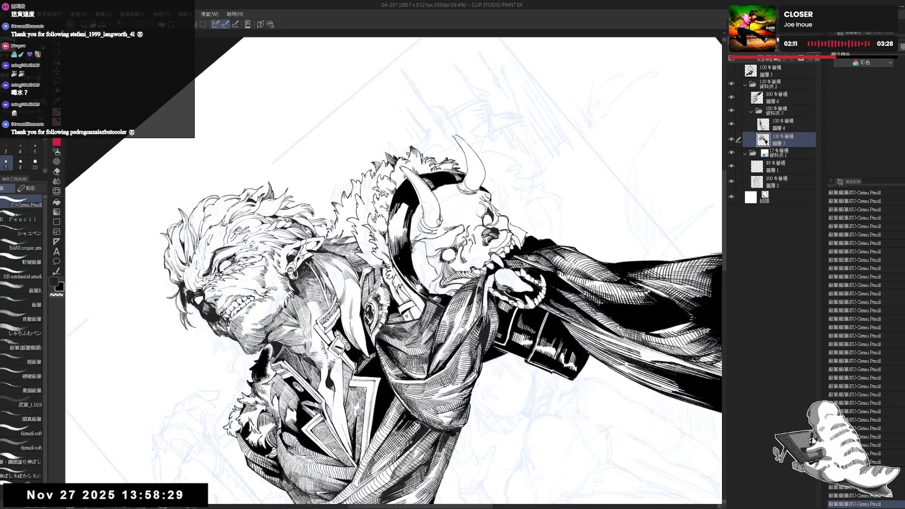
drag(391, 225, 397, 243)
drag(397, 225, 398, 242)
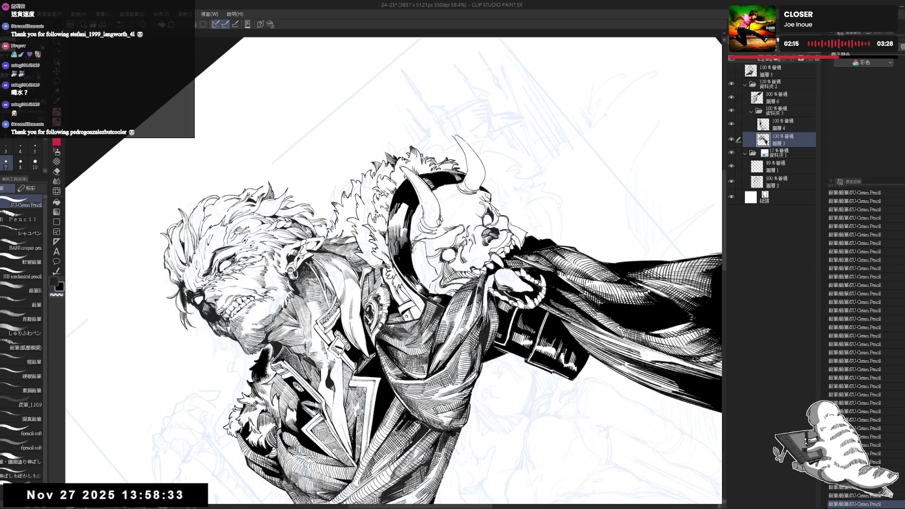
Step: Undo the two newest horn strokes, check the view, and restore the last one
mouse_move(424, 283)
mouse_down()
mouse_move(401, 235)
mouse_move(424, 283)
mouse_move(415, 274)
mouse_up()
key(ctrl+z)
key(ctrl+z)
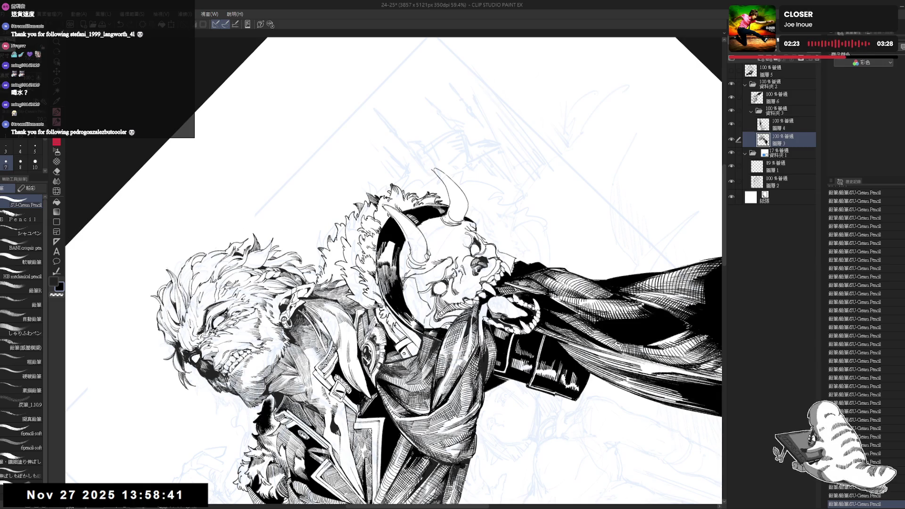
key(minus)
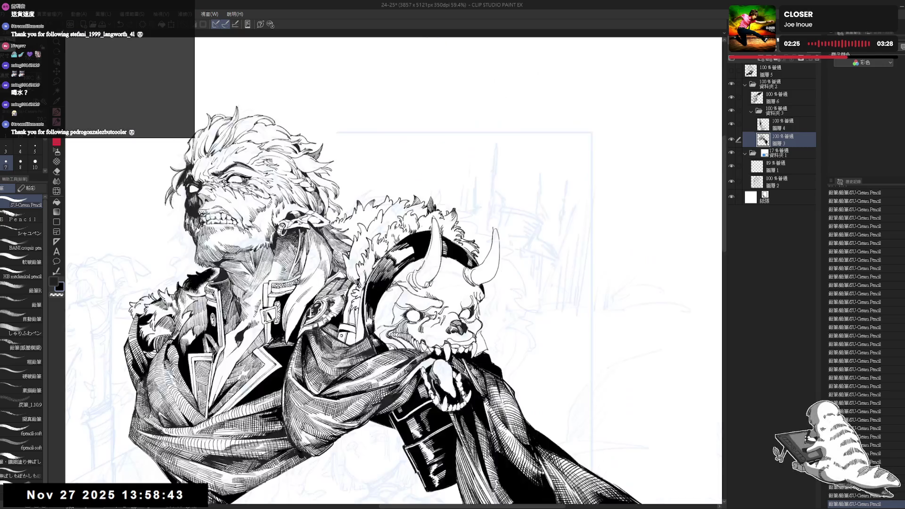
key(asciicircum)
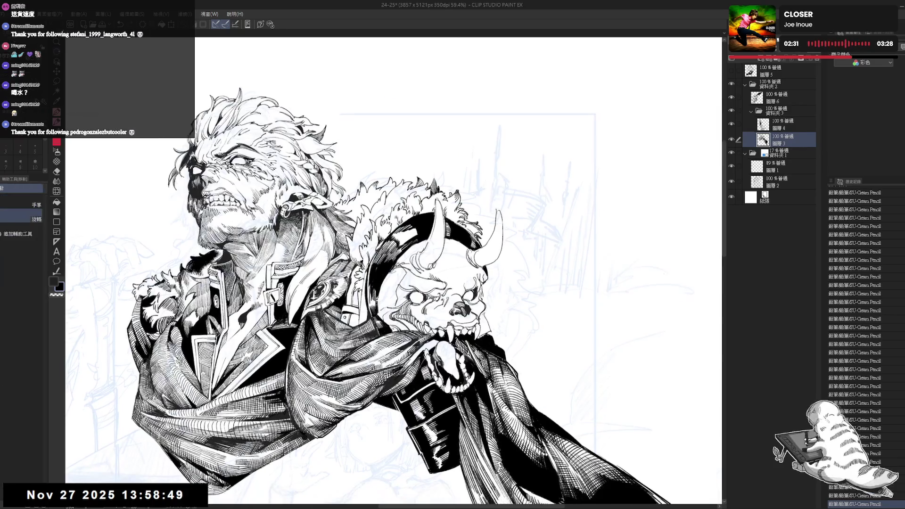
key(ctrl+y)
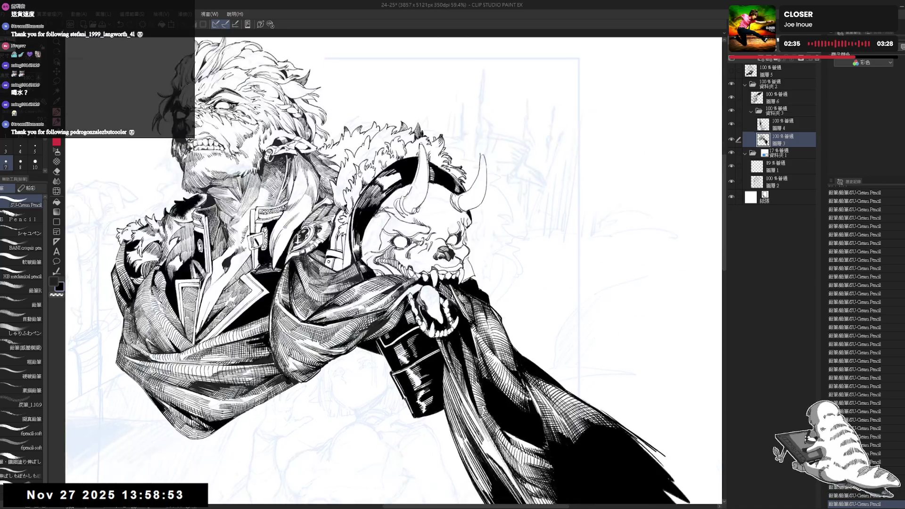
Step: Tilt the canvas view for inking, then reset it upright and zoom out
scroll(361, 148, down, 3)
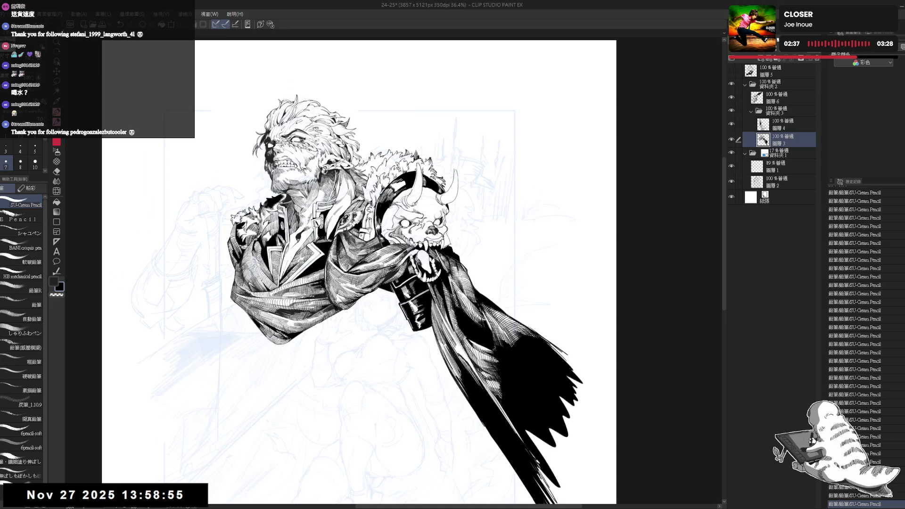
key(h)
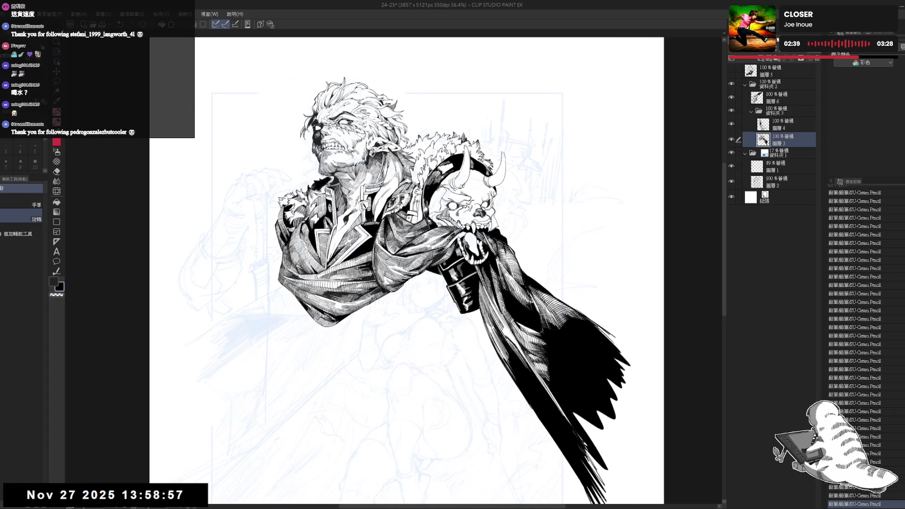
key(p)
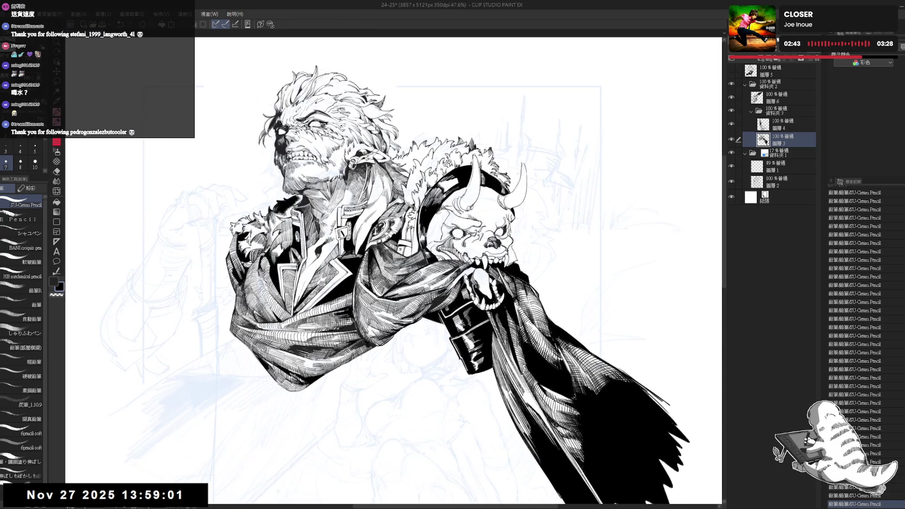
key(p)
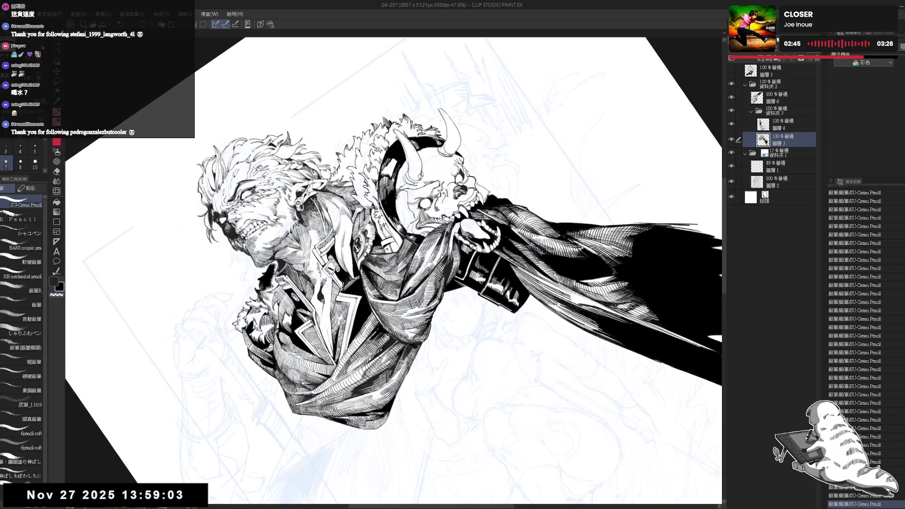
key(r)
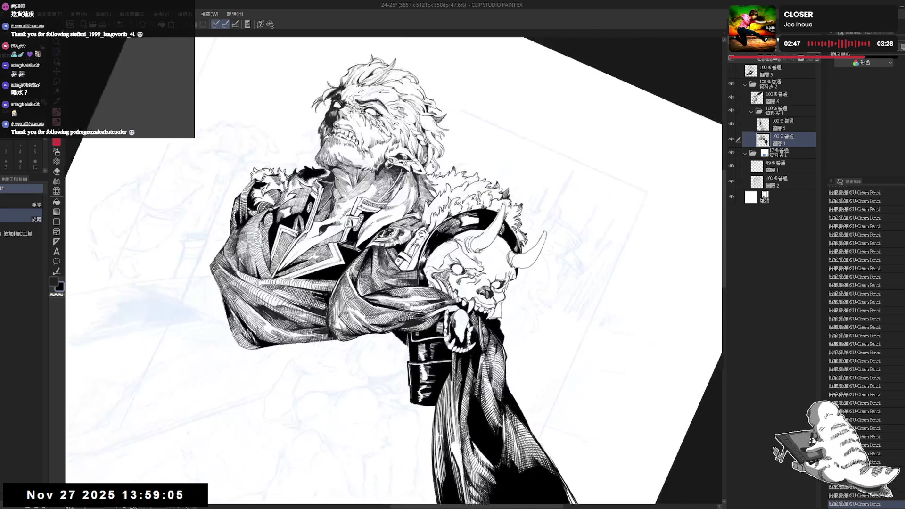
key(p)
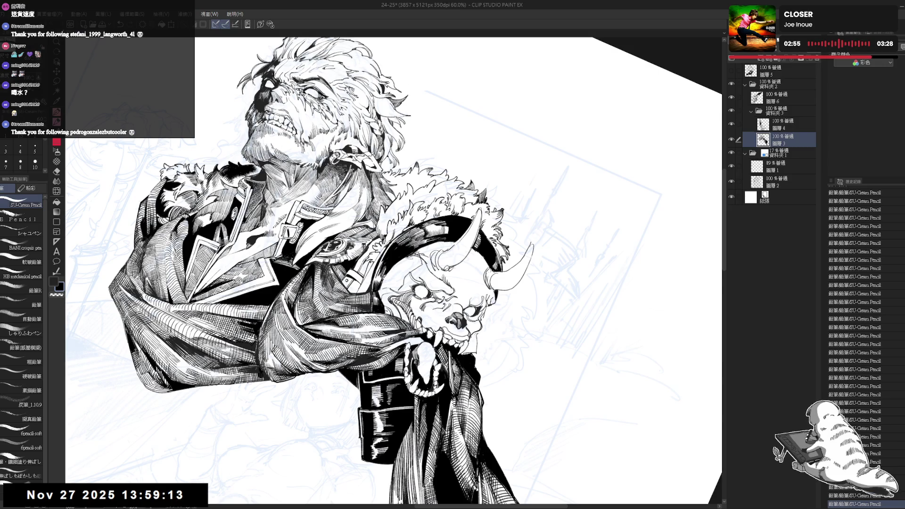
key(at)
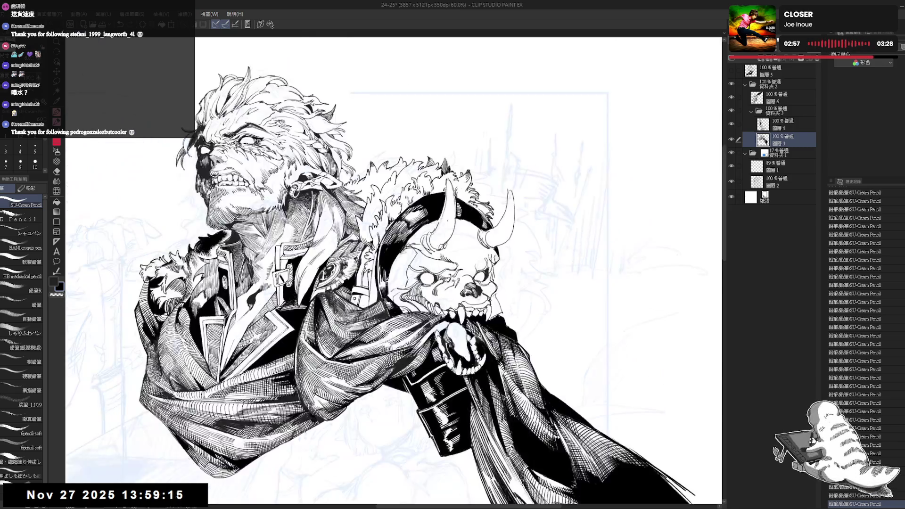
key(ctrl+minus)
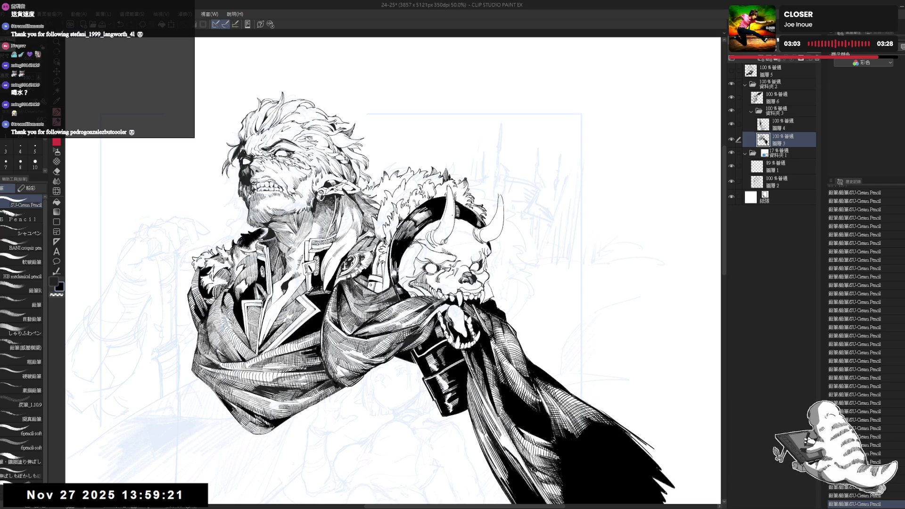
Step: Tilt the canvas diagonally to a comfortable angle for inking near the skull
key(e)
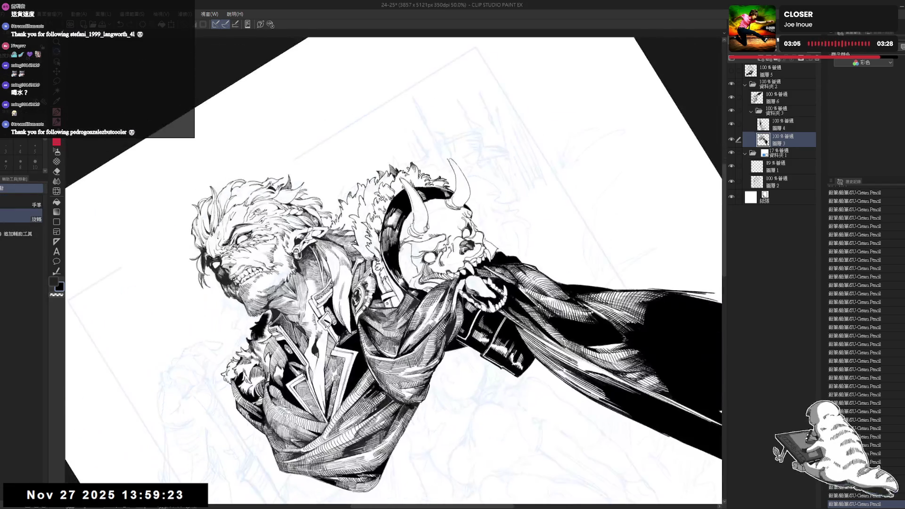
key(p)
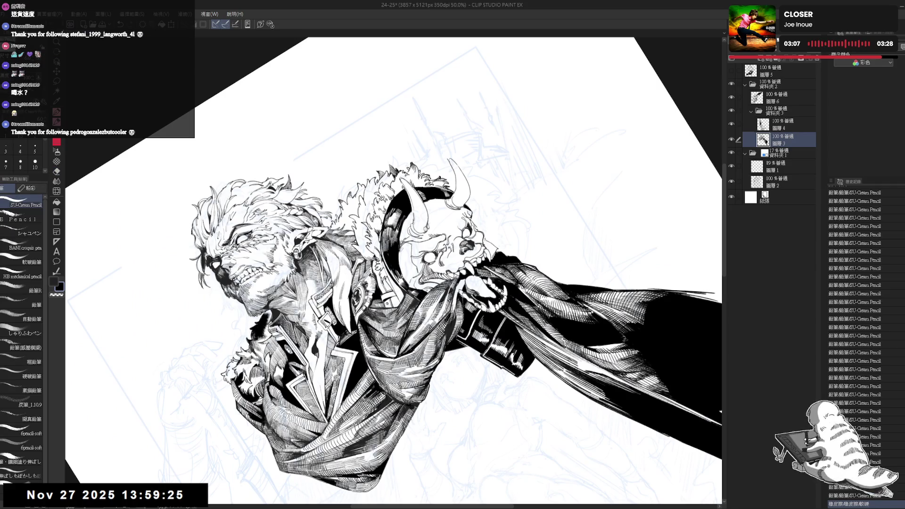
key(r)
mouse_move(472, 141)
mouse_down()
mouse_move(500, 169)
mouse_move(542, 245)
mouse_up()
key(p)
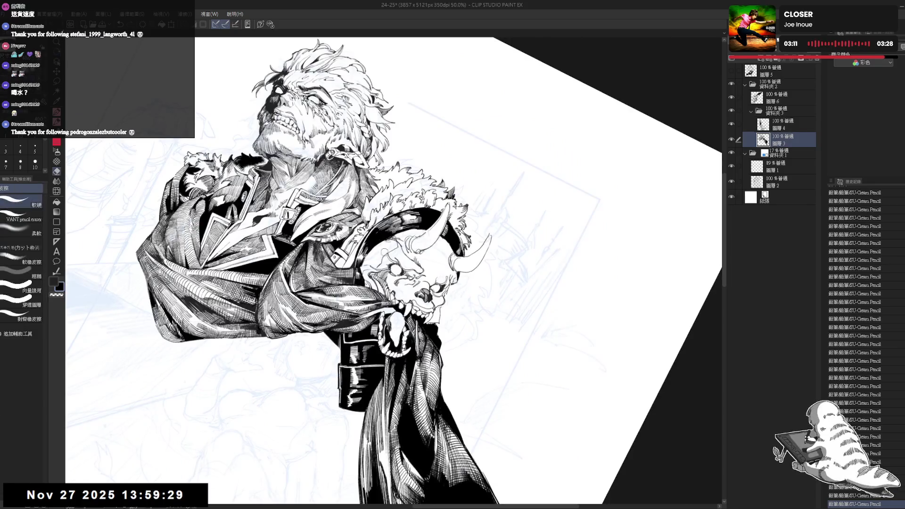
key(ctrl+@)
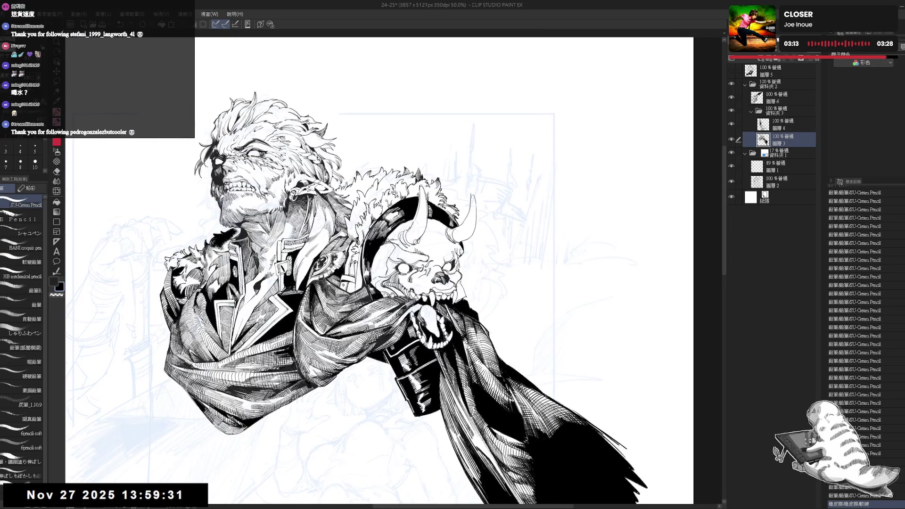
drag(471, 236, 518, 293)
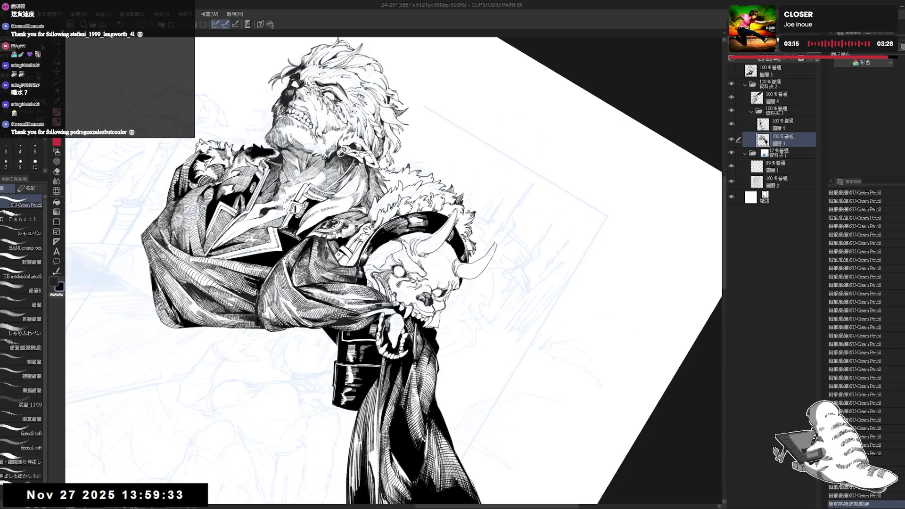
Step: Review the recent strokes near the skull by undoing and redoing them
key(ctrl+z)
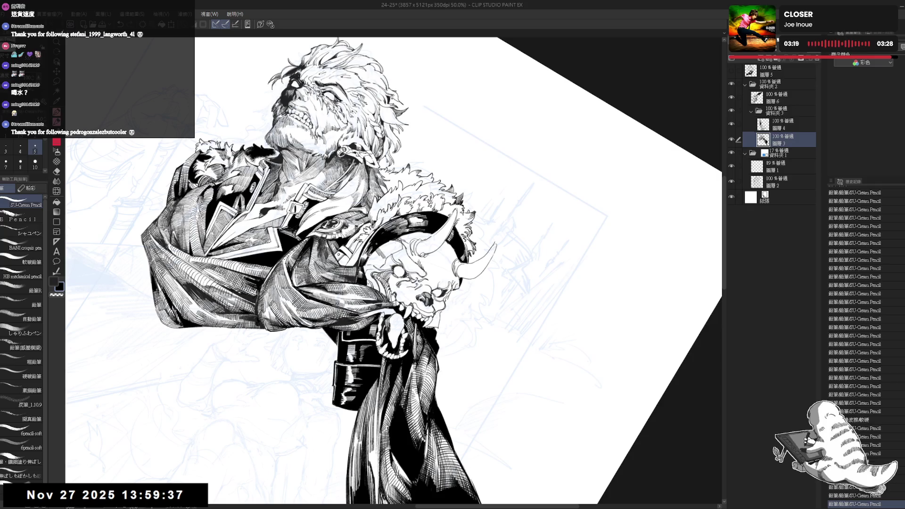
key(ctrl+z)
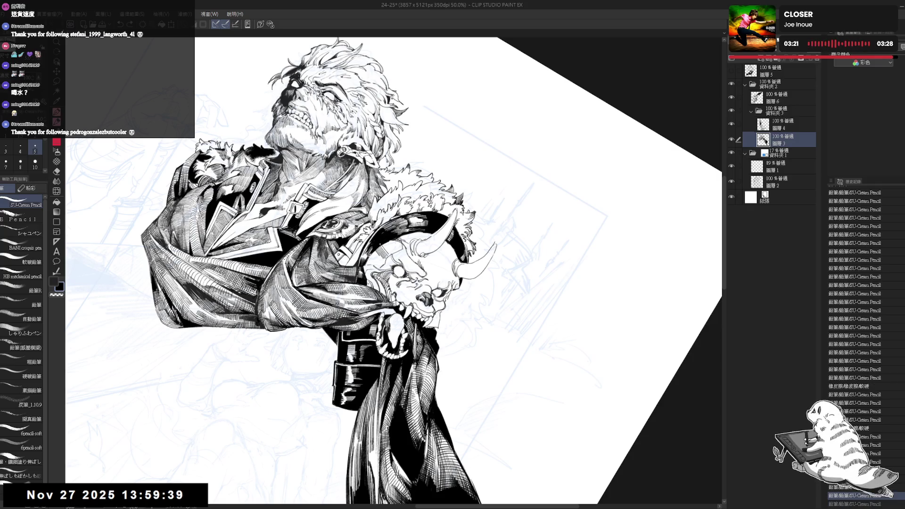
key(ctrl+y)
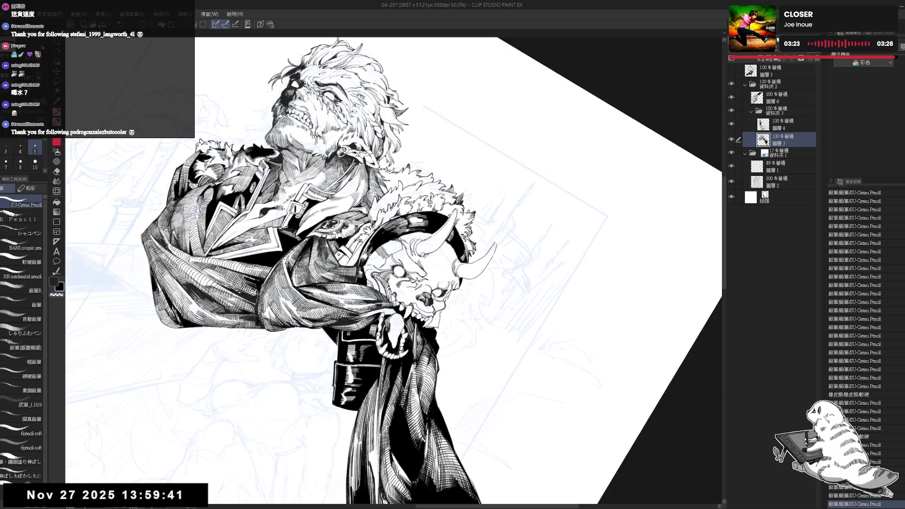
key(ctrl+y)
key(ctrl+y)
key(ctrl+y)
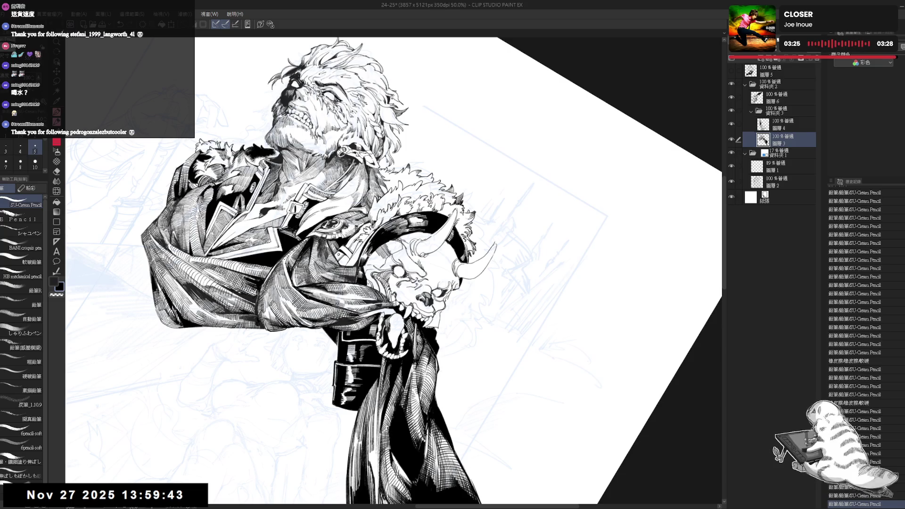
key(ctrl+y)
key(ctrl+y)
key(ctrl+y)
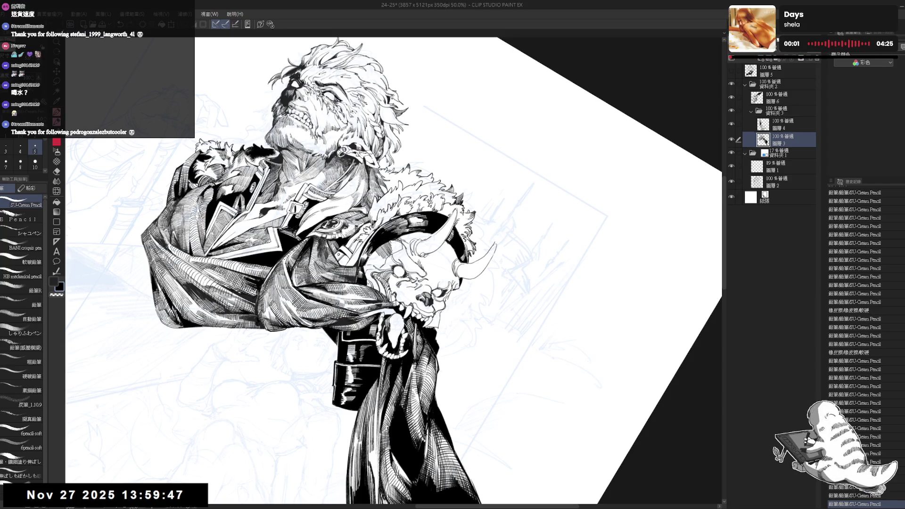
key(ctrl+at)
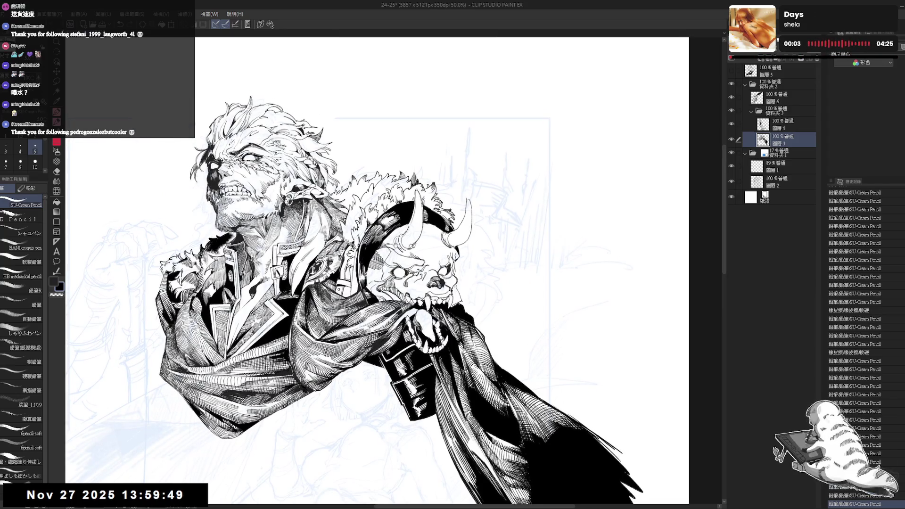
Step: Erase a small bit of ink near the skull and add fine hatch strokes there
drag(472, 141, 401, 198)
key(e)
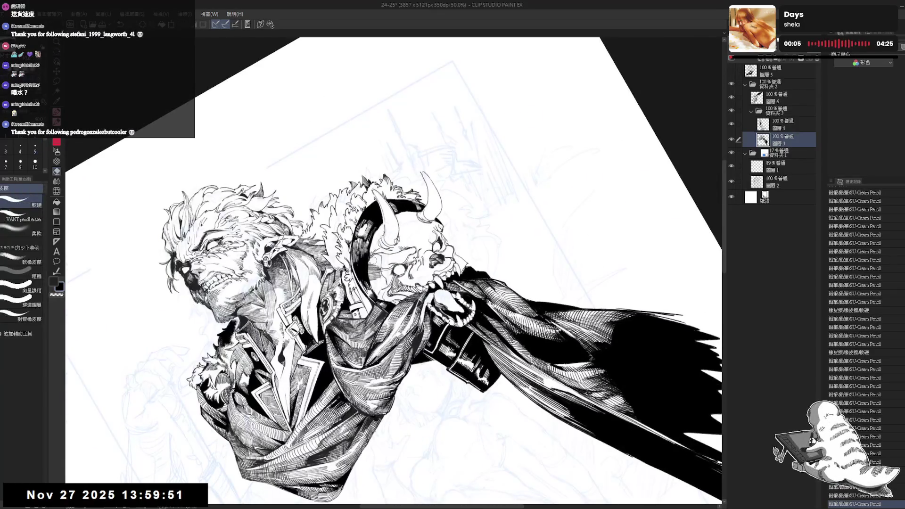
drag(372, 259, 380, 257)
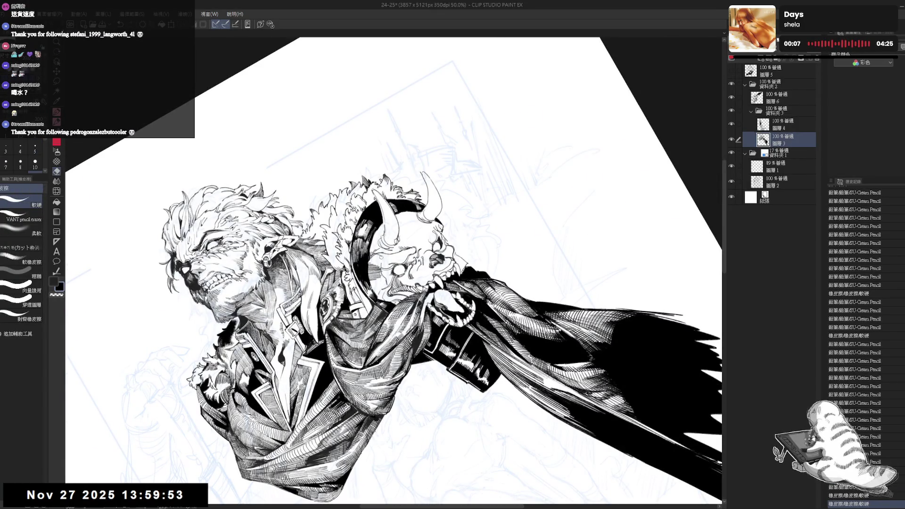
key(p)
key(minus)
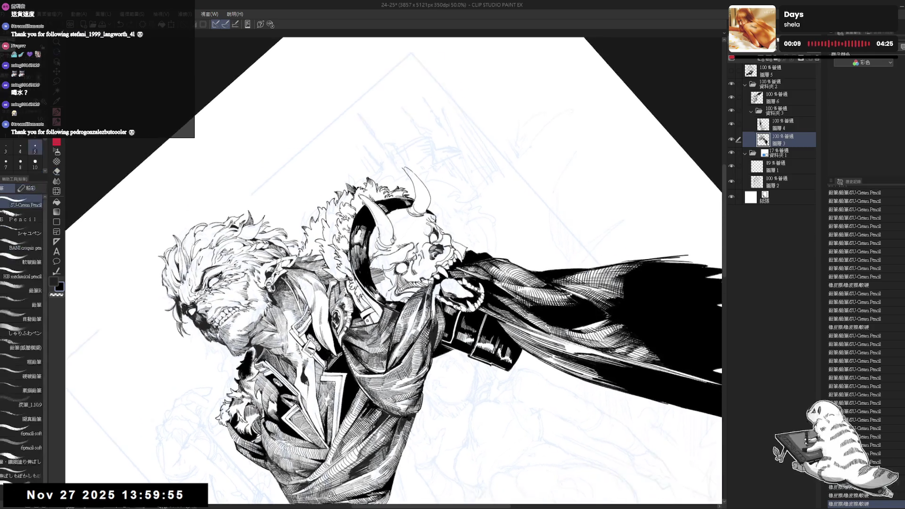
drag(373, 258, 377, 260)
drag(374, 257, 376, 261)
drag(372, 258, 377, 259)
drag(373, 259, 377, 260)
drag(374, 261, 397, 276)
Step: Erase a stray mark near the skull and redraw short strokes in its place
key(p)
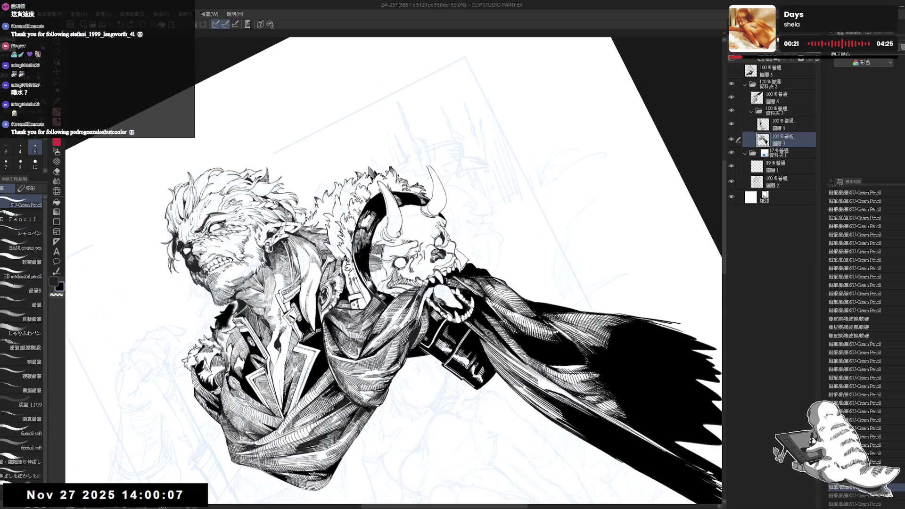
key(e)
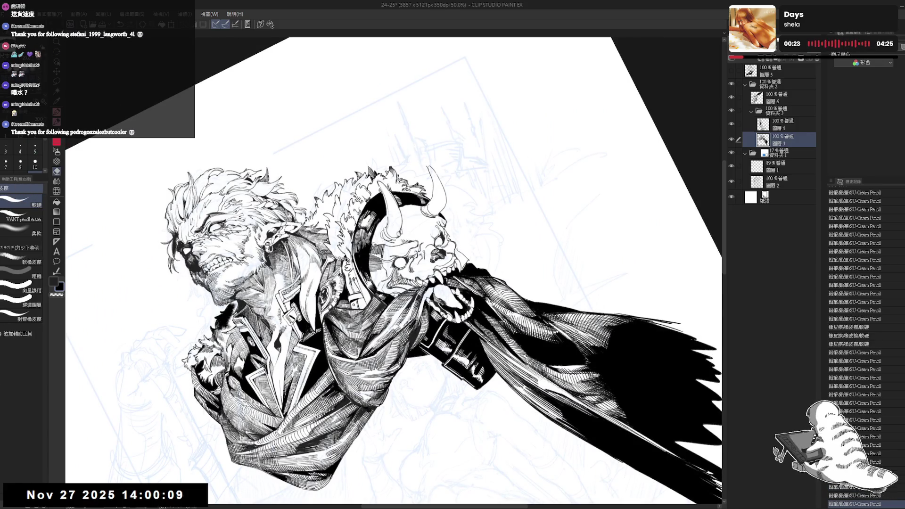
drag(370, 242, 373, 248)
key(p)
drag(370, 237, 373, 249)
drag(371, 237, 372, 248)
drag(371, 237, 372, 249)
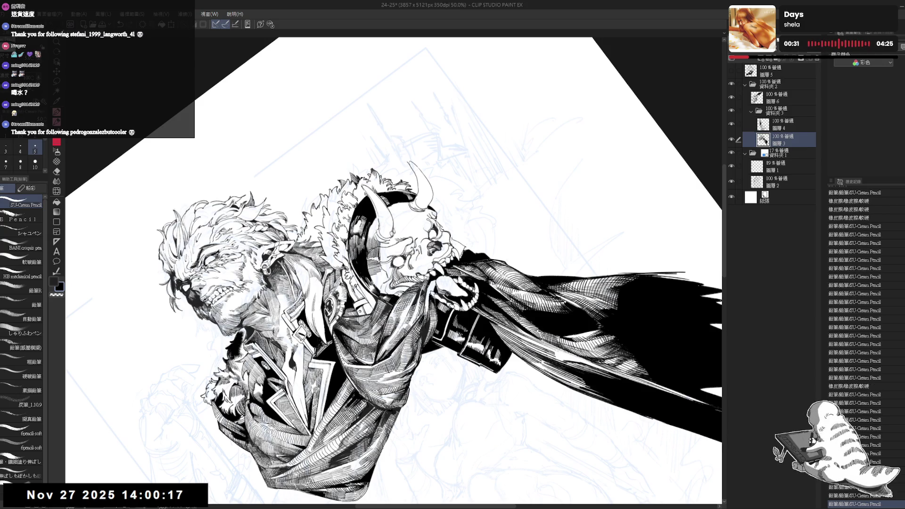
Step: Turn the canvas view back and forth to check the inking around the skull
key(ctrl+@)
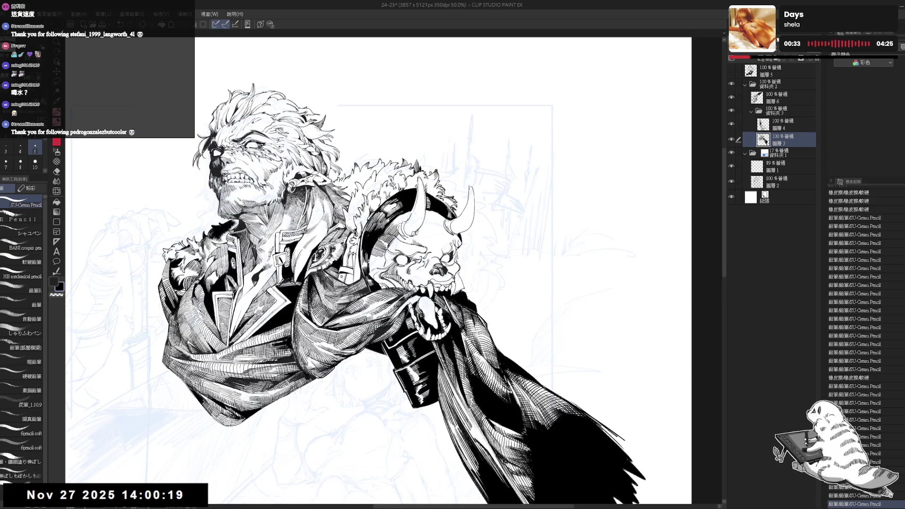
drag(472, 141, 566, 236)
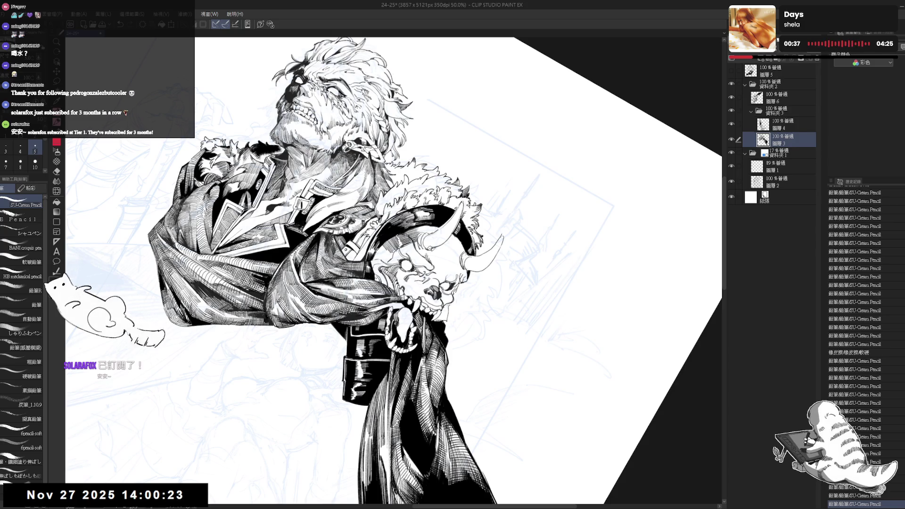
key(shift+space)
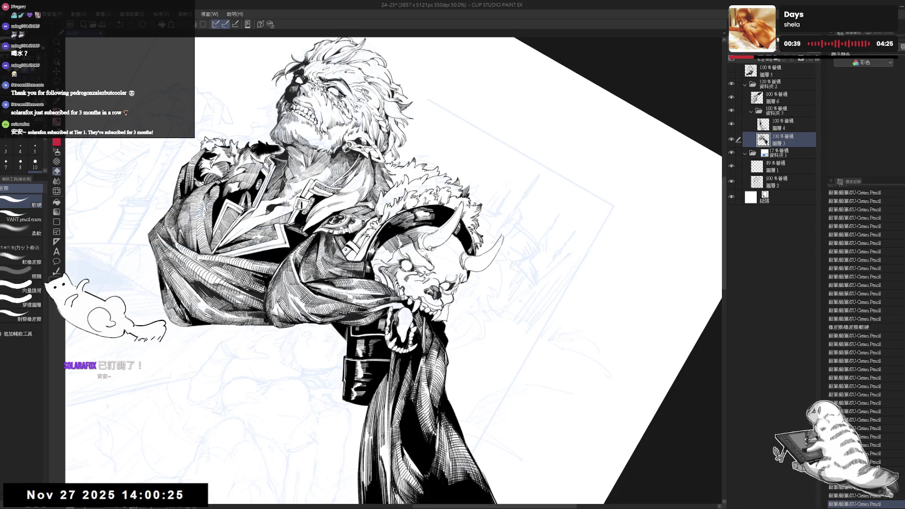
drag(472, 142, 519, 236)
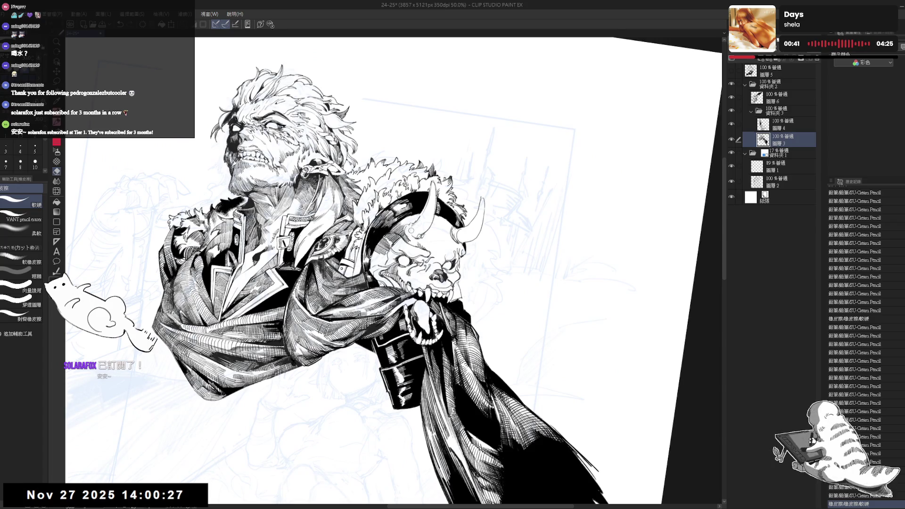
key(shift+space)
mouse_move(472, 142)
mouse_down()
mouse_move(519, 236)
mouse_move(425, 236)
mouse_up()
key(shift+space)
drag(472, 142, 424, 236)
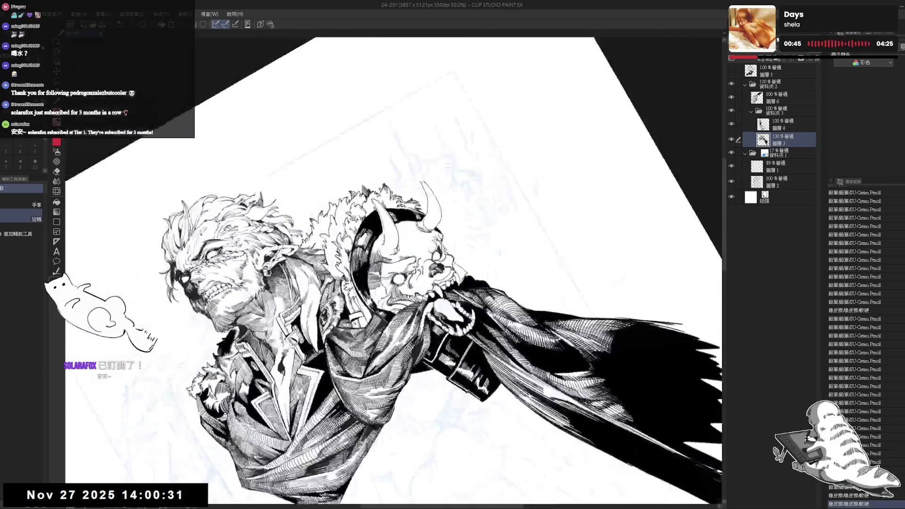
Step: Review the latest strokes with undo/redo and shift the artwork slightly lower and larger
drag(471, 141, 518, 236)
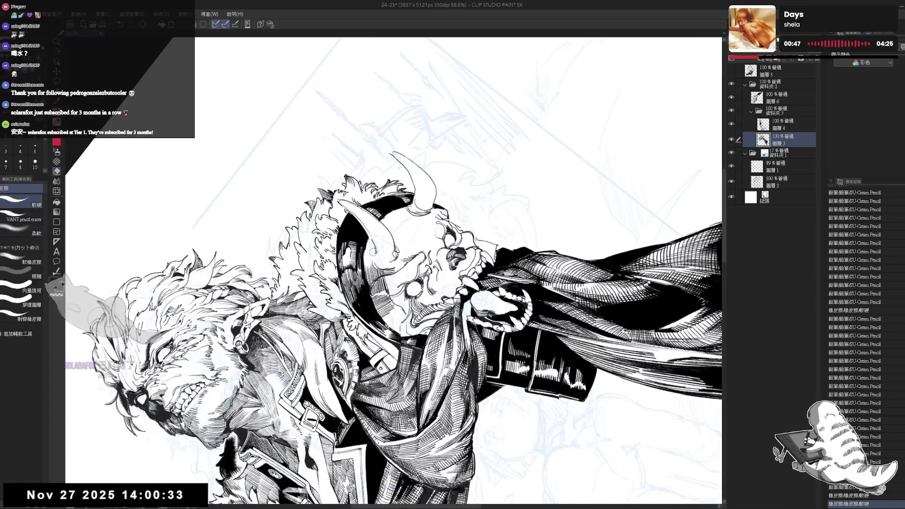
key(ctrl+z)
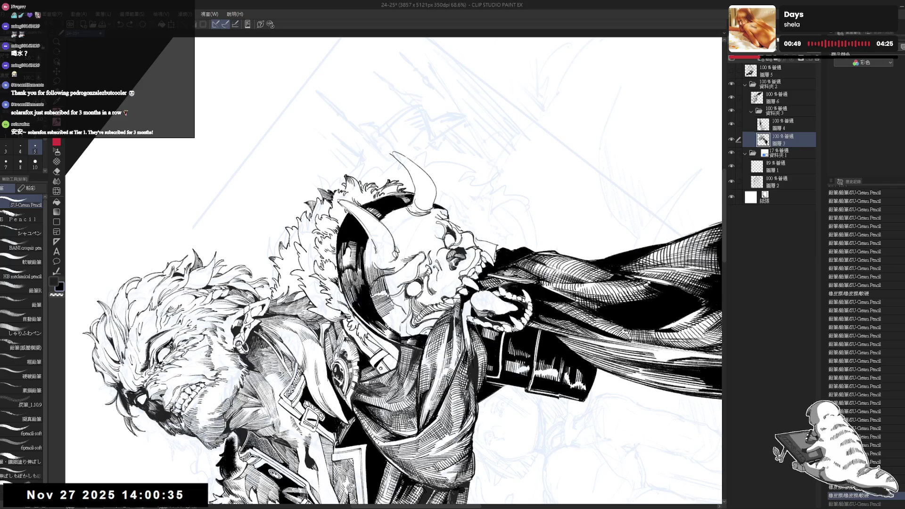
key(ctrl+z)
key(ctrl+y)
key(ctrl+y)
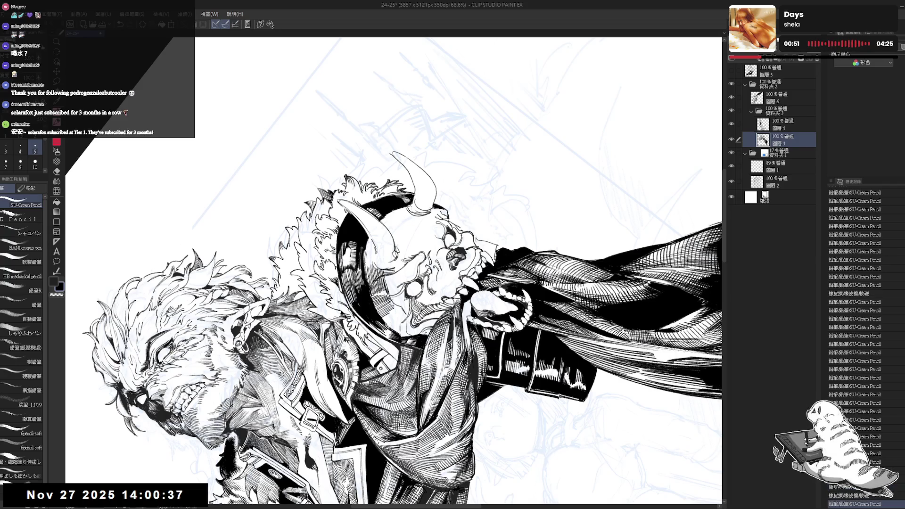
key(ctrl+y)
key(ctrl+y)
key(ctrl+y)
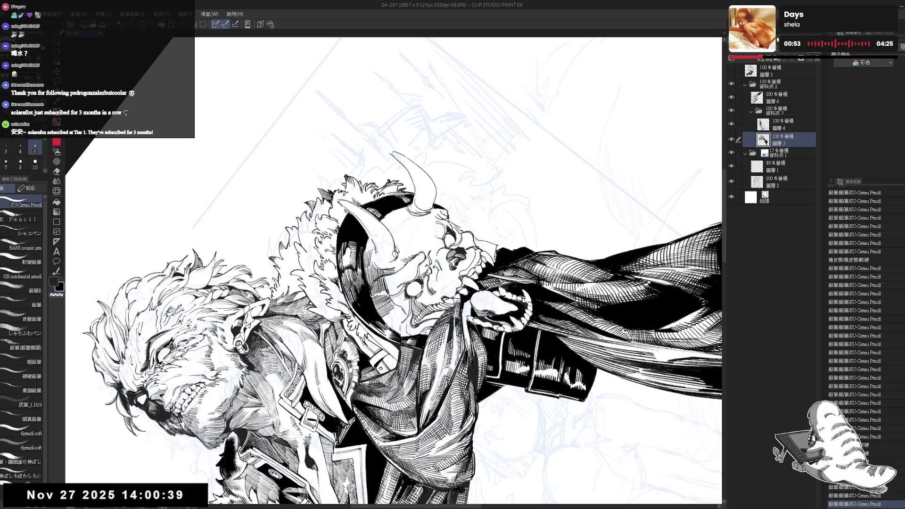
key(minus)
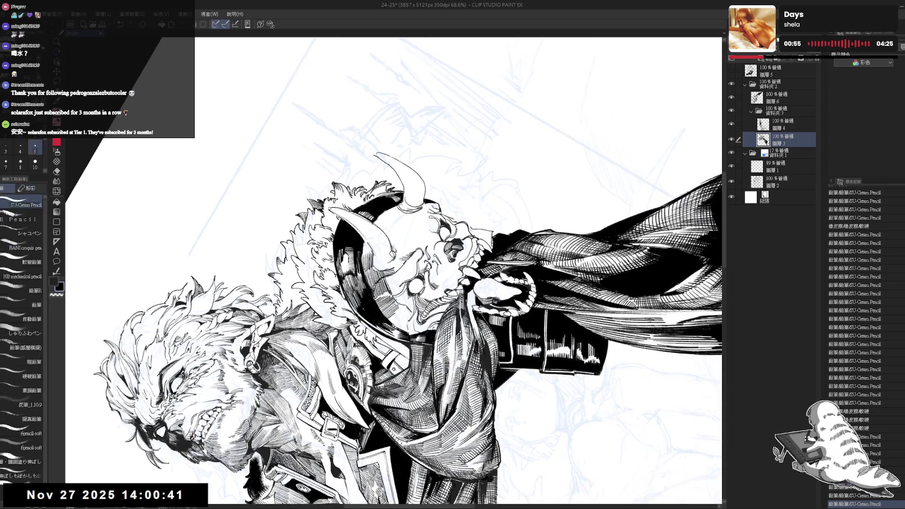
key(ctrl+y)
key(ctrl+y)
key(ctrl+y)
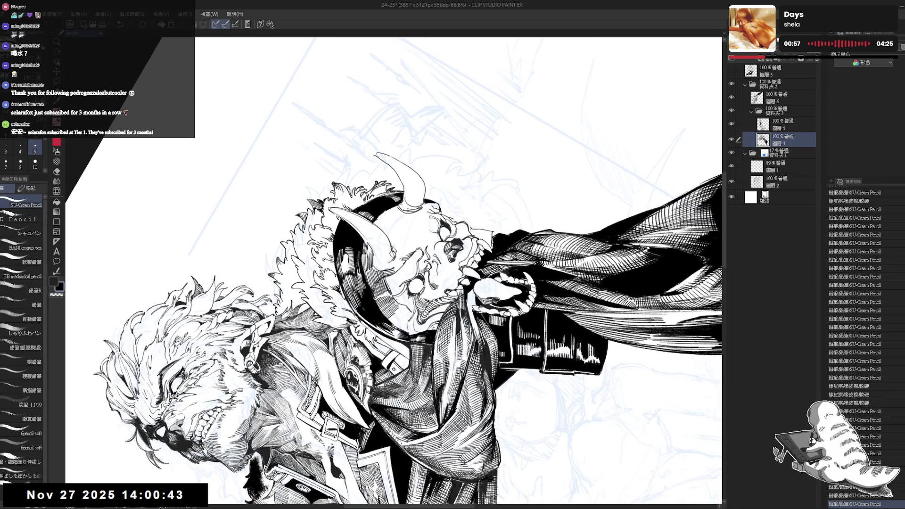
key(ctrl+y)
key(ctrl+y)
key(ctrl+y)
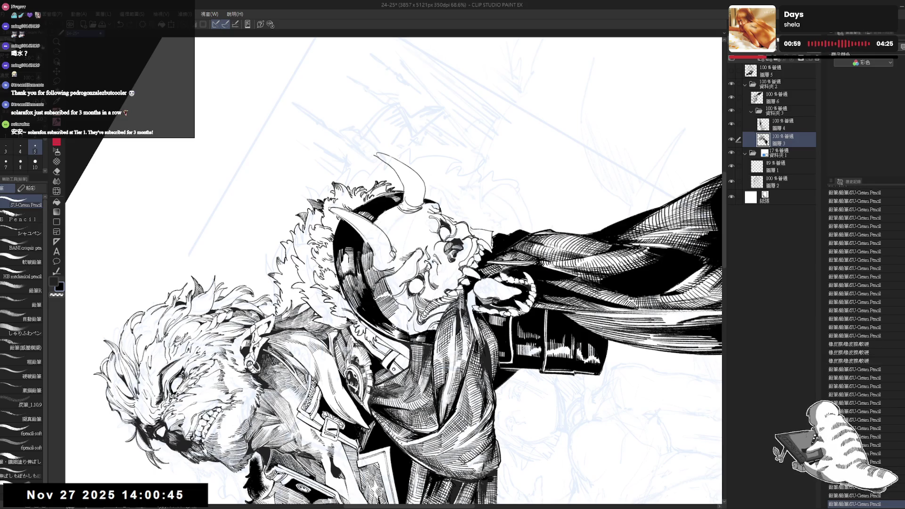
key(asciicircum)
key(asciicircum)
scroll(433, 185, down, 2)
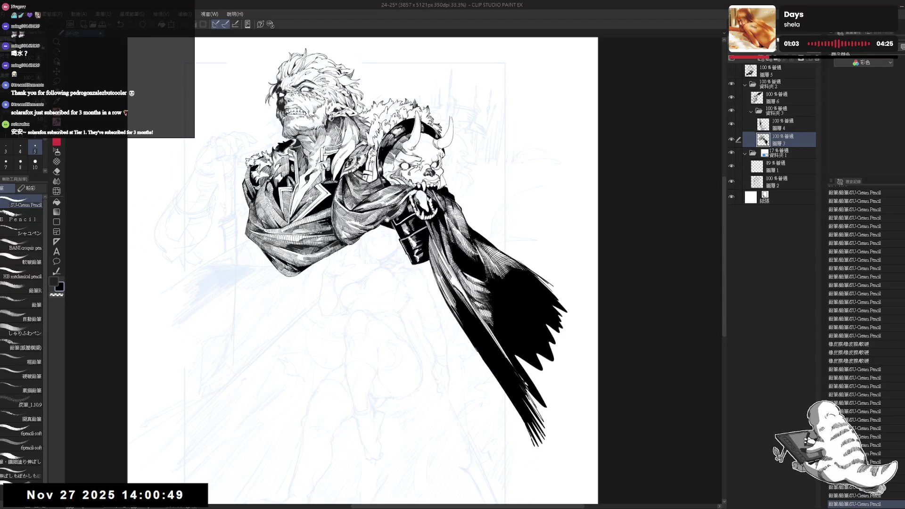
key(ctrl+y)
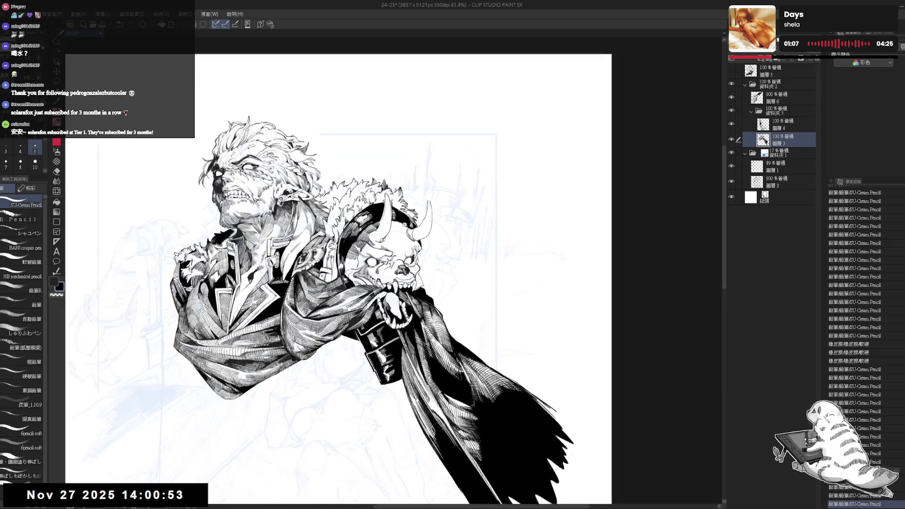
Step: Add dark pencil strokes near the demon skull's horn on a rotated canvas
key(e)
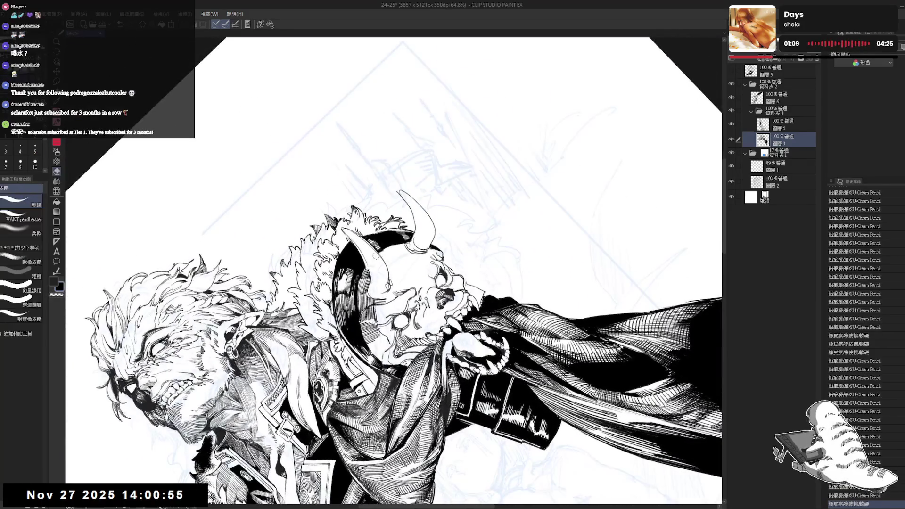
key(minus)
key(minus)
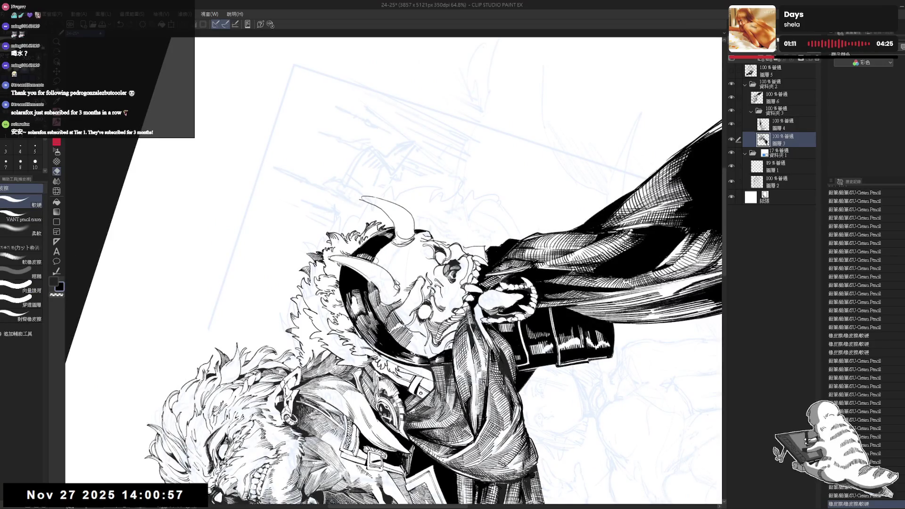
key(p)
drag(368, 255, 382, 266)
key(e)
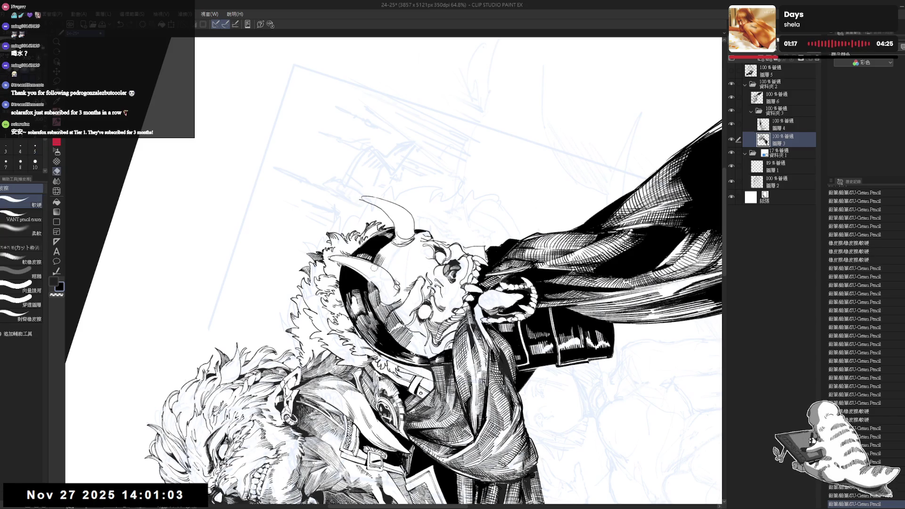
key(p)
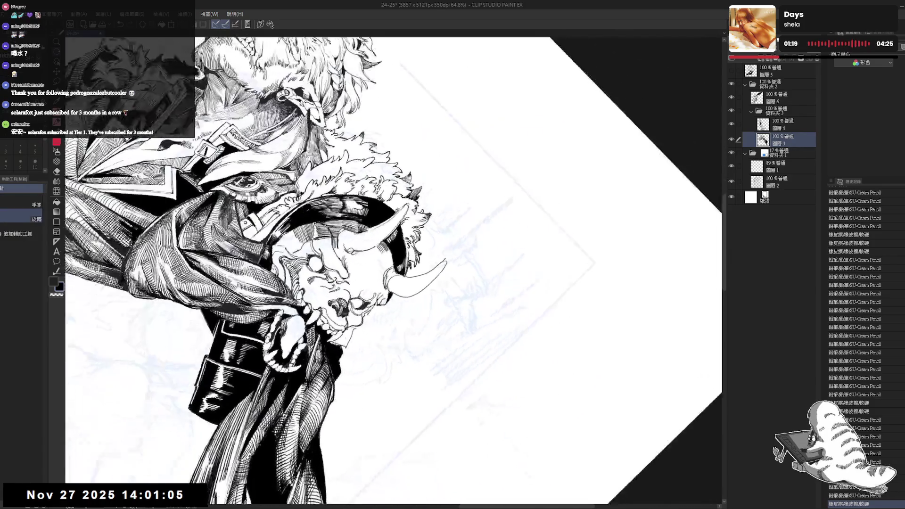
drag(453, 283, 469, 306)
mouse_move(385, 250)
mouse_down()
mouse_move(393, 267)
mouse_move(448, 283)
mouse_move(434, 302)
mouse_move(439, 292)
mouse_up()
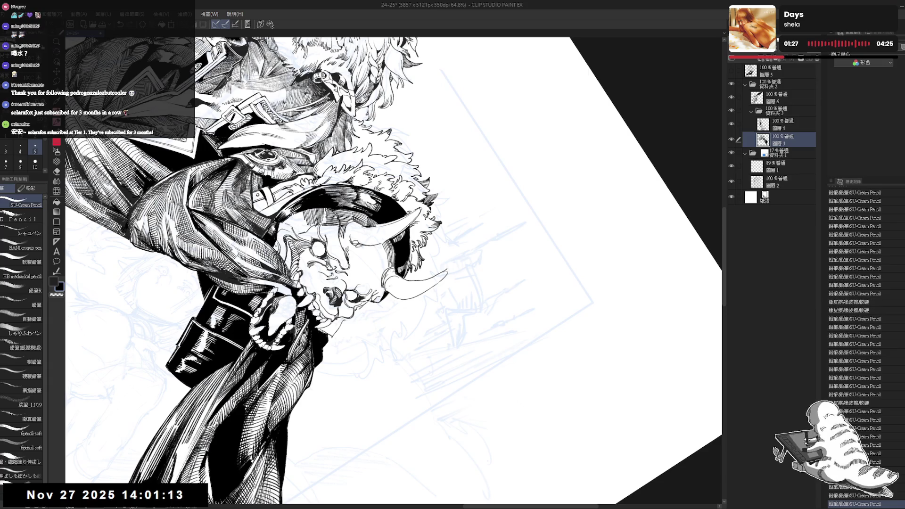
key(r)
mouse_move(415, 264)
mouse_down()
mouse_move(436, 349)
mouse_move(464, 273)
mouse_move(358, 271)
mouse_move(399, 264)
mouse_up()
Step: Add fine pencil strokes to the demon skull's face
key(e)
key(e)
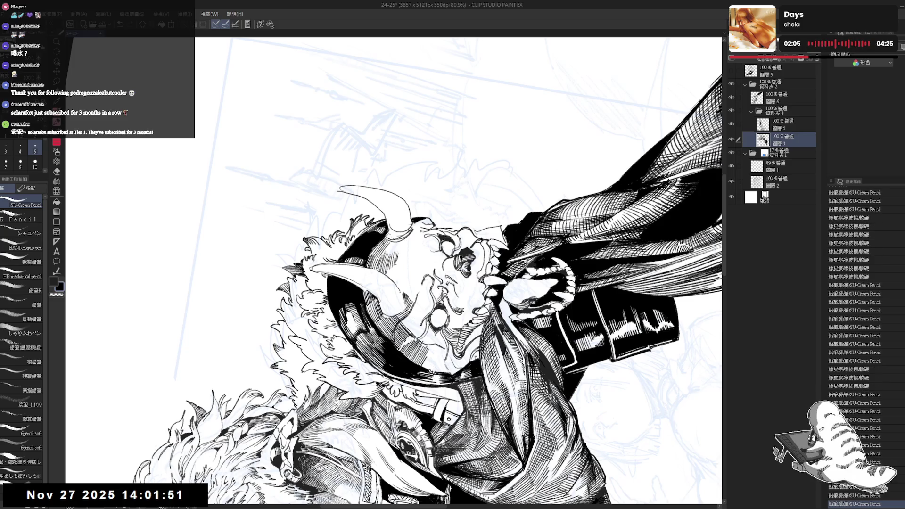
mouse_move(394, 256)
mouse_down()
mouse_move(406, 302)
mouse_move(396, 325)
mouse_up()
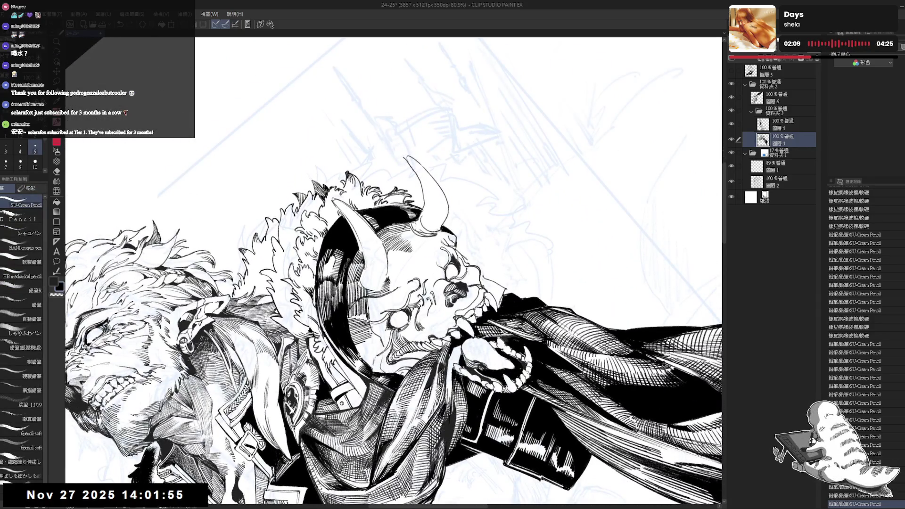
drag(393, 257, 399, 263)
drag(395, 255, 399, 263)
drag(395, 256, 400, 263)
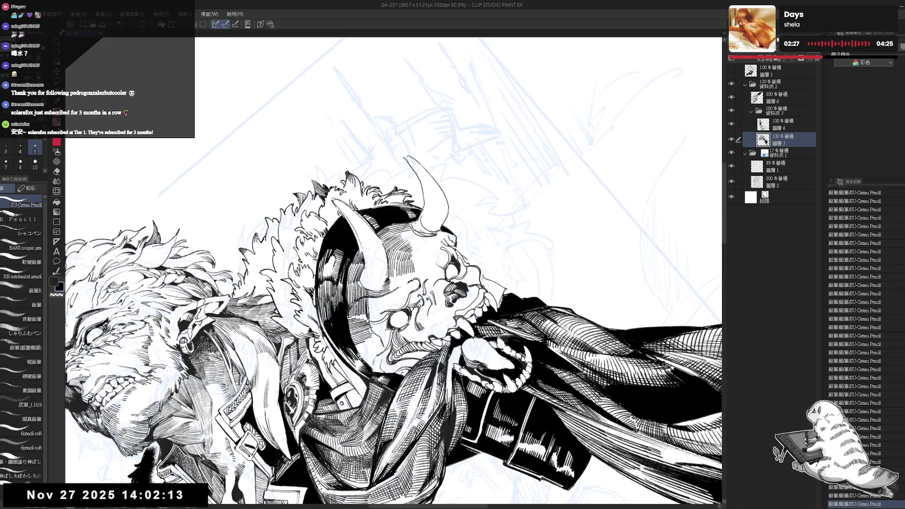
scroll(394, 271, down, 5)
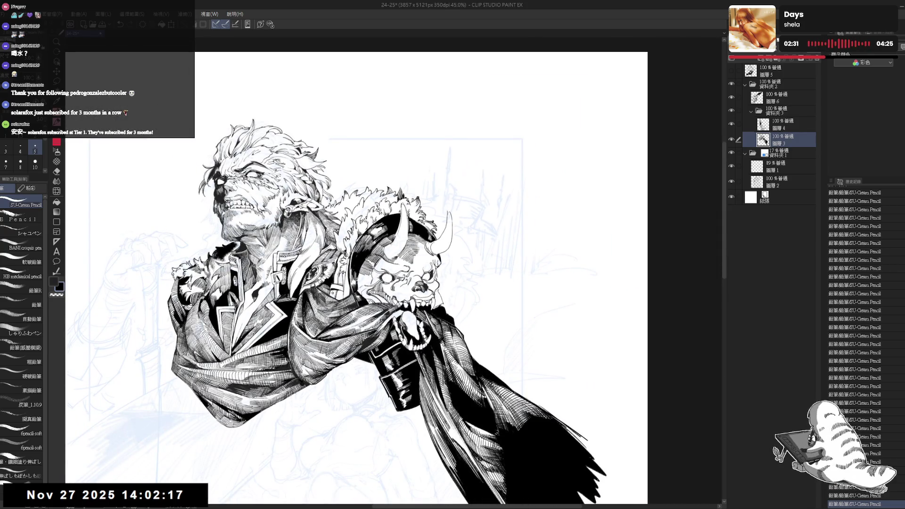
Step: Rotate and pan the canvas to a working angle over the shoulder, with the pencil selected
mouse_move(518, 236)
mouse_down()
mouse_move(495, 283)
mouse_move(434, 339)
mouse_up()
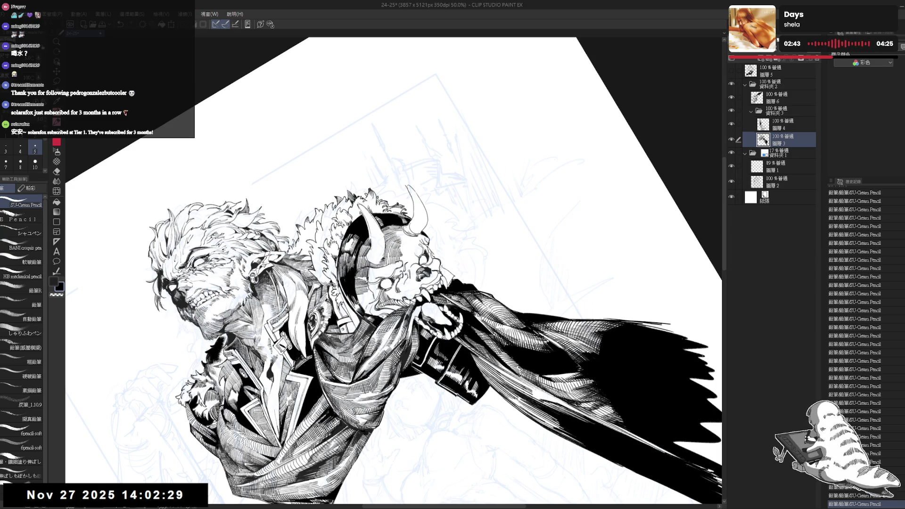
drag(425, 236, 400, 207)
key(p)
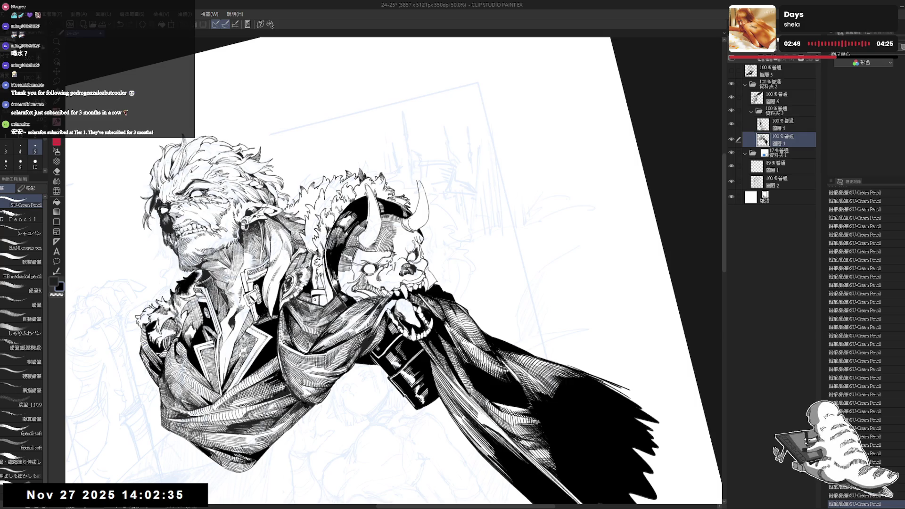
key(h)
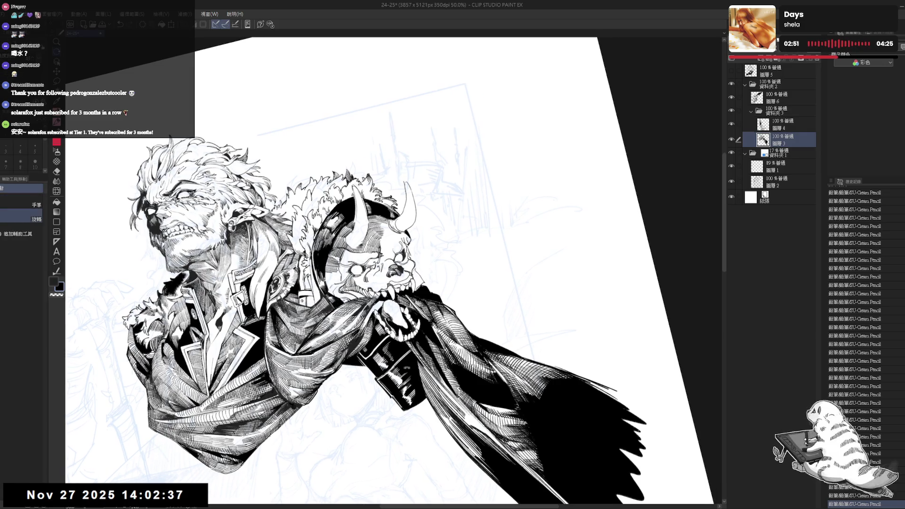
key(^)
key(^)
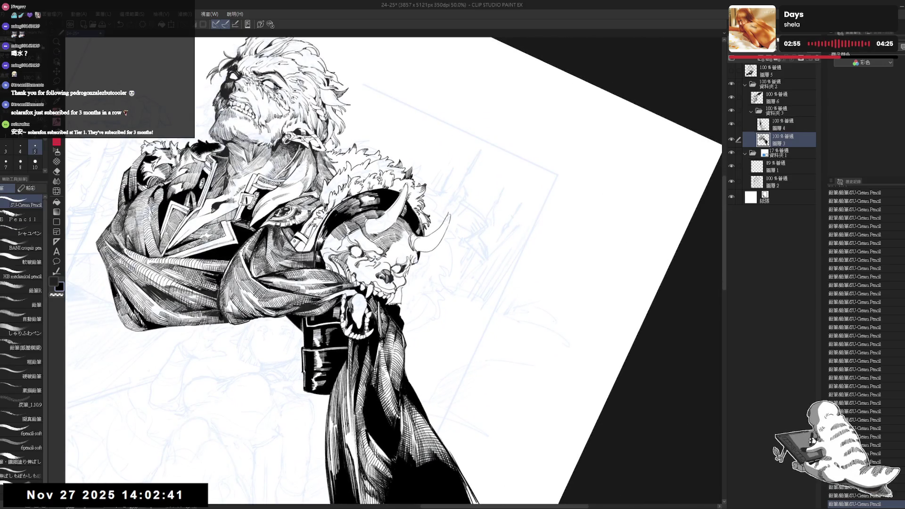
key(minus)
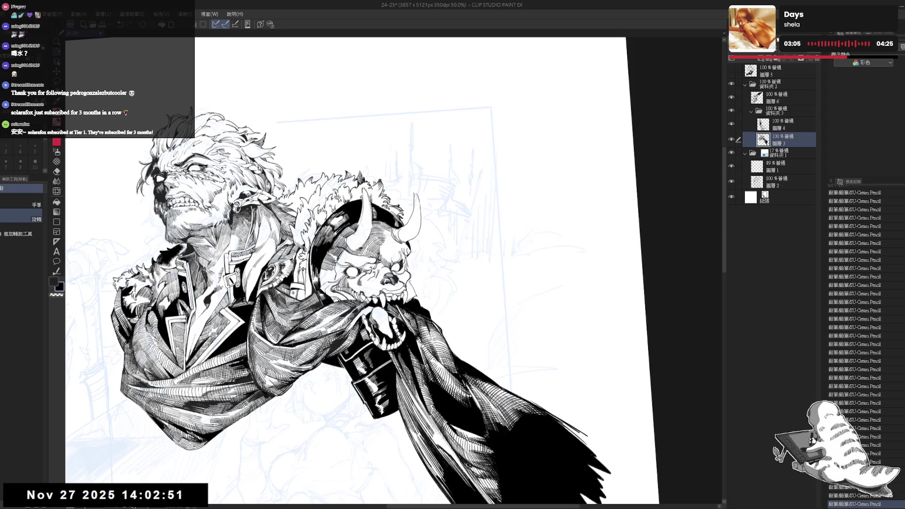
drag(377, 283, 405, 301)
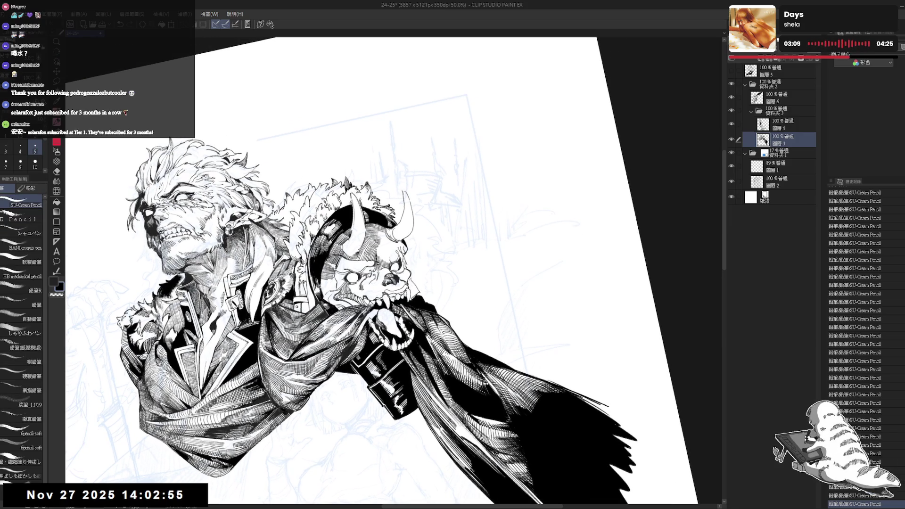
drag(373, 261, 406, 255)
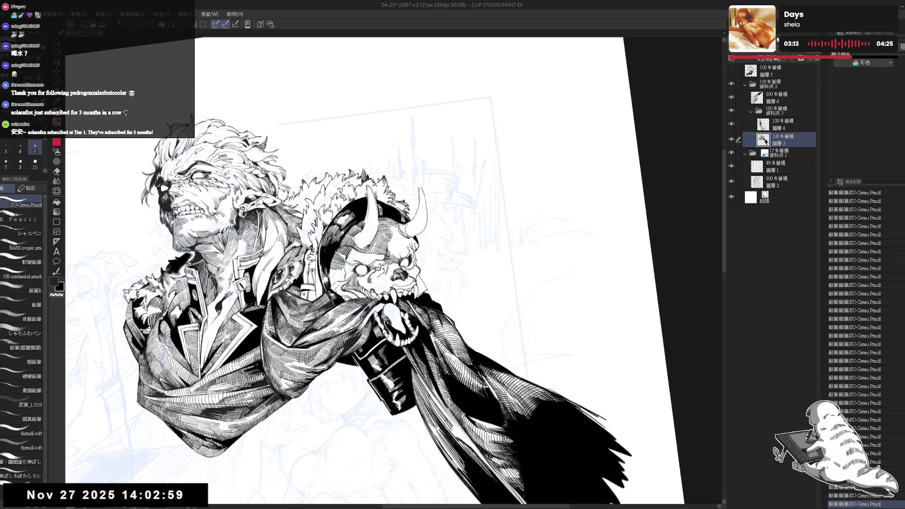
Step: Undo and redo the last stroke, then add a small coat stroke while tilting the canvas
key(ctrl+z)
key(ctrl+y)
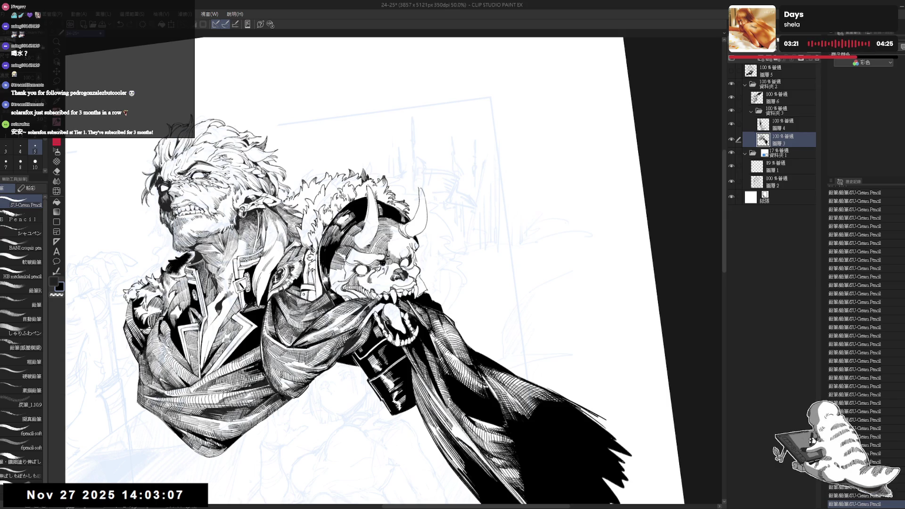
key(minus)
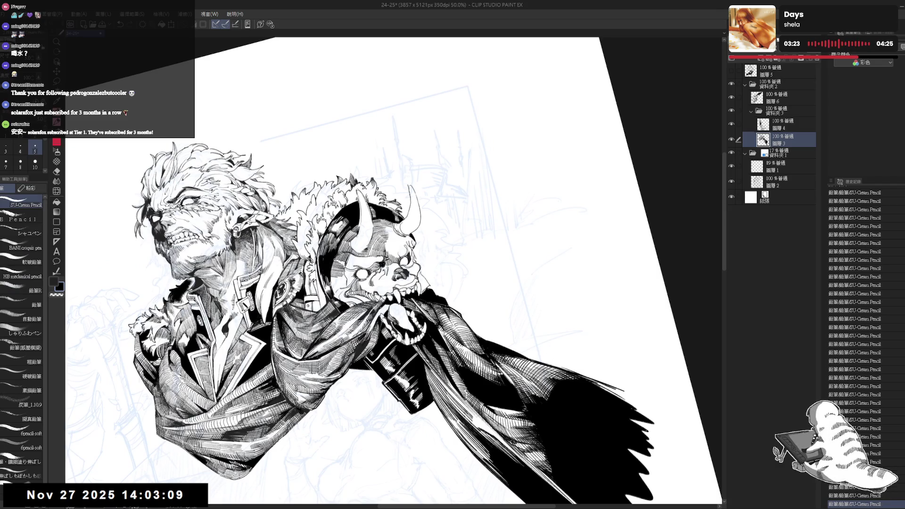
key(asciicircum)
key(e)
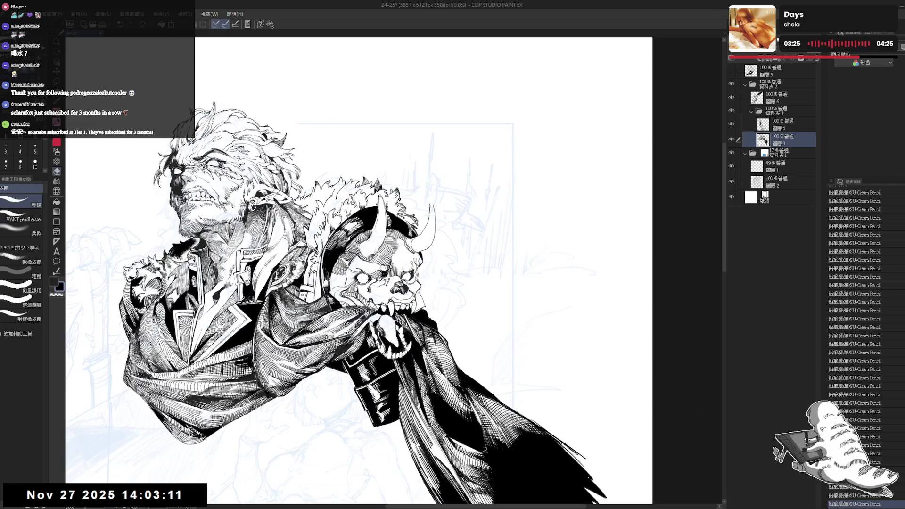
key(p)
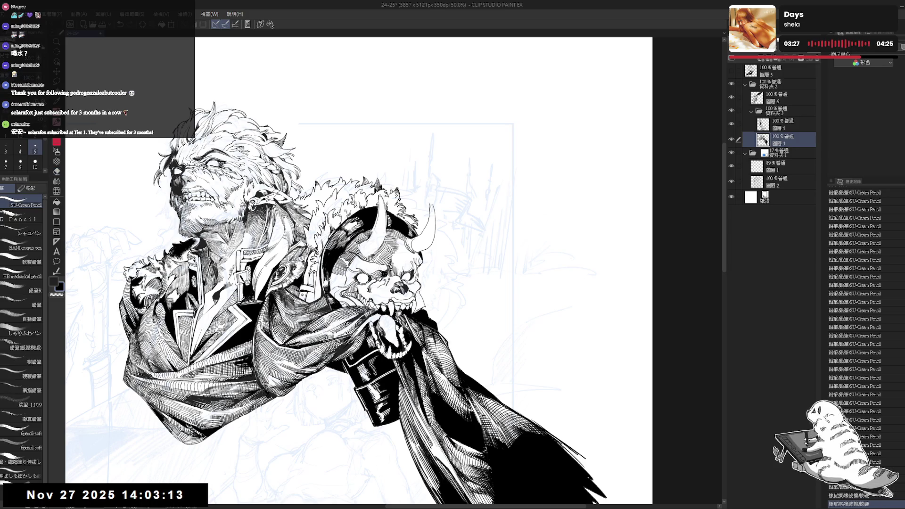
key(minus)
key(minus)
key(minus)
key(e)
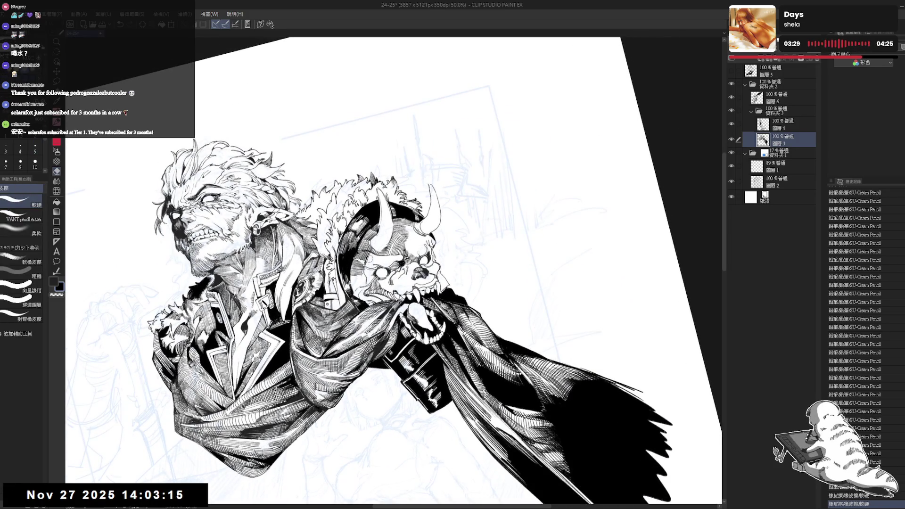
key(minus)
key(minus)
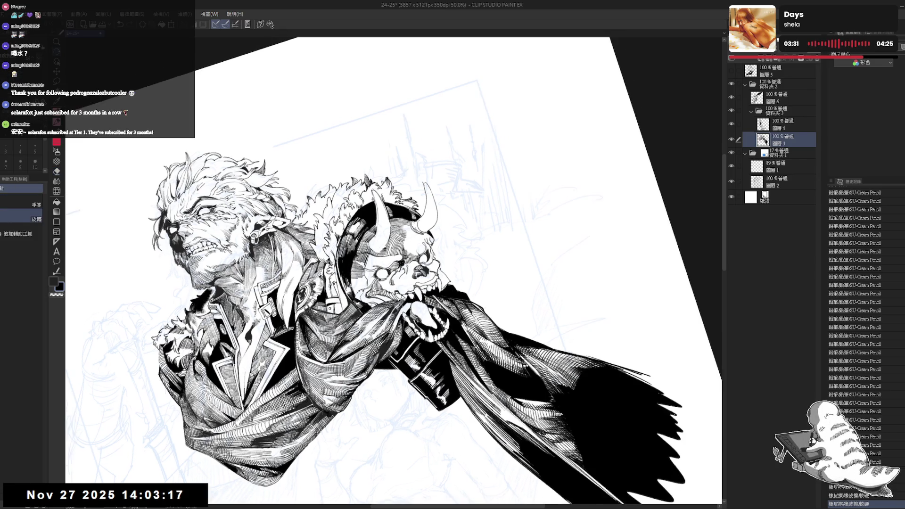
key(p)
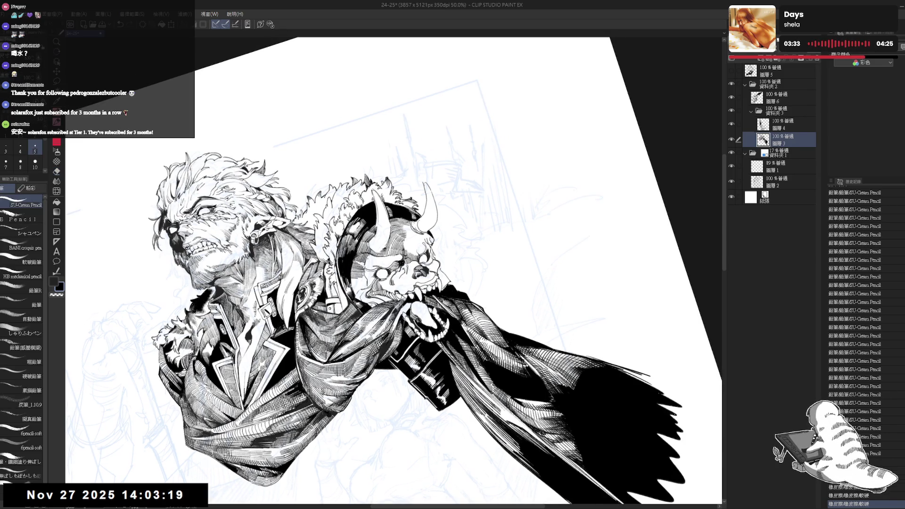
drag(514, 330, 523, 340)
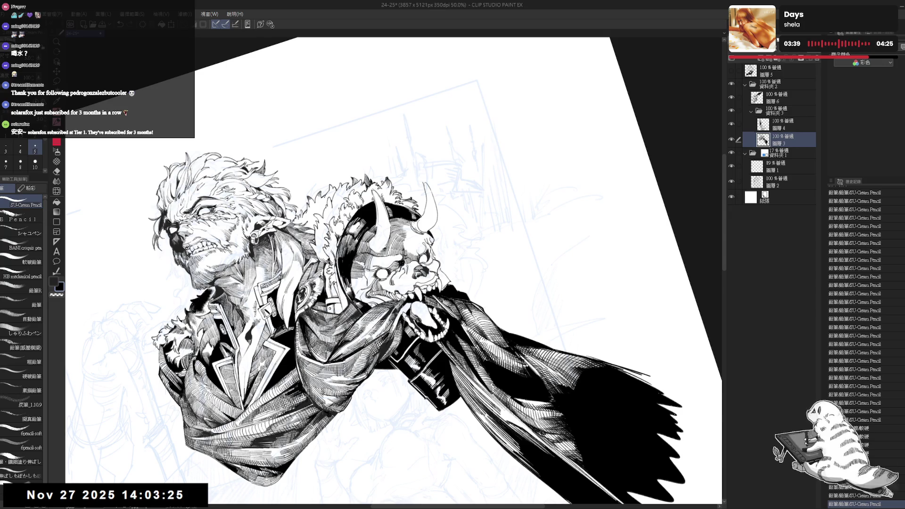
key(ctrl+@)
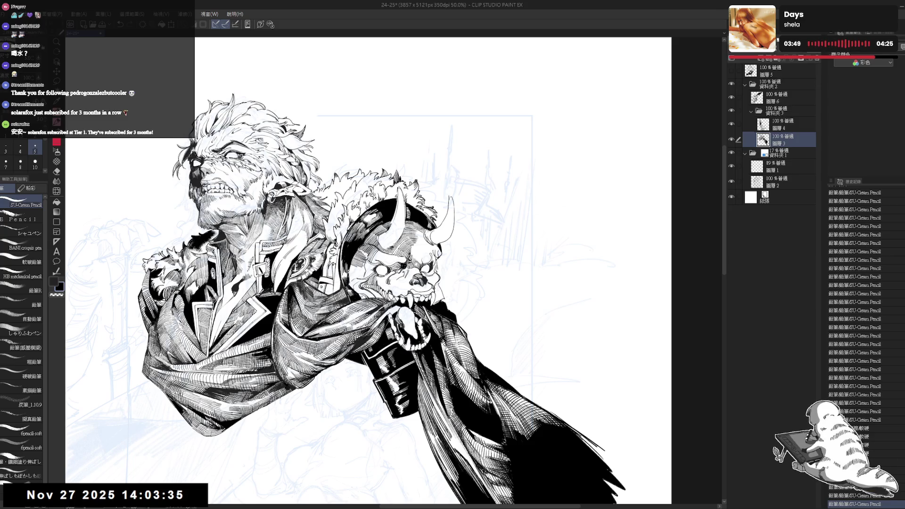
Step: Choose a thinner pencil size and undo the last several small strokes, then straighten the view
drag(384, 259, 432, 231)
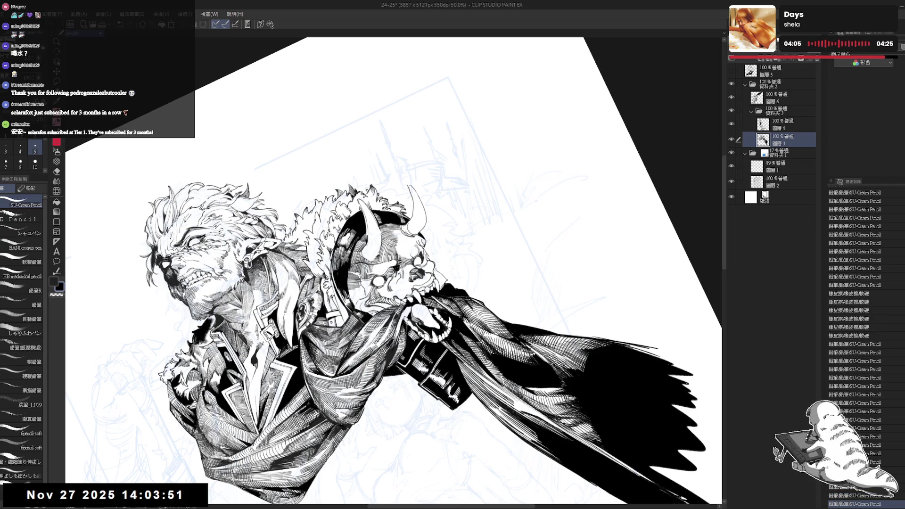
key(asciicircum)
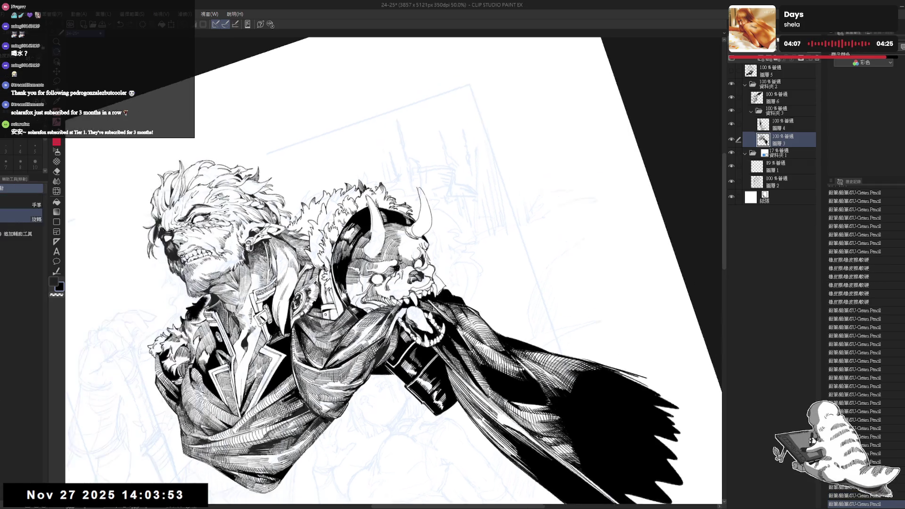
key(bracketleft)
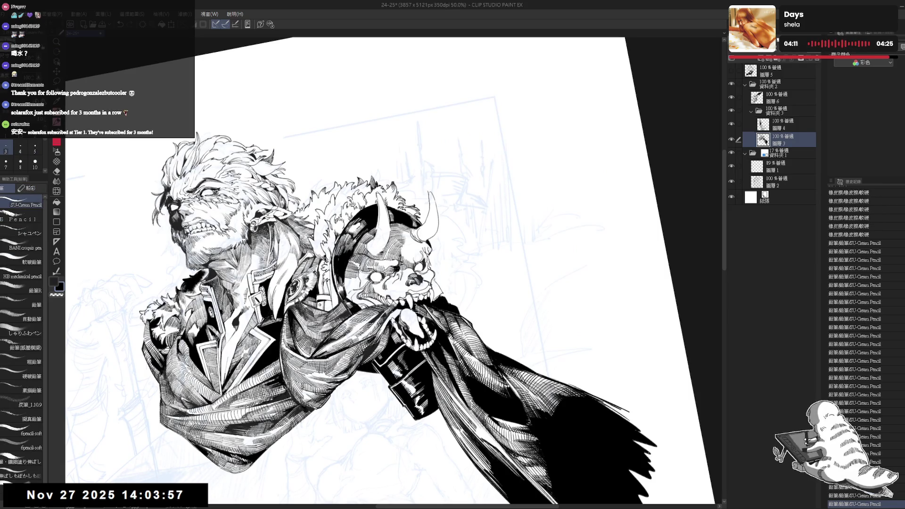
key(minus)
key(bracketright)
key(bracketright)
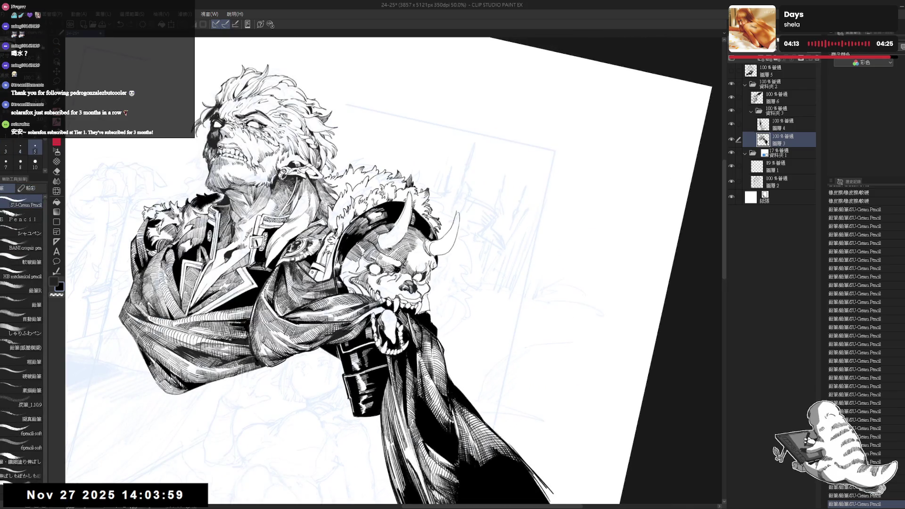
key(ctrl+z)
key(ctrl+z)
key(ctrl+z)
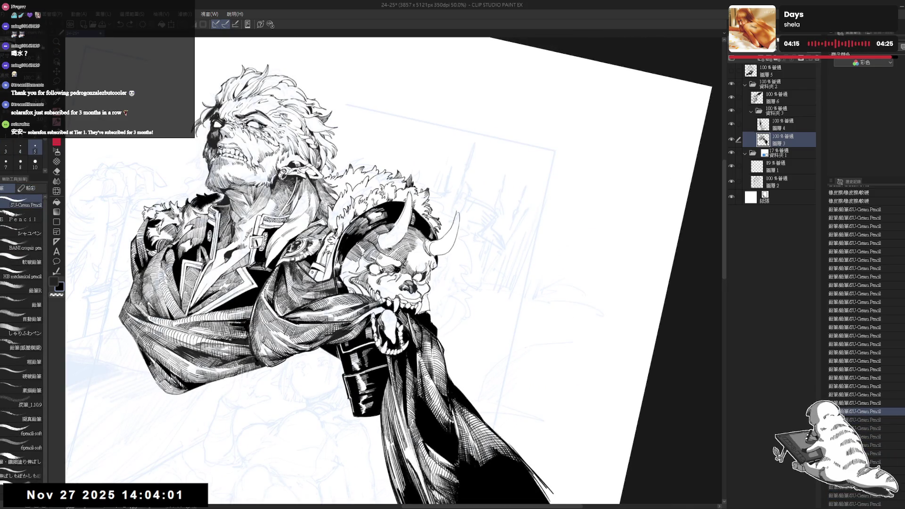
key(minus)
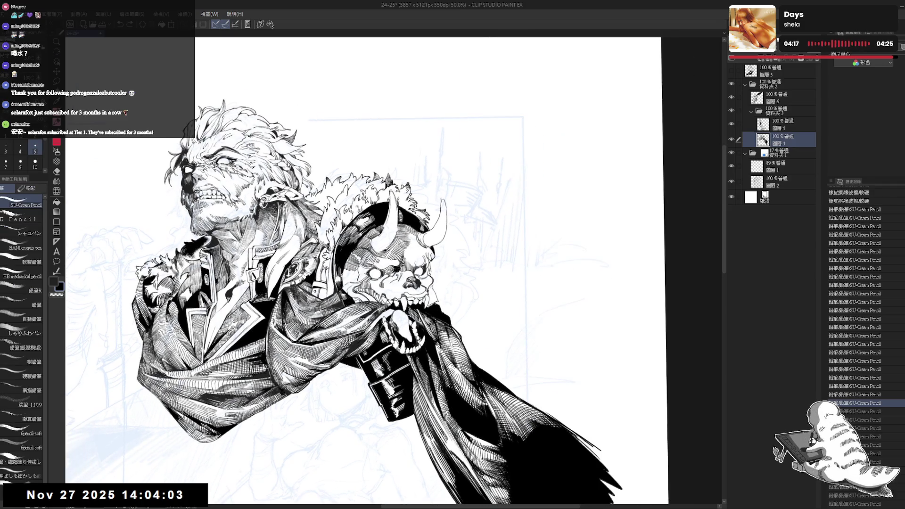
Step: Hatch five short fine strokes beside the demon skull, then rotate the view about 25° clockwise
drag(371, 254, 377, 263)
drag(371, 257, 378, 264)
drag(372, 257, 376, 268)
drag(371, 256, 378, 266)
drag(368, 258, 376, 267)
key(r)
drag(424, 142, 481, 210)
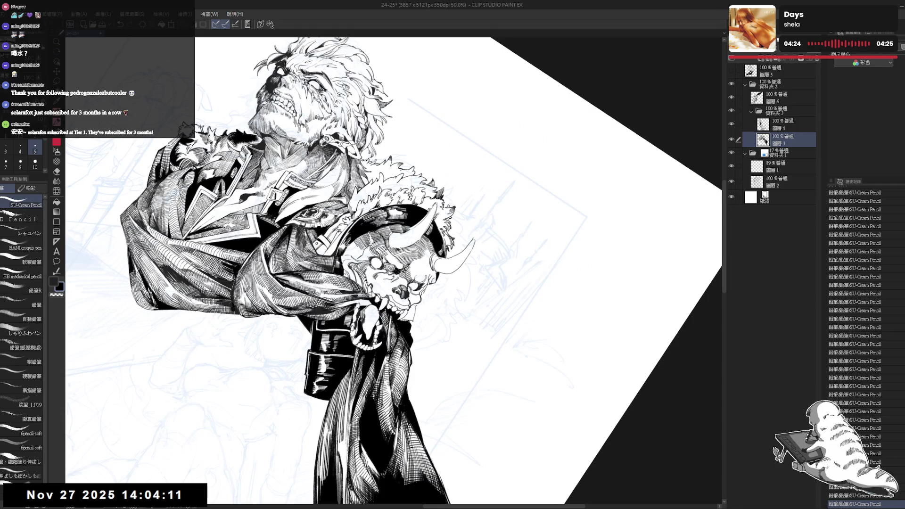
key(r)
mouse_move(472, 198)
mouse_down()
mouse_move(452, 180)
mouse_move(462, 208)
mouse_up()
Step: Frame the view on the demon skull and undo the rejected pencil stroke
scroll(393, 262, up, 2)
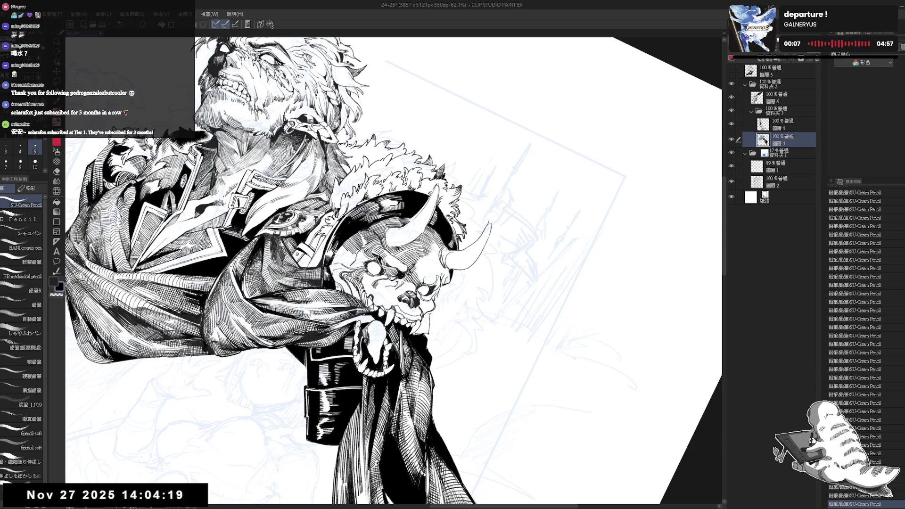
mouse_move(401, 282)
mouse_down()
mouse_move(448, 217)
mouse_move(411, 273)
mouse_up()
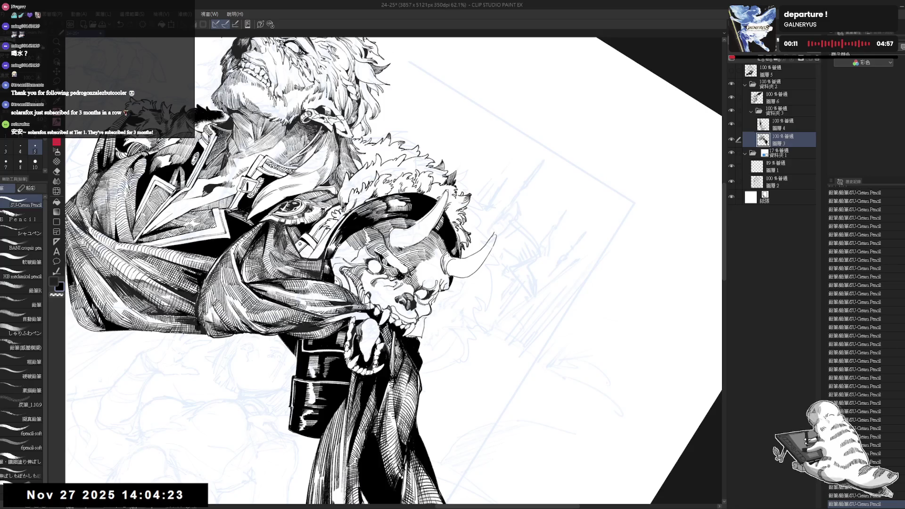
scroll(394, 273, down, 5)
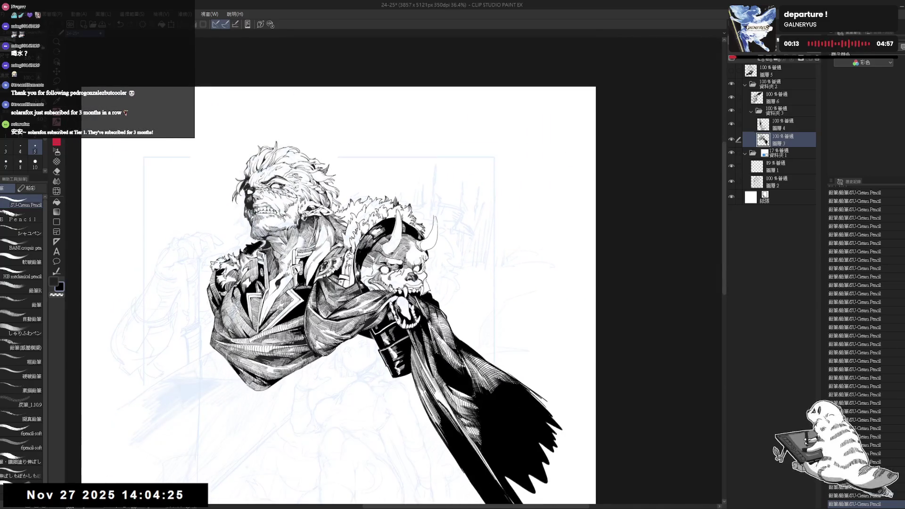
scroll(378, 269, up, 2)
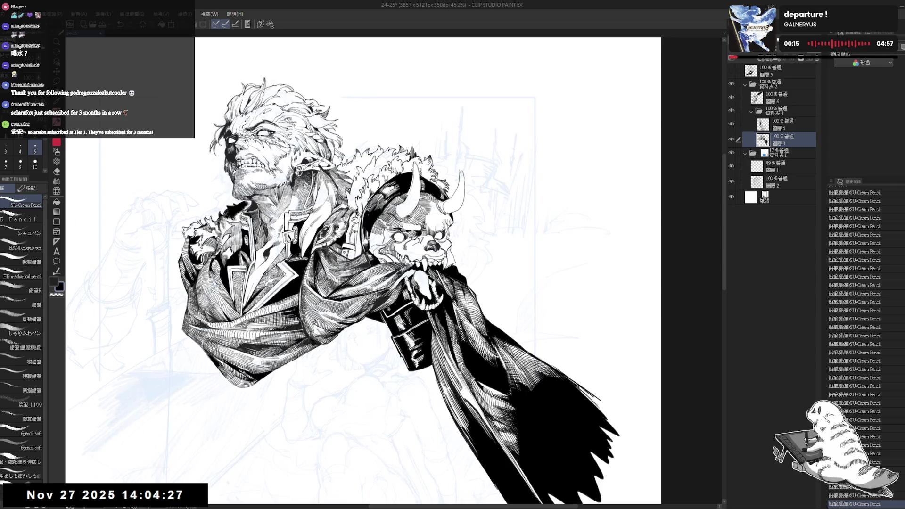
drag(377, 269, 367, 282)
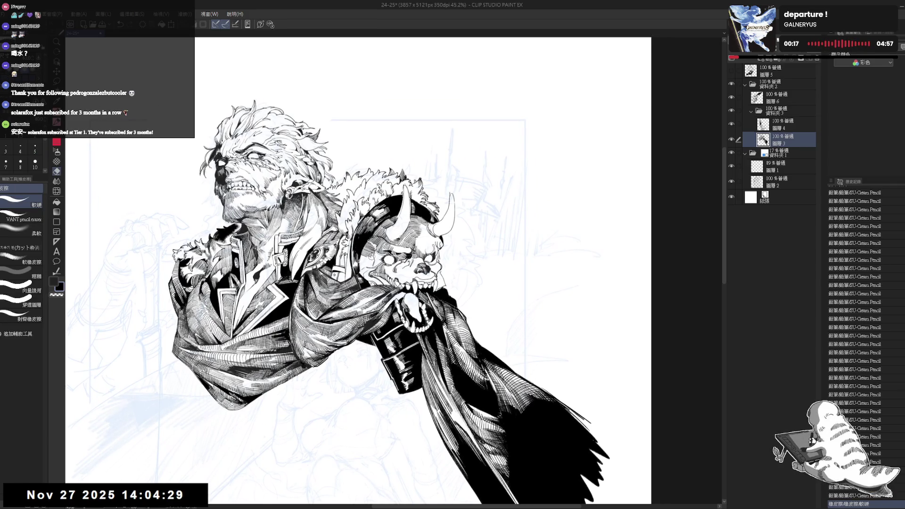
key(e)
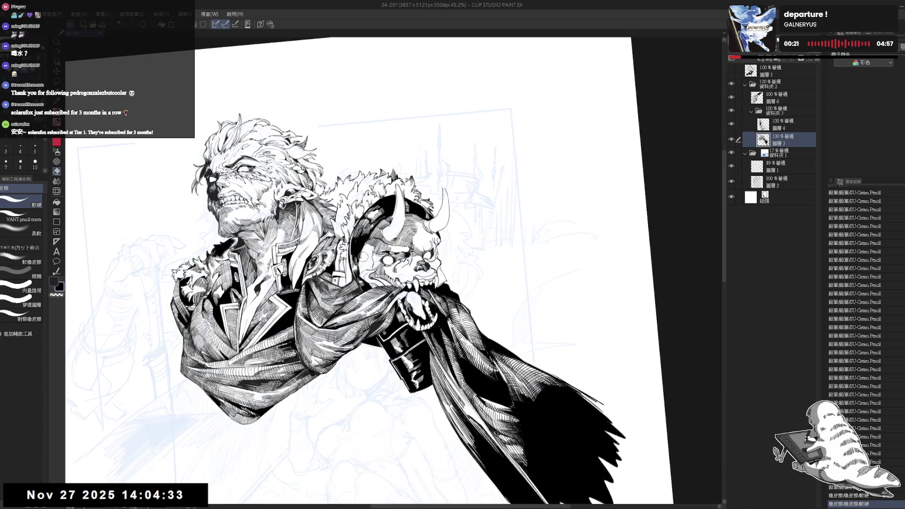
drag(364, 248, 359, 259)
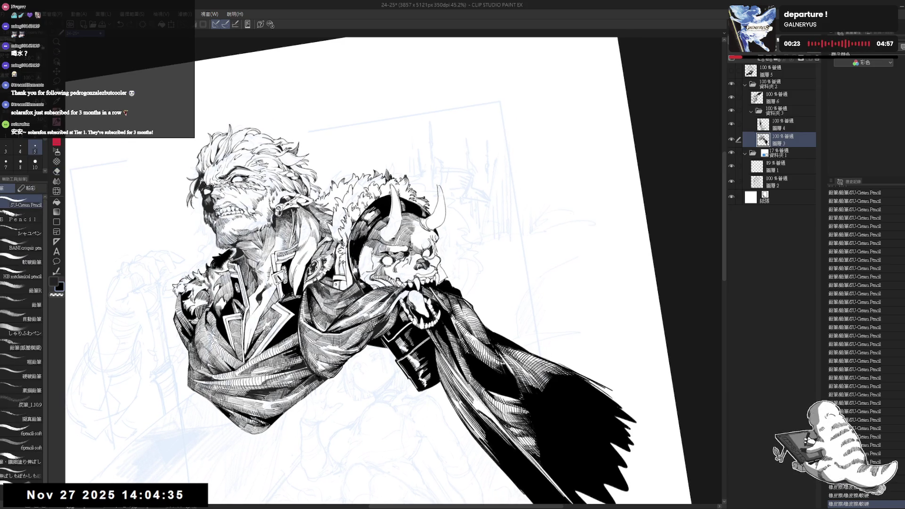
key(ctrl+z)
Step: Redraw the stroke and add eight more short hatching strokes near the demon skull
drag(371, 256, 377, 264)
drag(372, 259, 378, 265)
drag(372, 259, 379, 265)
drag(373, 260, 377, 264)
drag(371, 259, 377, 264)
drag(372, 258, 378, 265)
drag(372, 259, 378, 265)
drag(373, 260, 379, 265)
drag(373, 260, 378, 265)
Step: Rotate the canvas about 14° clockwise and add three more fine hatching strokes
key(h)
drag(518, 188, 547, 227)
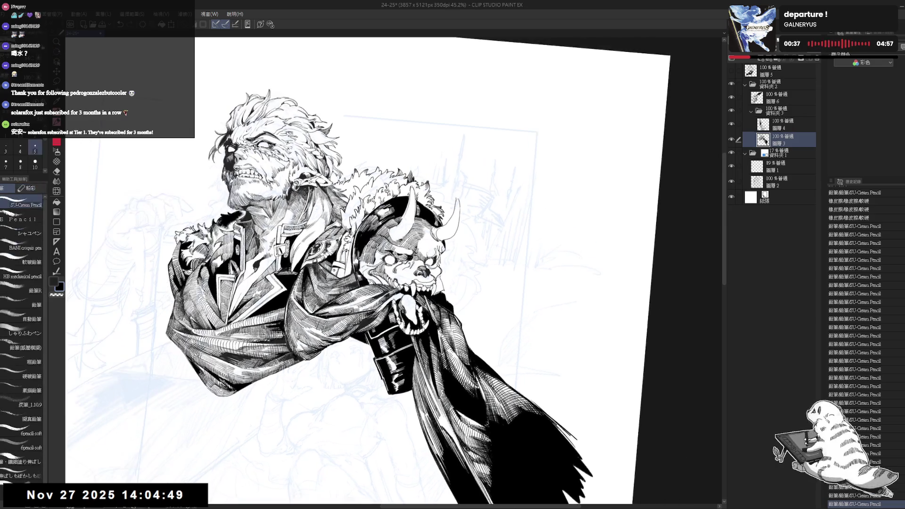
drag(370, 257, 377, 264)
drag(371, 259, 379, 266)
drag(371, 258, 378, 265)
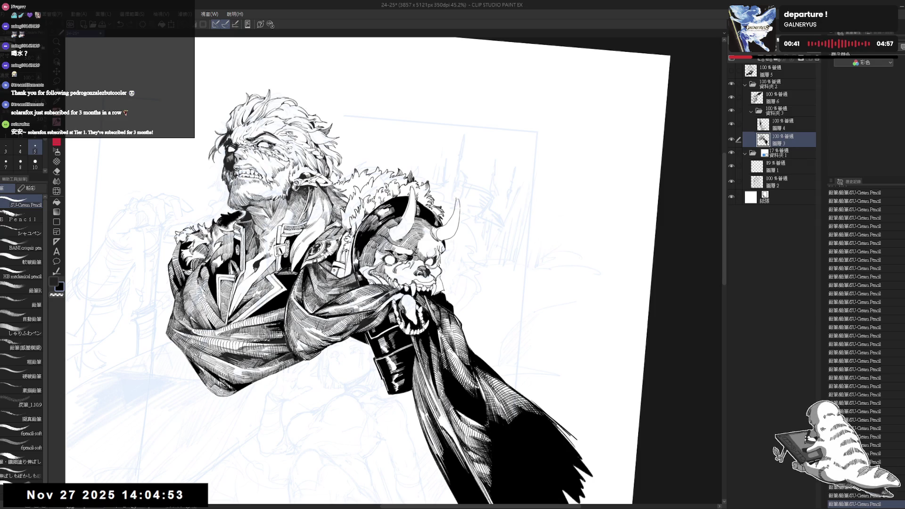
Step: Add a small ink stroke to the coat at a 28° rotation, then reset the canvas upright
scroll(393, 271, right, 2)
key(asciicircum)
key(asciicircum)
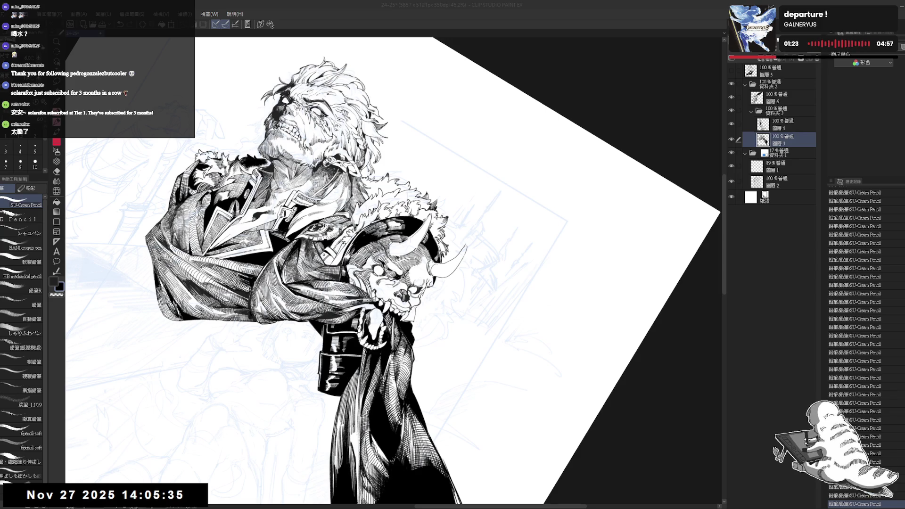
mouse_move(519, 188)
mouse_down()
mouse_move(542, 216)
mouse_move(566, 306)
mouse_up()
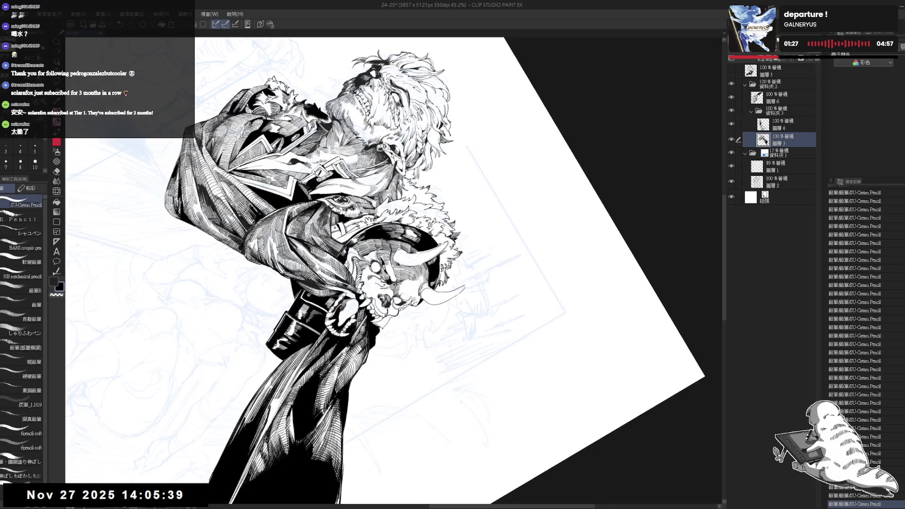
drag(168, 490, 181, 498)
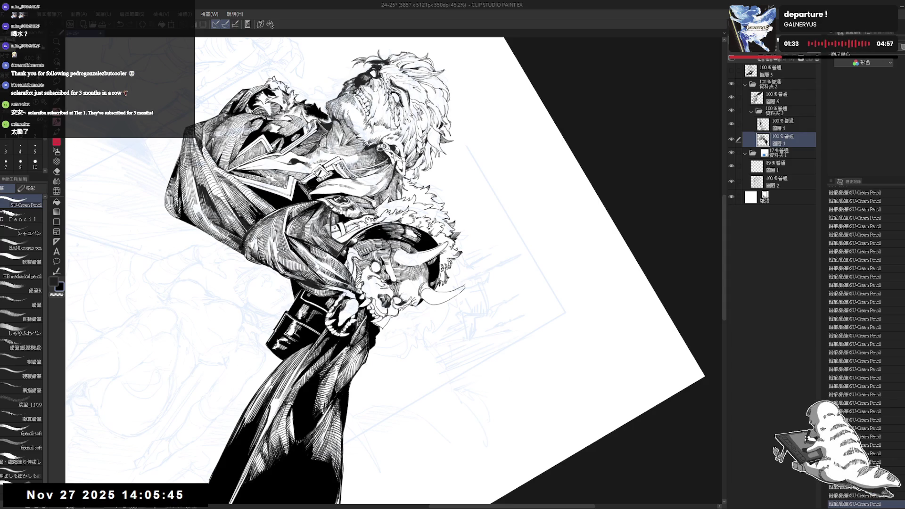
key(ctrl+at)
scroll(463, 147, down, 3)
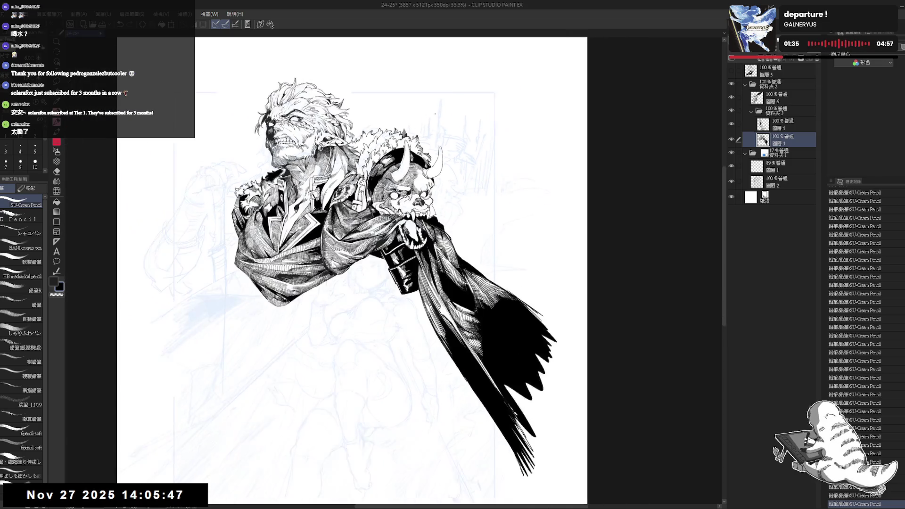
scroll(463, 147, up, 1)
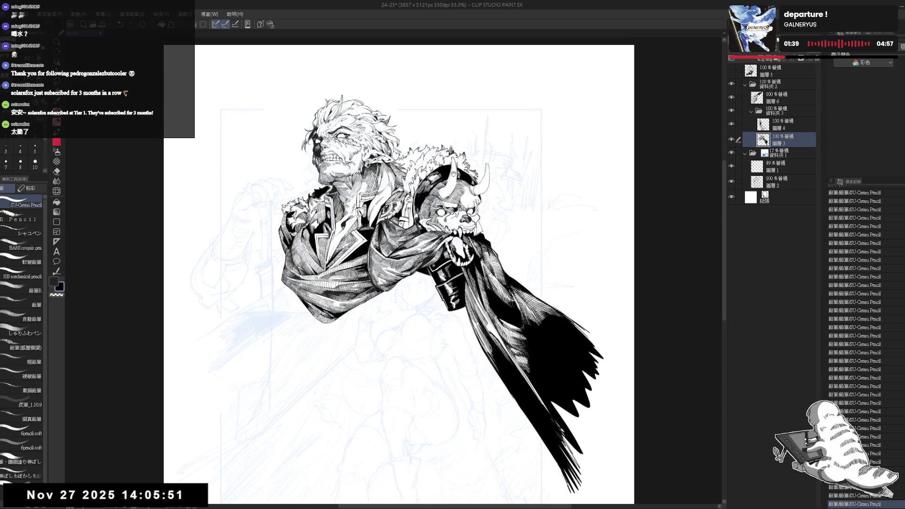
key(e)
key(p)
drag(444, 334, 487, 327)
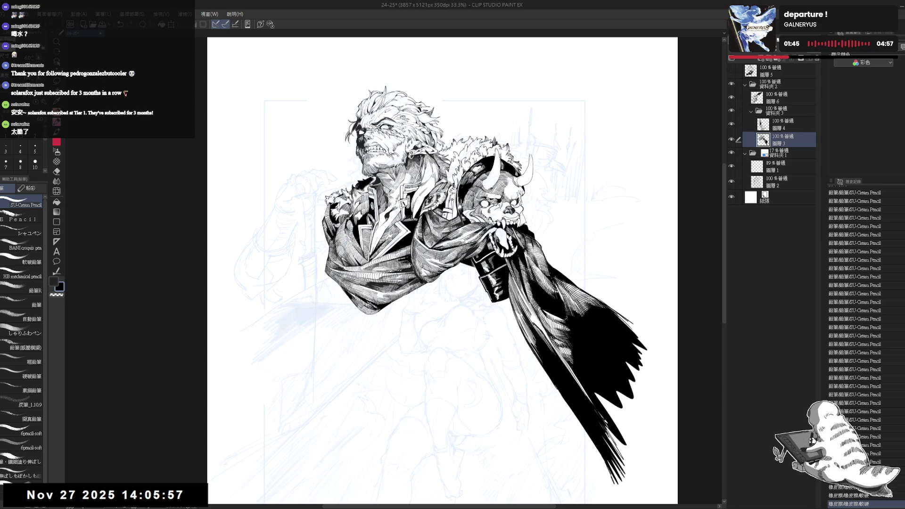
drag(487, 326, 486, 338)
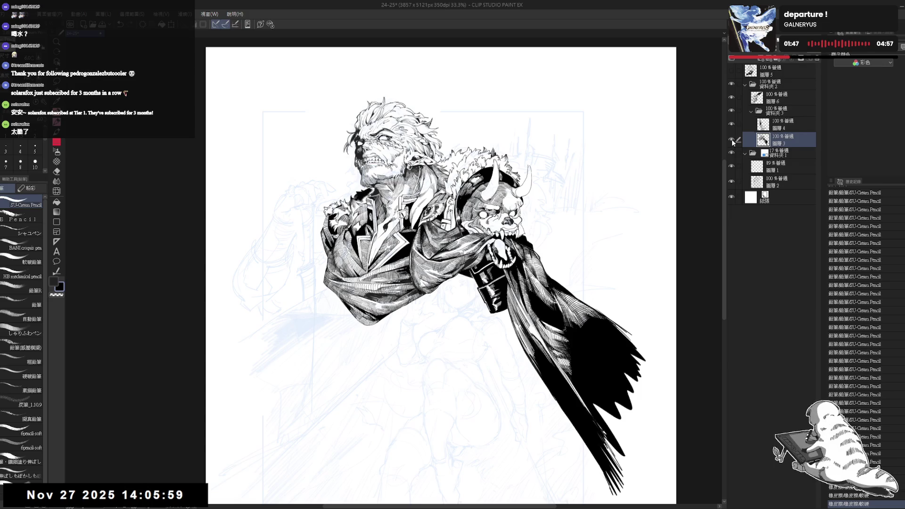
click(731, 140)
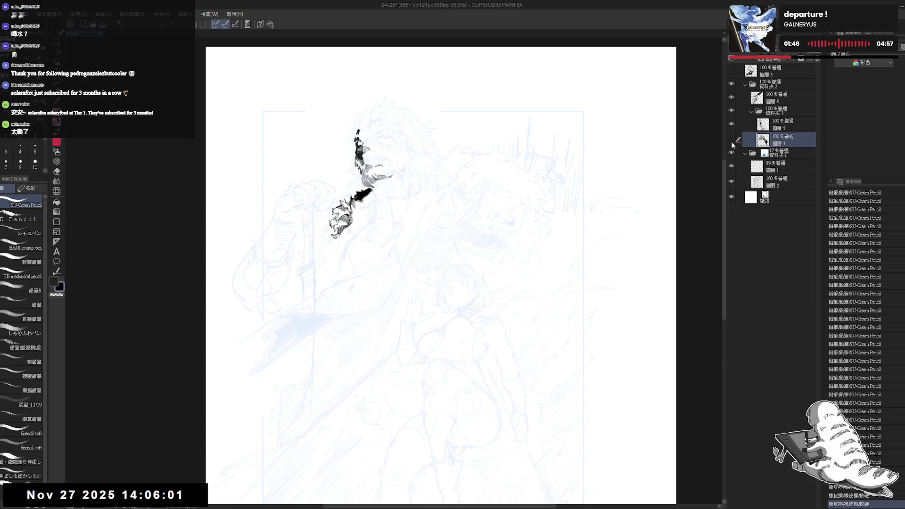
click(732, 140)
drag(420, 219, 438, 248)
Step: Zoom in, set the pencil to size 5, and try small marks at the eye, undoing each
scroll(396, 160, up, 2)
scroll(398, 156, up, 2)
scroll(400, 164, up, 1)
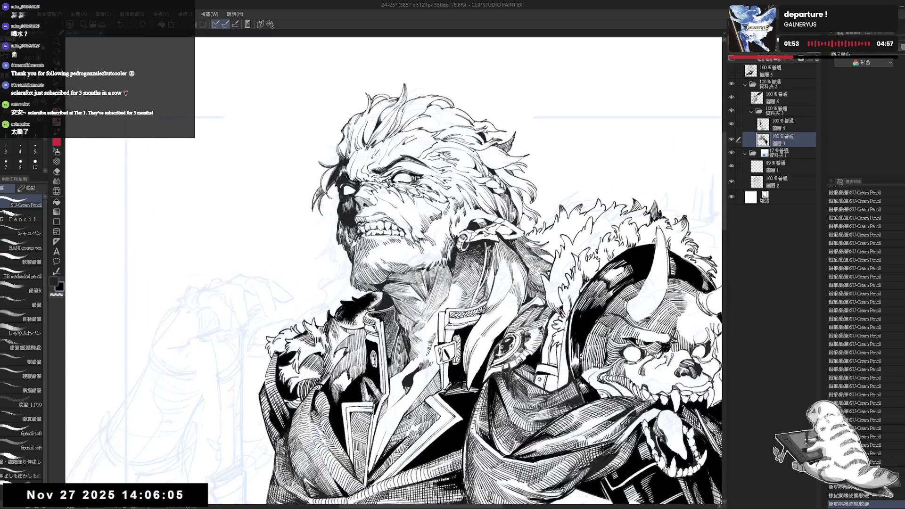
click(35, 147)
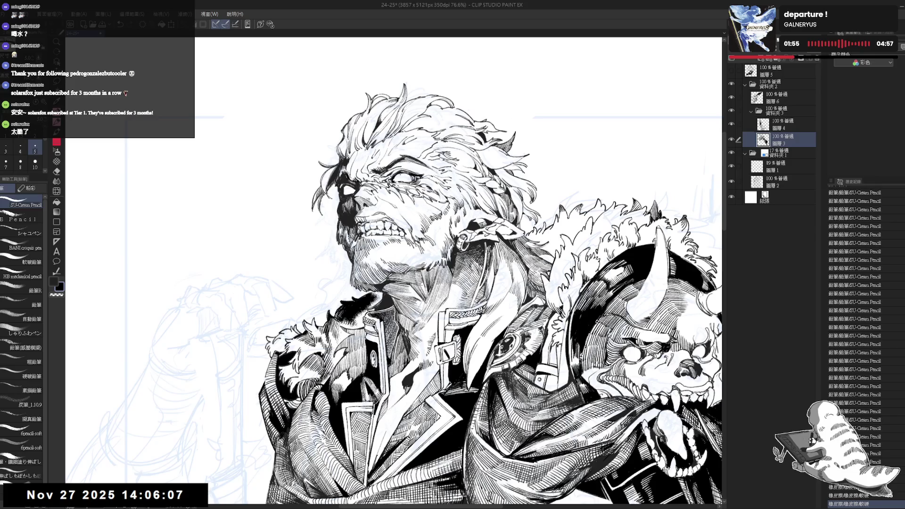
click(400, 179)
key(ctrl+z)
key(ctrl+z)
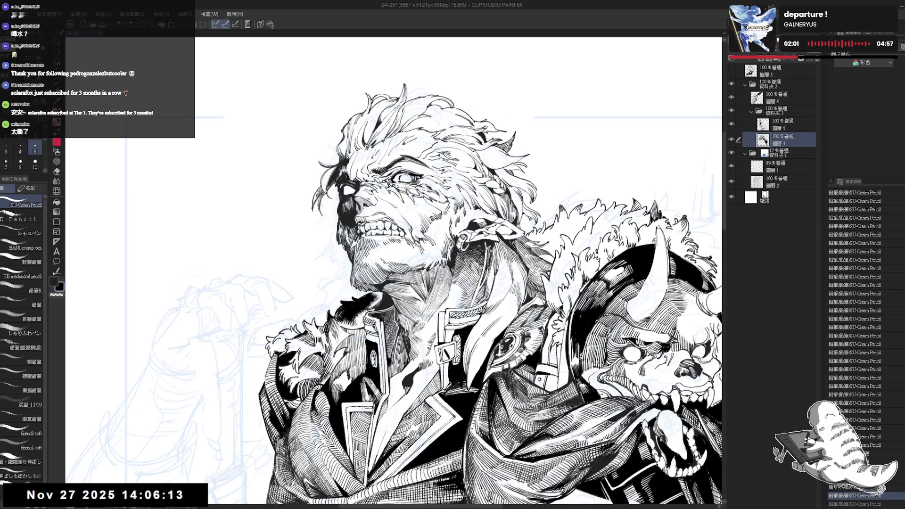
drag(402, 175, 408, 182)
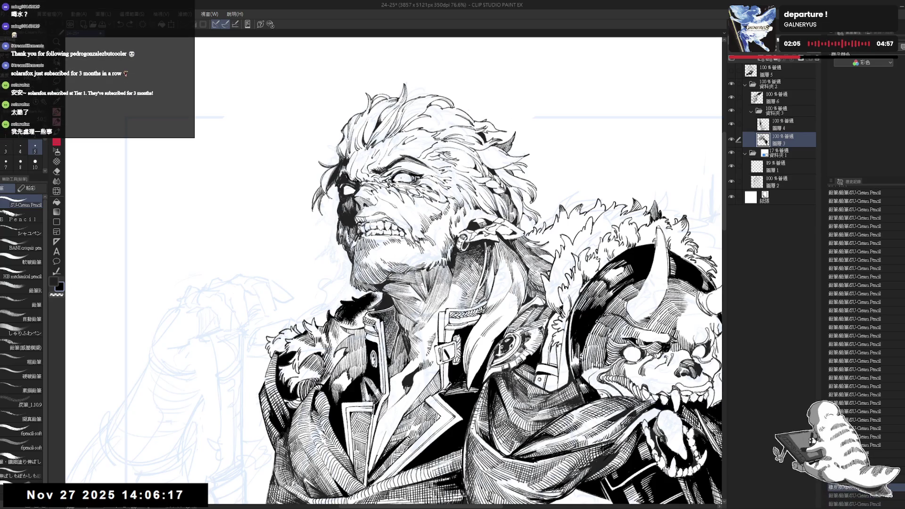
key(ctrl+z)
key(ctrl+z)
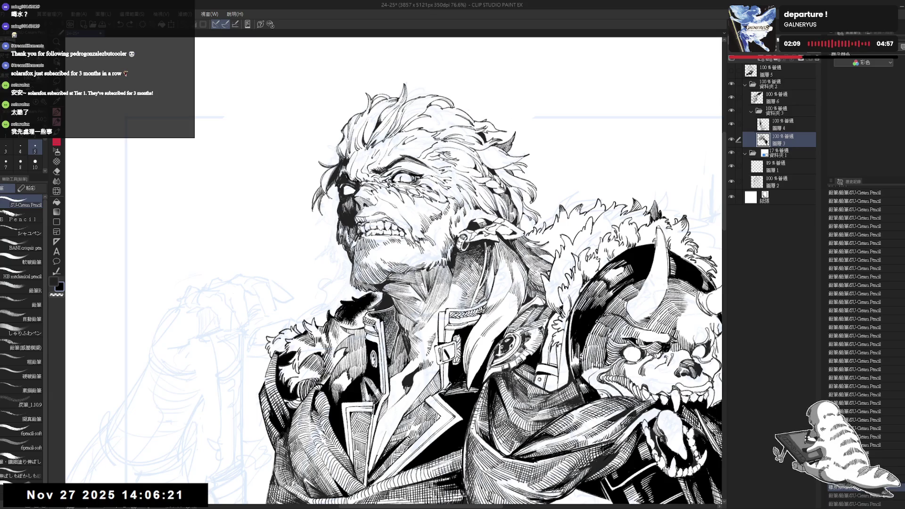
drag(425, 235, 429, 238)
key(ctrl+z)
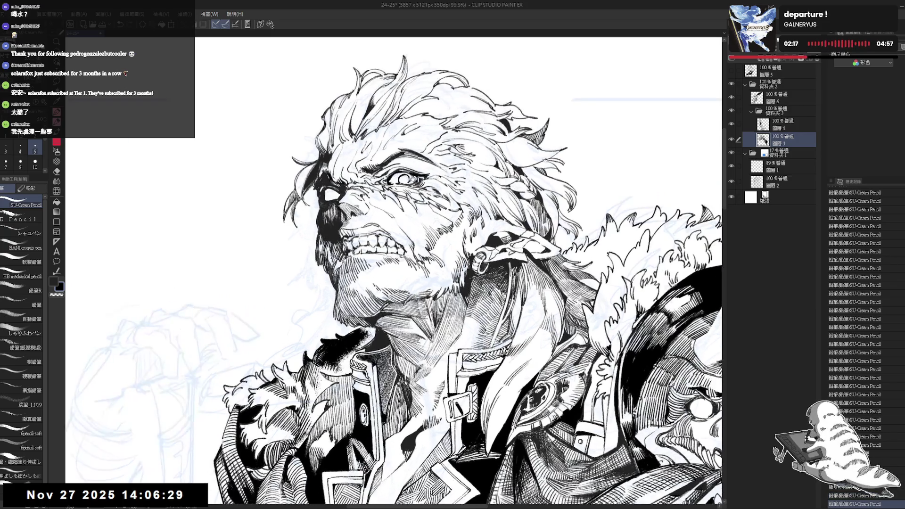
Step: Set the eraser to size 10 and erase a small spot near the eye
key(e)
click(35, 162)
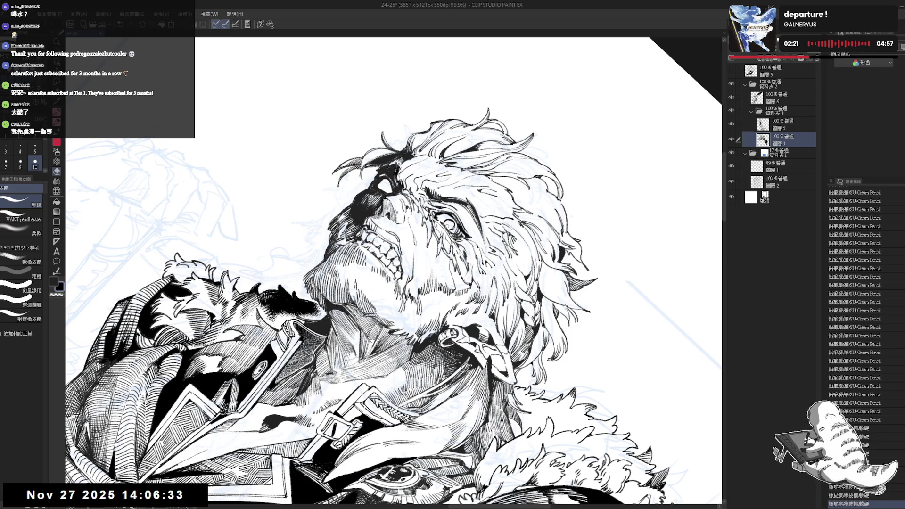
key(p)
key(ctrl+@)
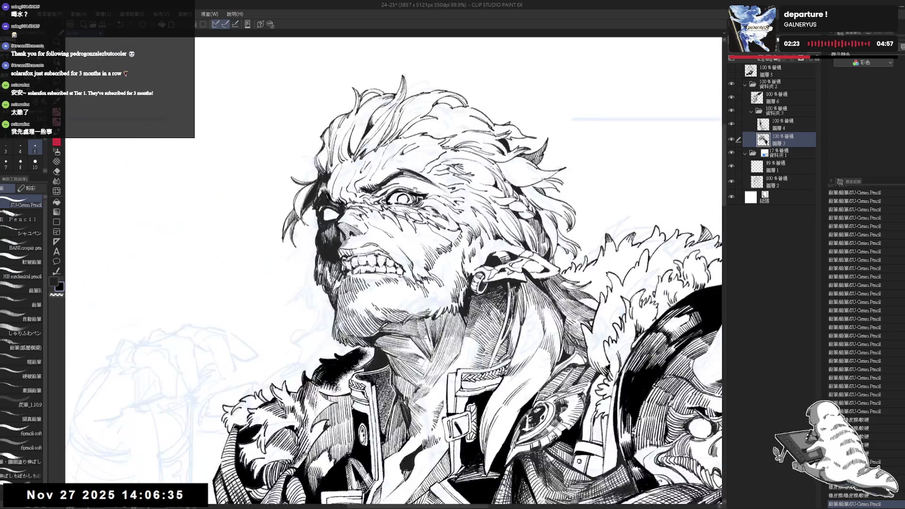
key(e)
key(p)
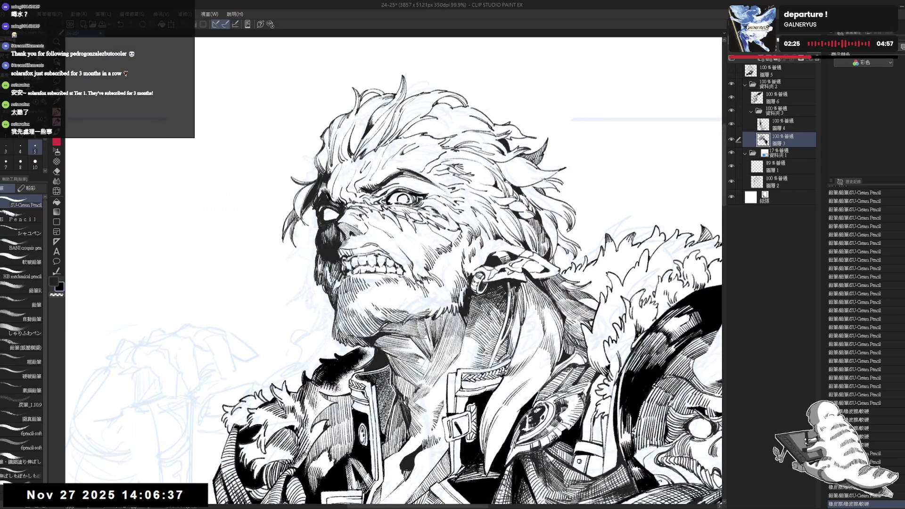
key(e)
drag(406, 196, 407, 206)
key(p)
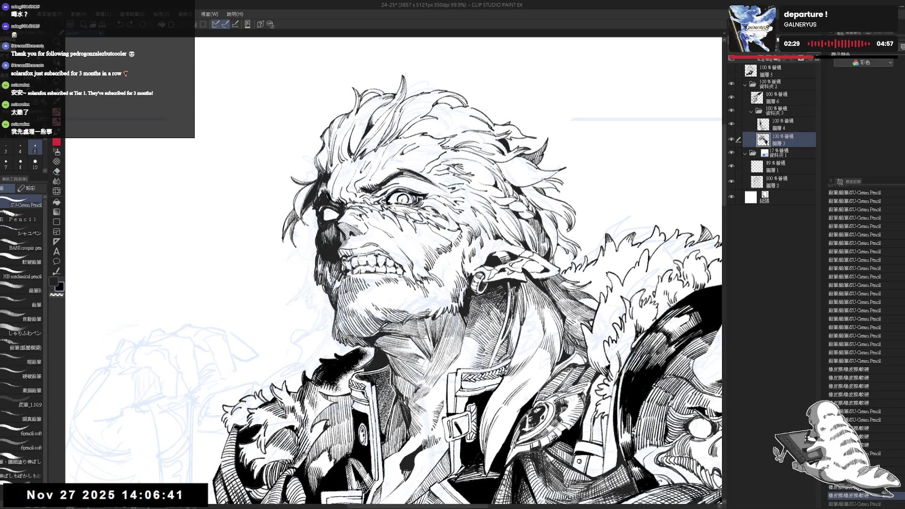
Step: Flip the view horizontally, erase another bit near the eye, and undo the pencil stroke there
key(h)
scroll(312, 166, up, 2)
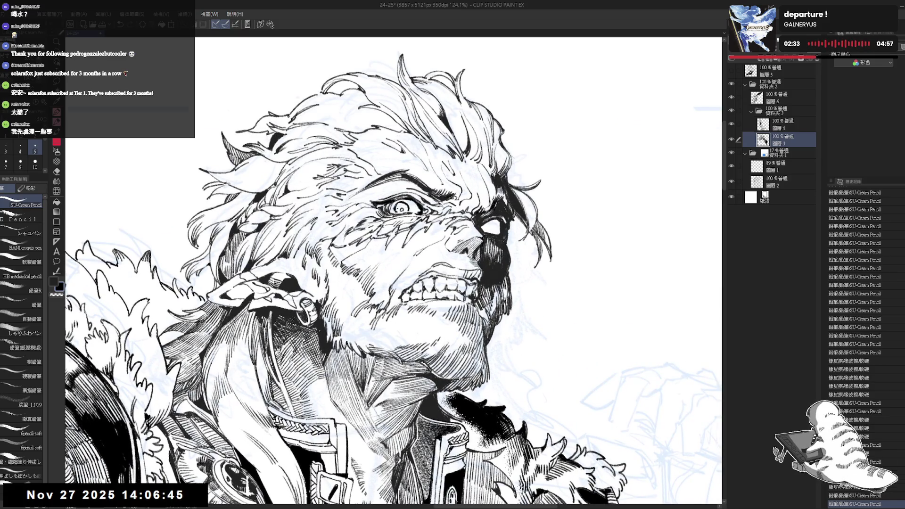
key(e)
drag(399, 207, 405, 216)
key(p)
key(ctrl+z)
key(ctrl+z)
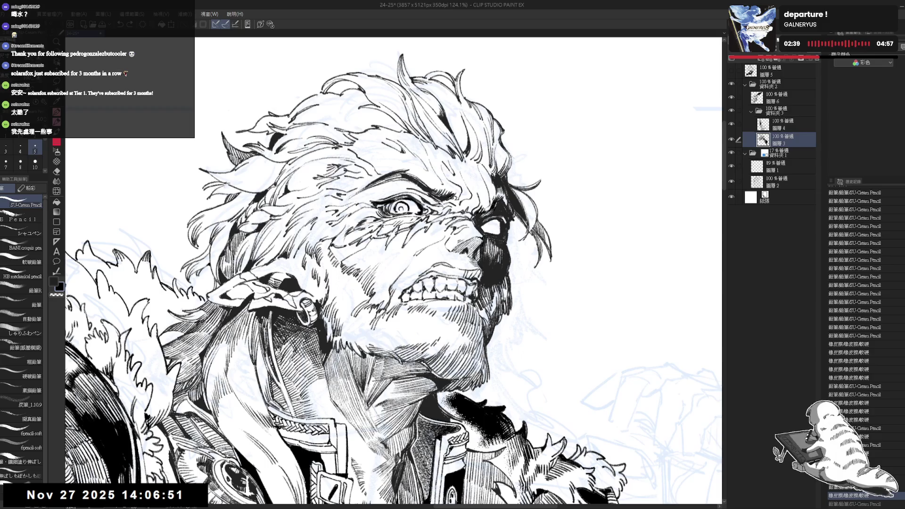
Step: Add two short pencil lines to the face
scroll(394, 271, down, 2)
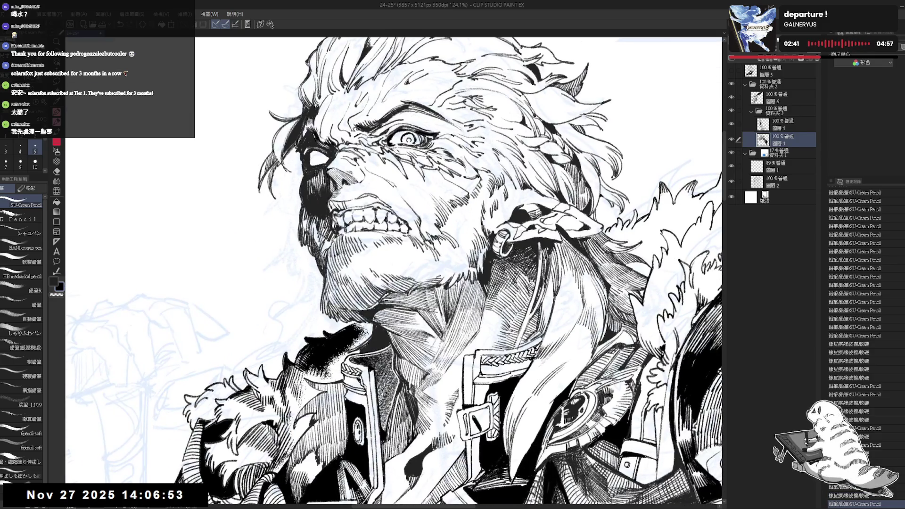
scroll(393, 271, down, 2)
scroll(407, 186, up, 3)
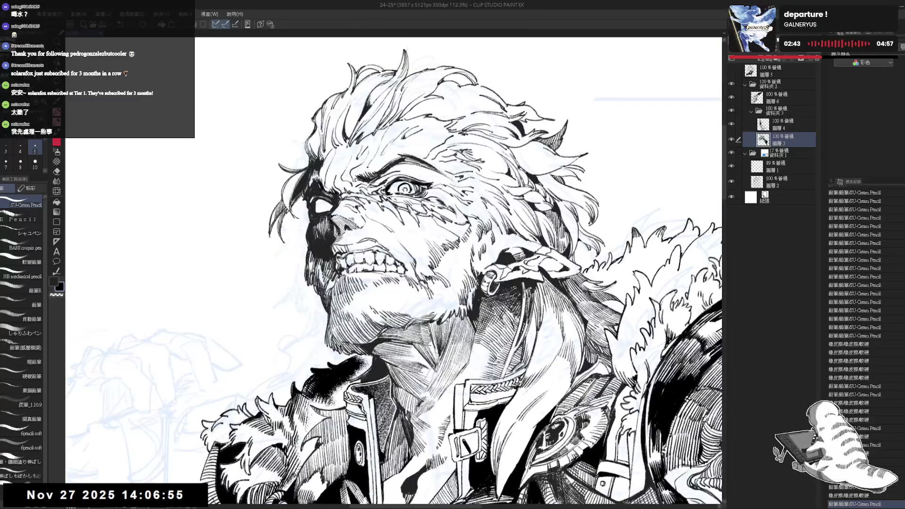
drag(178, 493, 180, 496)
drag(178, 493, 180, 496)
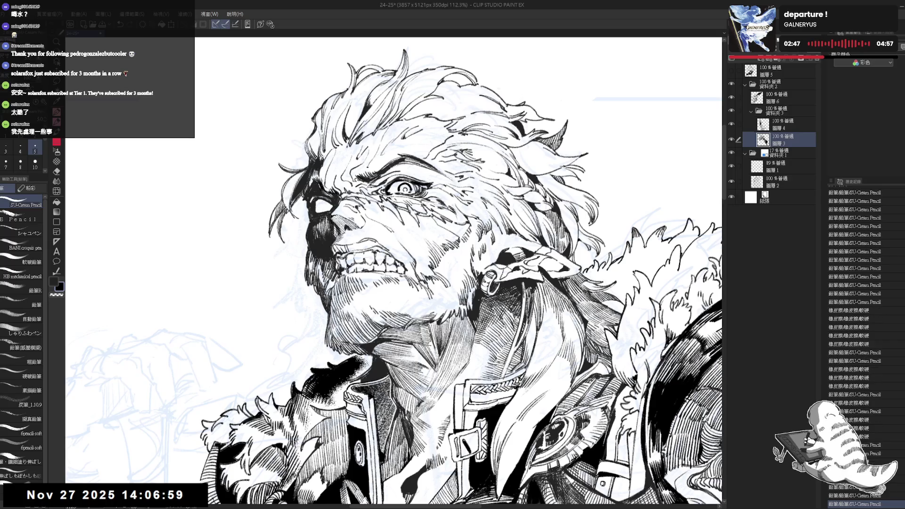
scroll(393, 271, down, 2)
scroll(393, 272, down, 3)
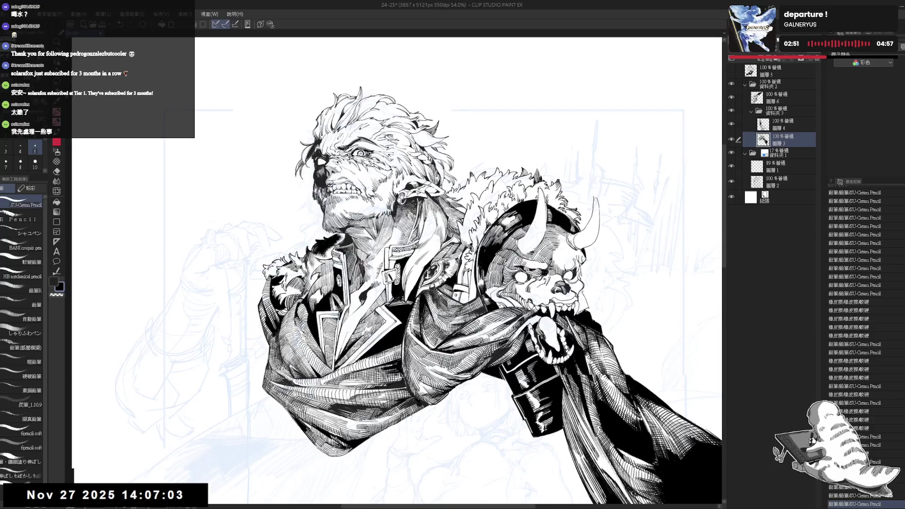
Step: Take the size-5 pencil and adjust rotation and zoom to frame the horn
scroll(394, 271, up, 2)
key(e)
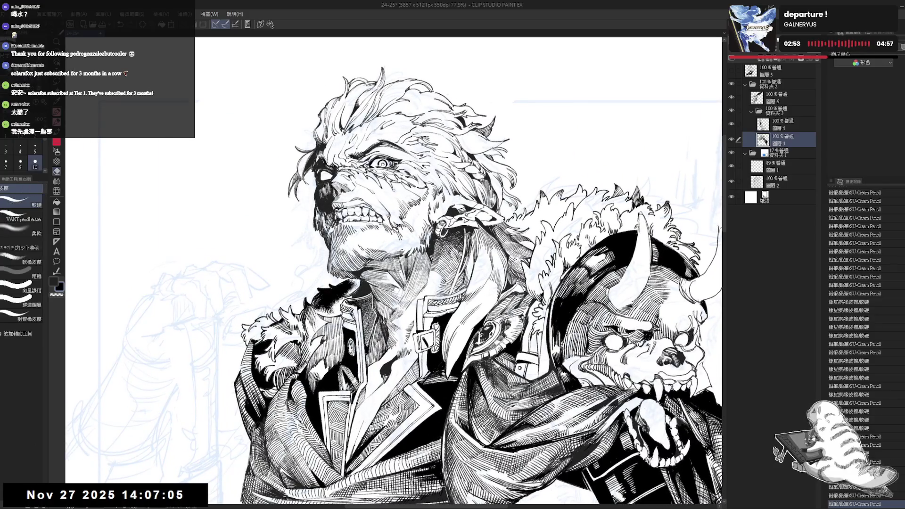
key(p)
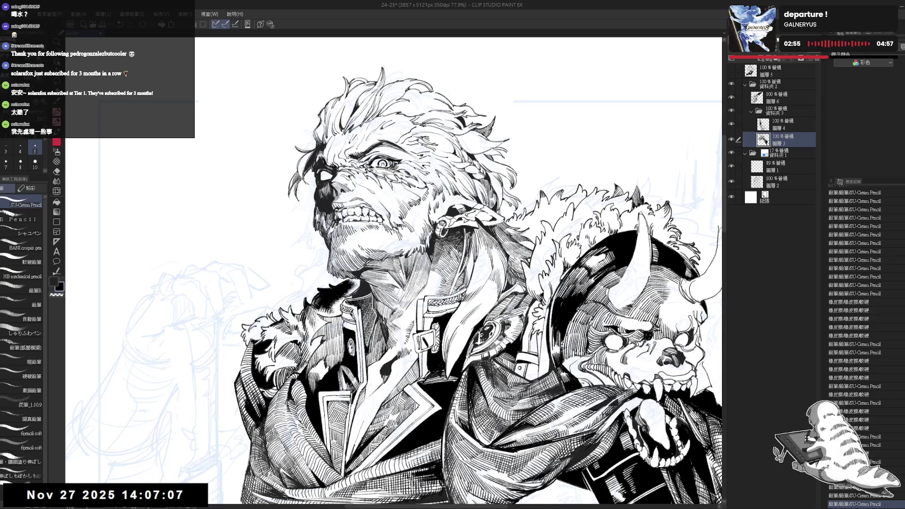
mouse_move(519, 189)
mouse_down()
mouse_move(542, 227)
mouse_move(565, 302)
mouse_up()
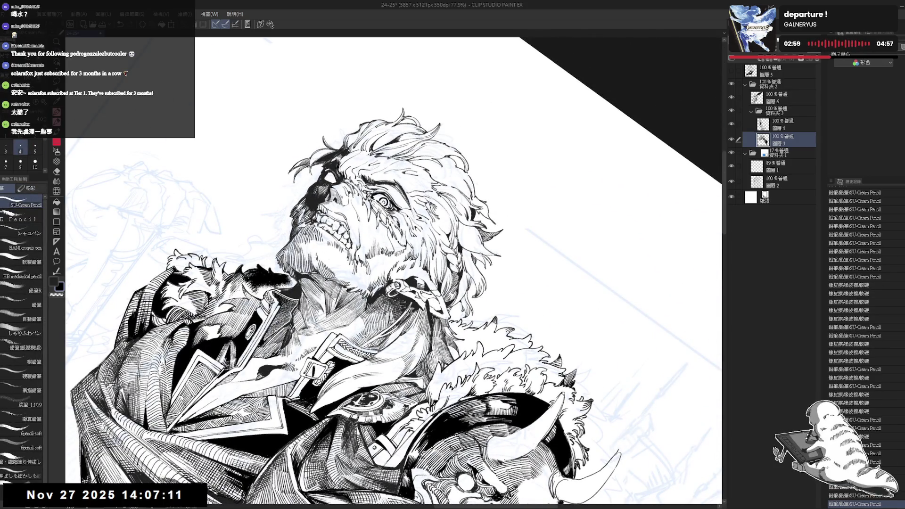
key(minus)
key(minus)
key(ctrl+minus)
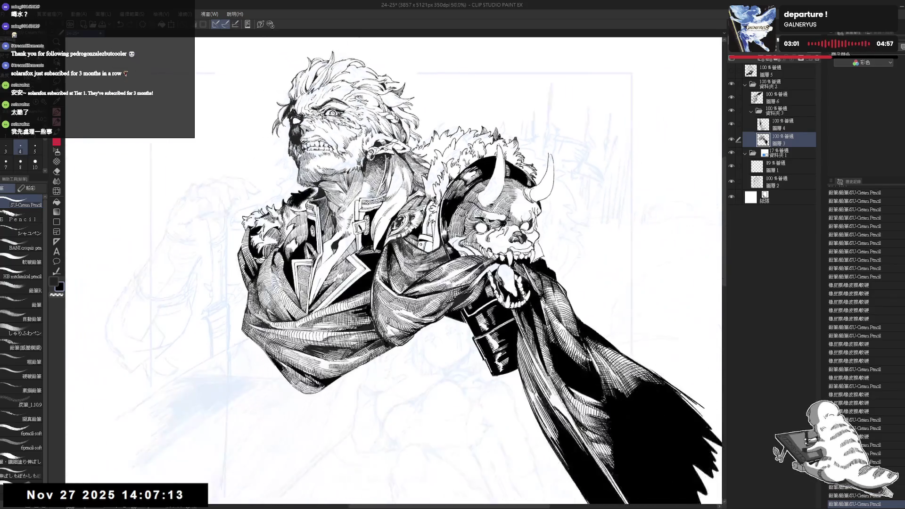
key(ctrl+minus)
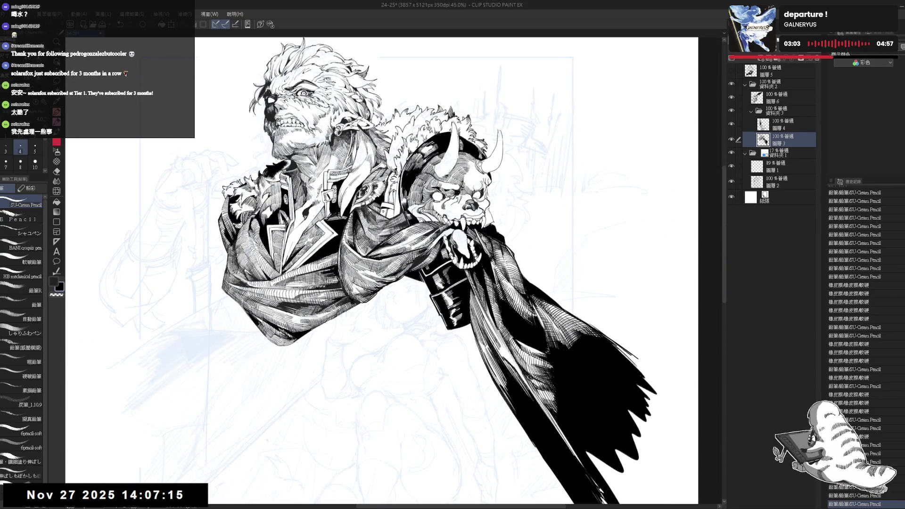
key(ctrl+plus)
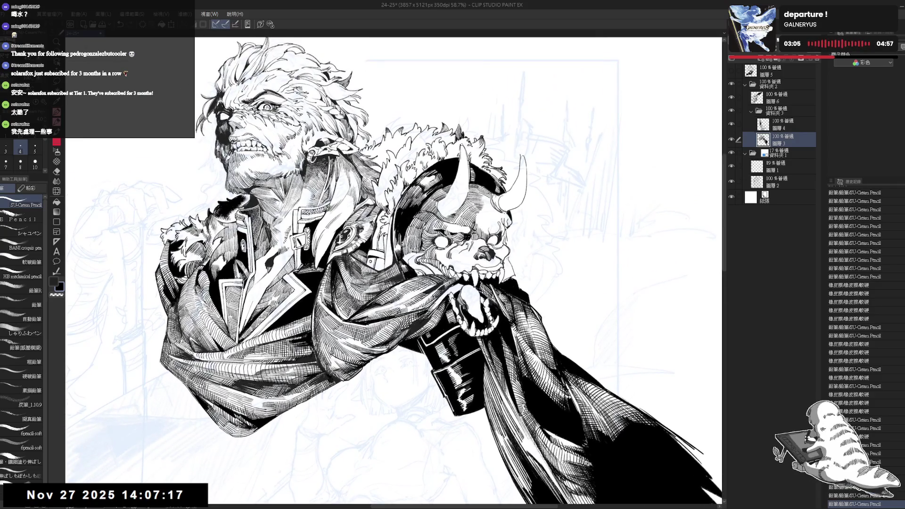
key(r)
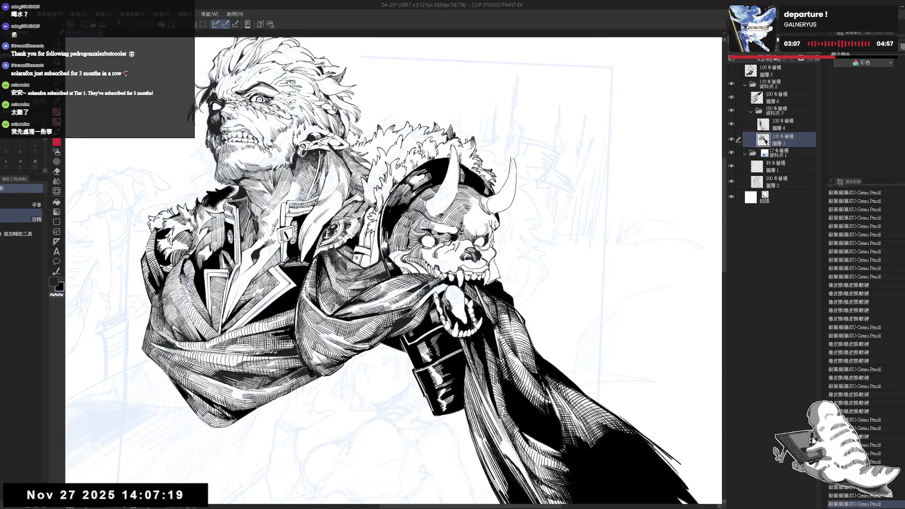
Step: Erase a small stray mark by the horn and draw a pencil stroke in its place
key(e)
drag(473, 207, 472, 207)
key(p)
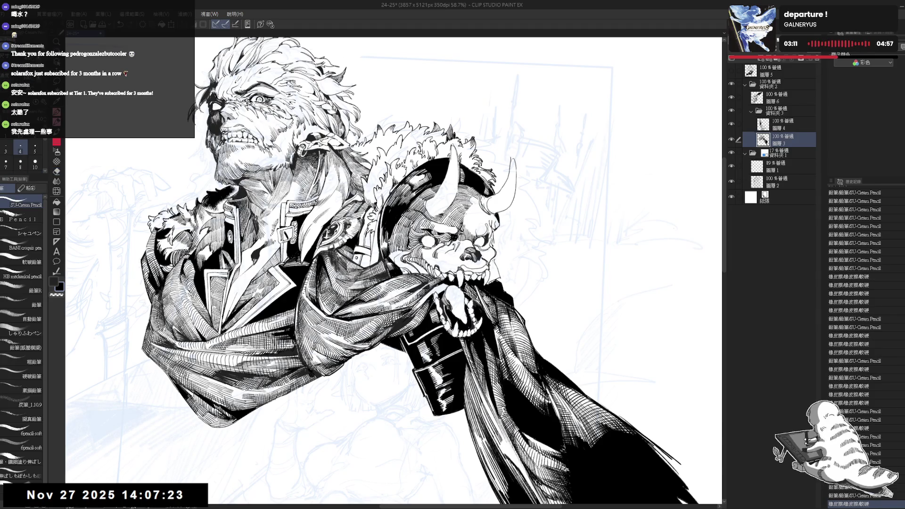
mouse_move(476, 207)
mouse_down()
mouse_move(465, 213)
mouse_move(476, 222)
mouse_move(497, 213)
mouse_up()
key(e)
key(p)
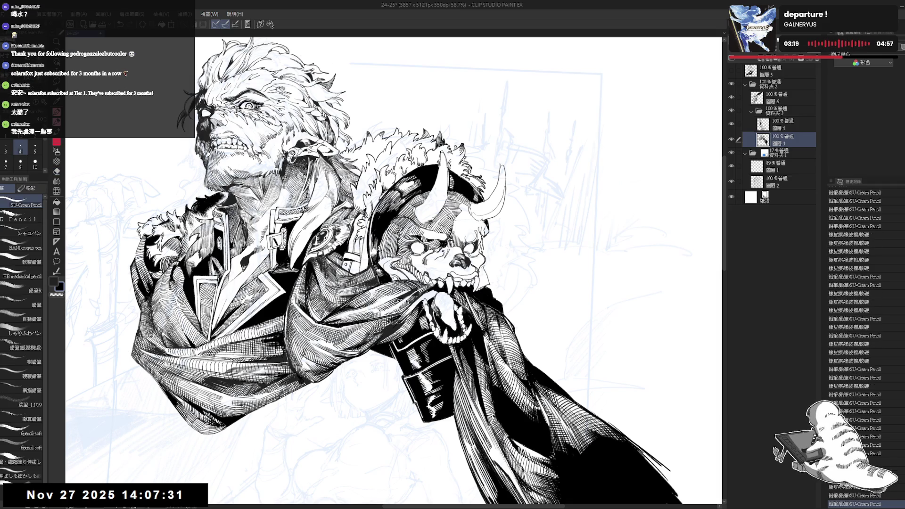
Step: Fill two small gaps near the horn with black and darken the horn's edge
key(g)
click(489, 215)
click(477, 217)
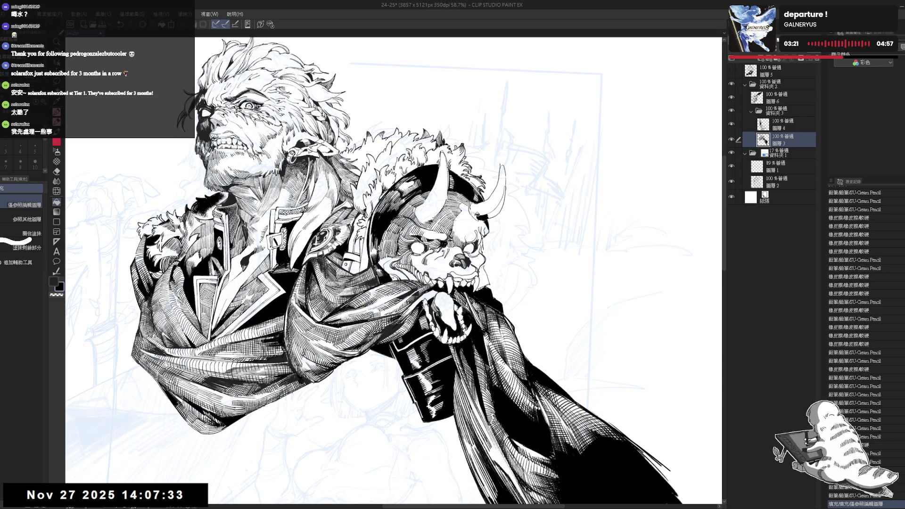
key(p)
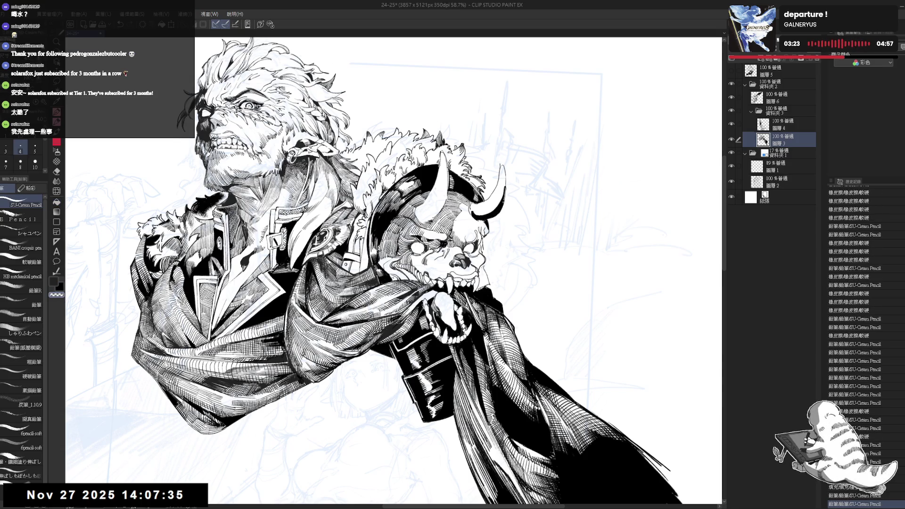
drag(503, 188, 485, 218)
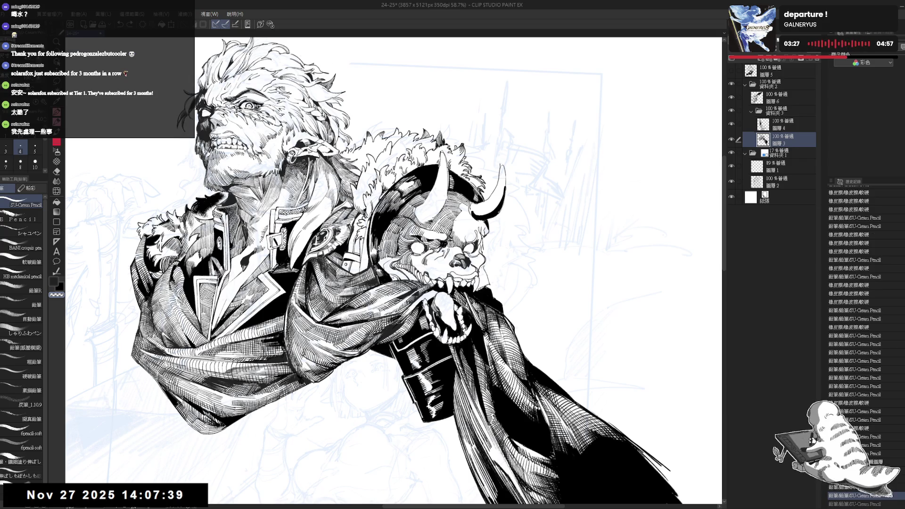
drag(504, 190, 495, 215)
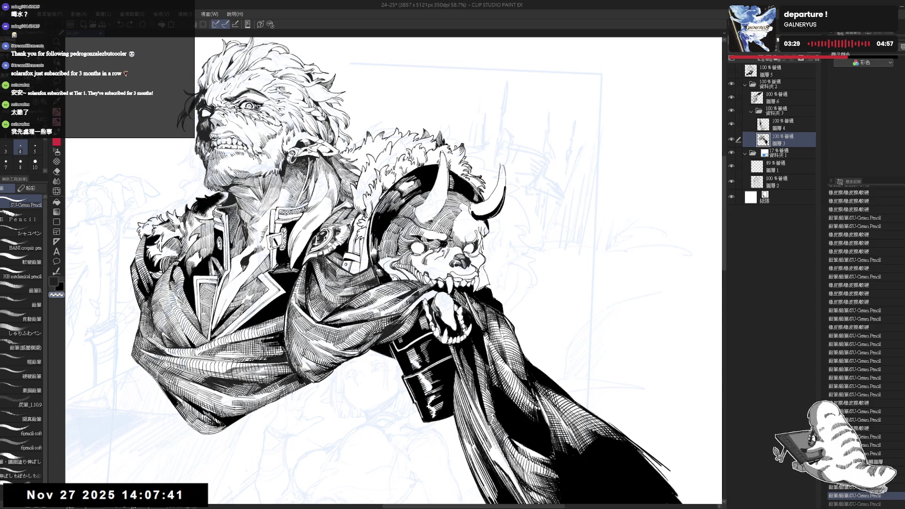
key(ctrl+y)
key(x)
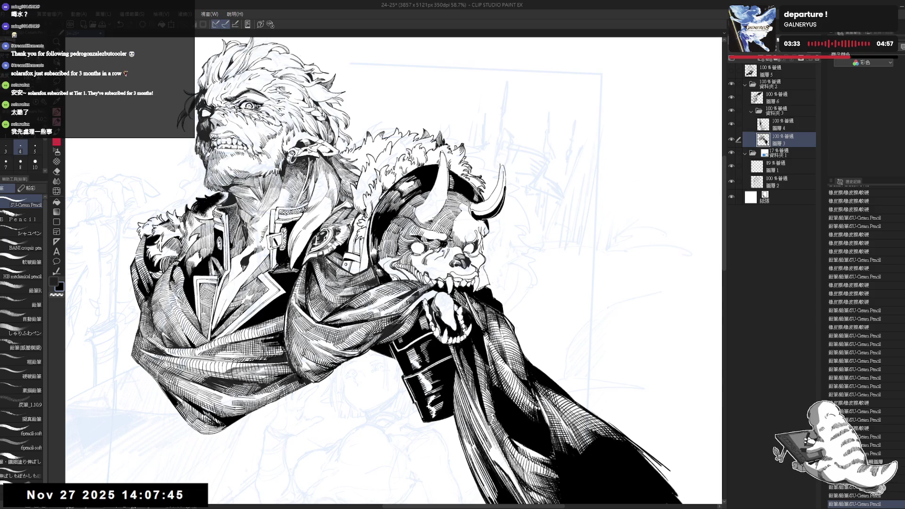
Step: Clean up the horn tip with the eraser, flipping and rotating the view about 20°
key(e)
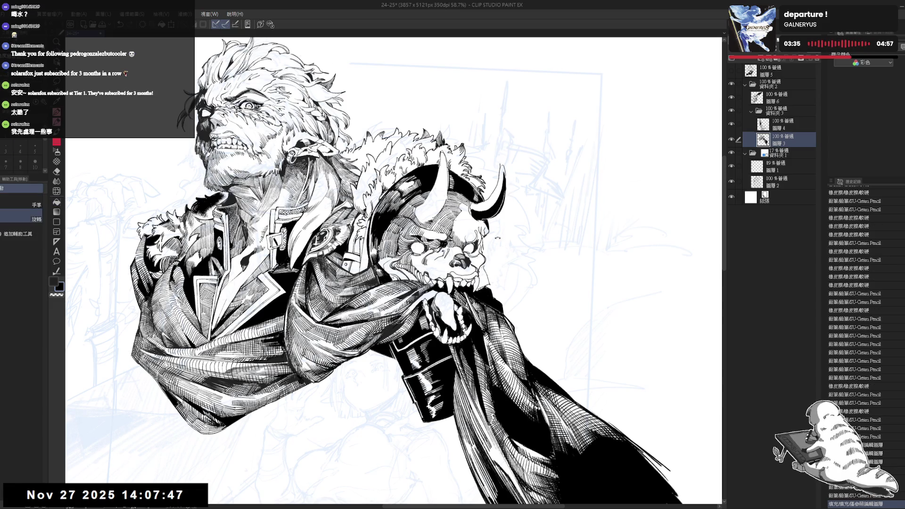
key(-)
drag(505, 185, 500, 207)
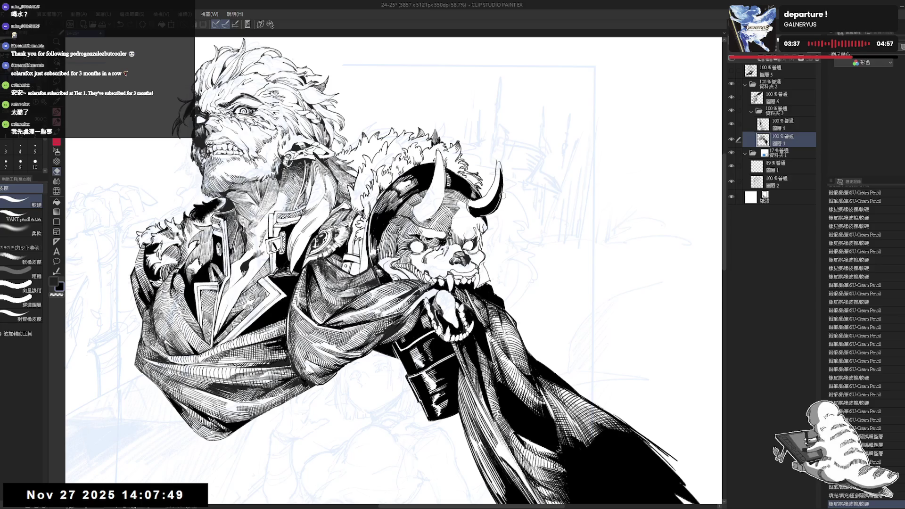
key(r)
key(h)
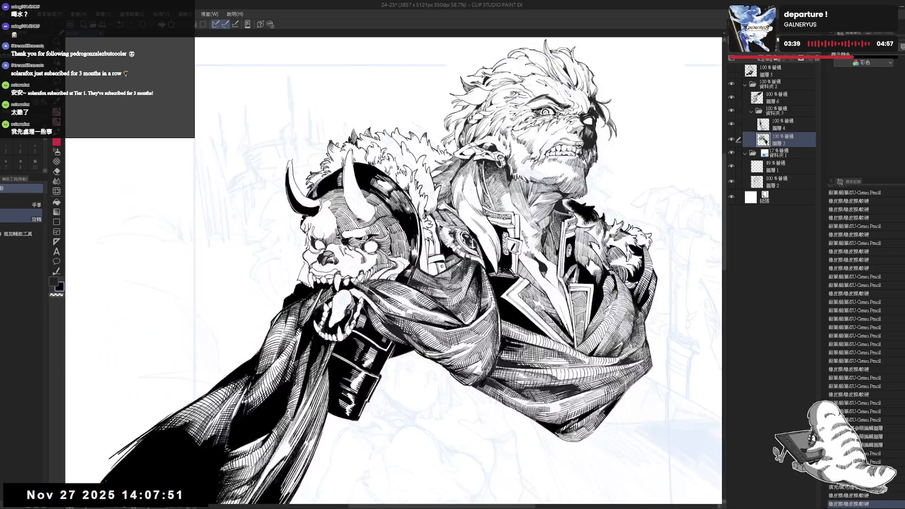
key(asciicircum)
key(p)
key(e)
drag(366, 154, 370, 163)
key(p)
mouse_move(363, 155)
mouse_down()
mouse_move(380, 208)
mouse_move(394, 198)
mouse_up()
scroll(854, 344, down, 3)
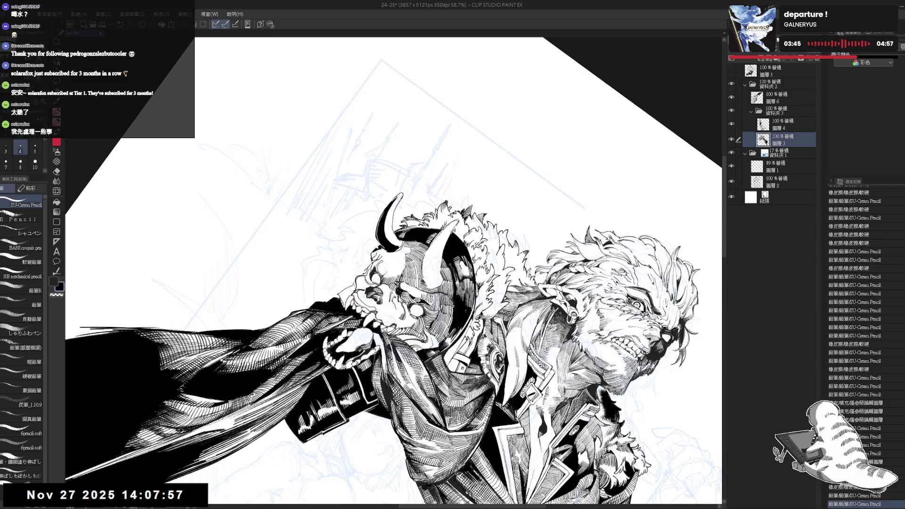
Step: Undo the last horn stroke and erase the small ink spots at the horn tip
scroll(854, 344, down, 1)
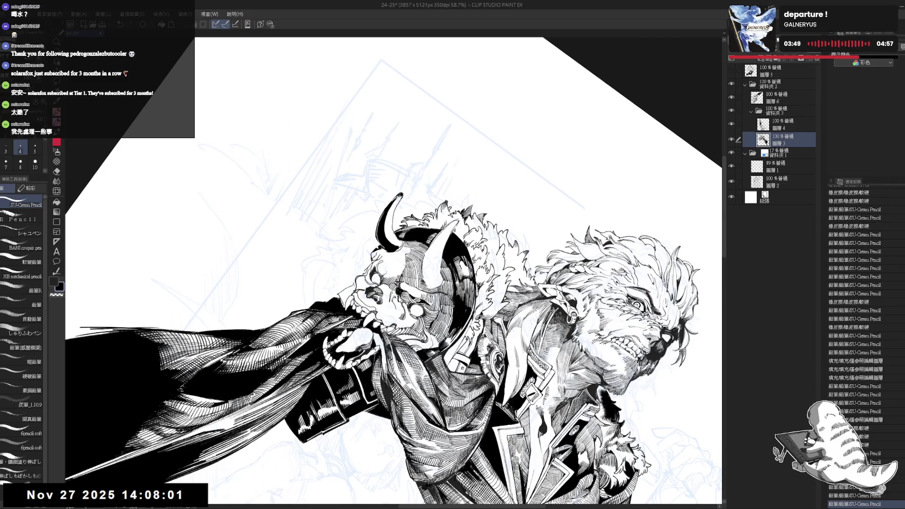
scroll(855, 349, down, 2)
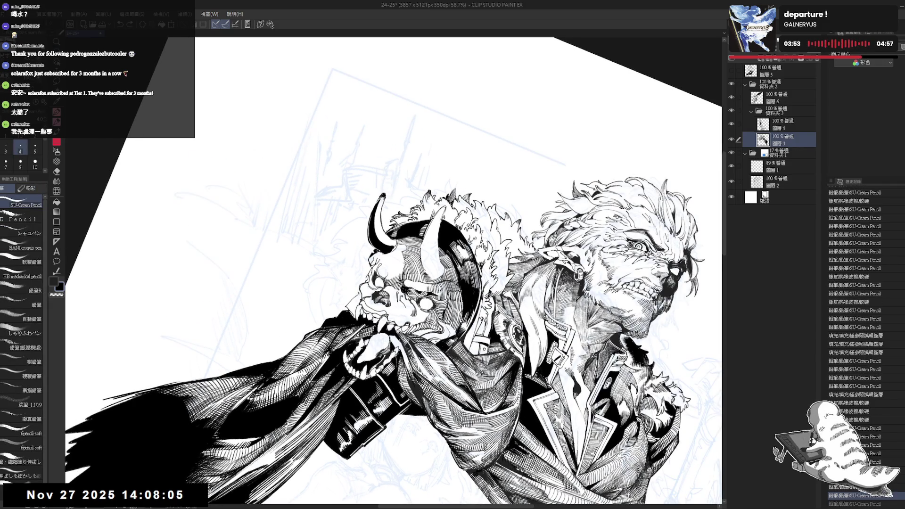
key(bracketright)
key(ctrl+z)
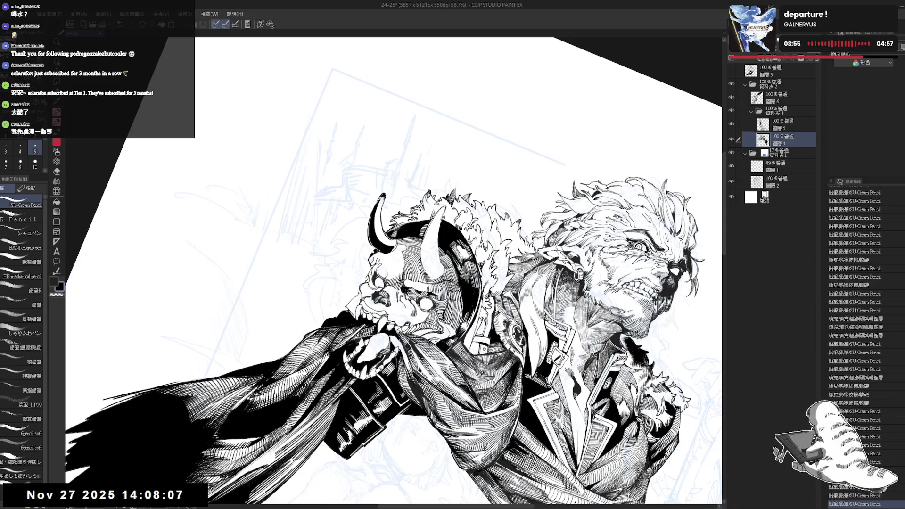
key(e)
mouse_move(391, 241)
mouse_down()
mouse_move(399, 256)
mouse_move(394, 249)
mouse_up()
key(p)
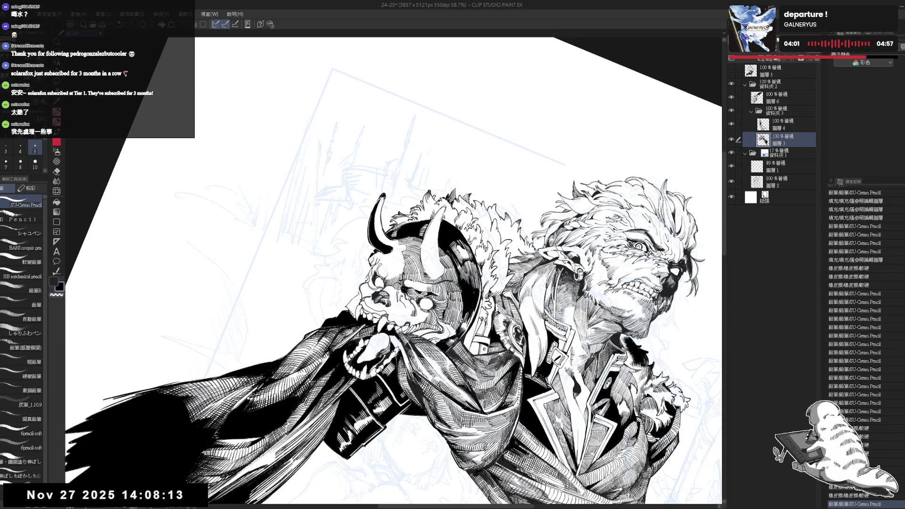
Step: With the view mirrored, add two short pencil strokes beside the demon skull
key(ctrl+@)
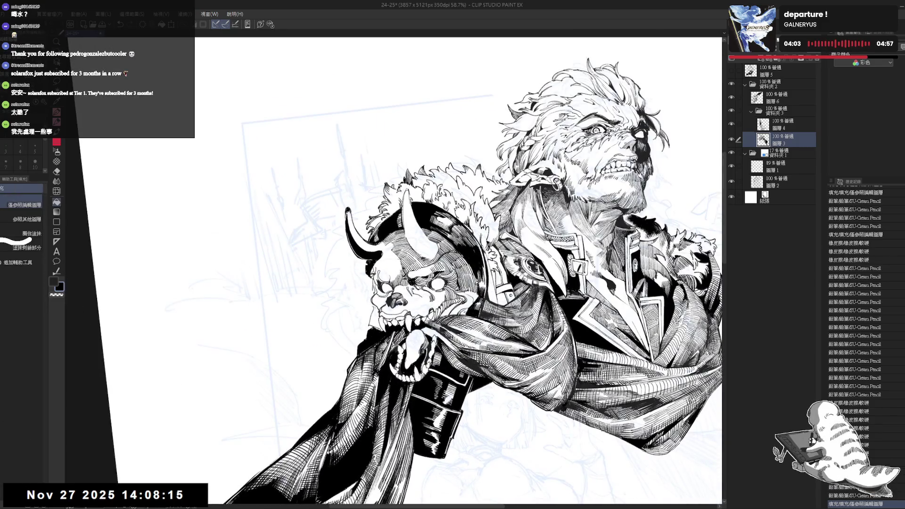
key(h)
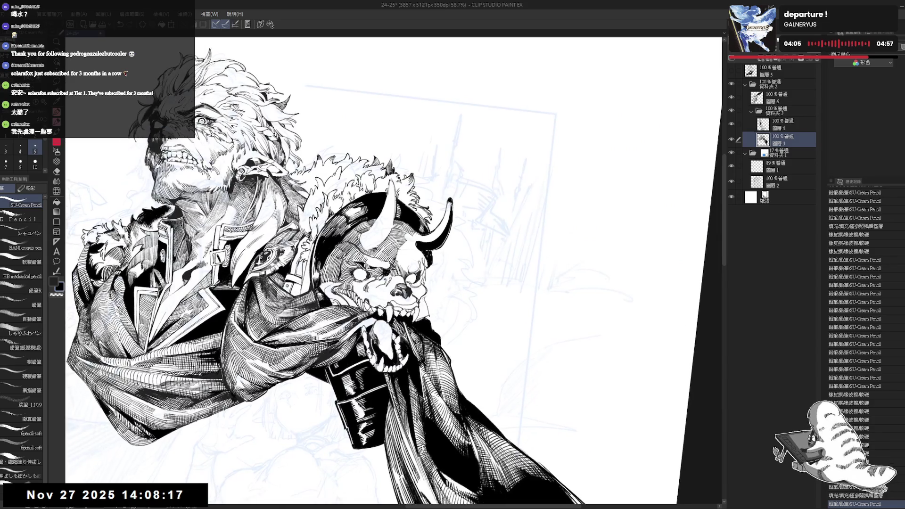
drag(424, 251, 427, 262)
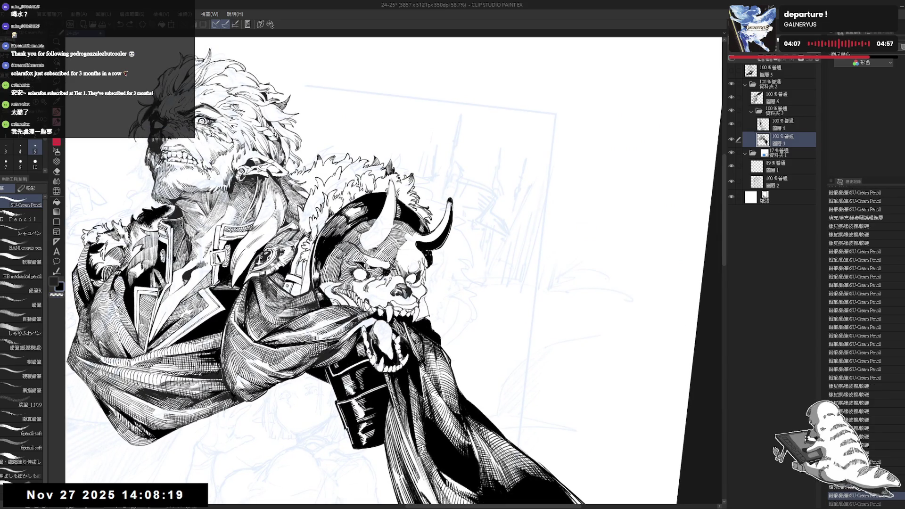
key(ctrl+y)
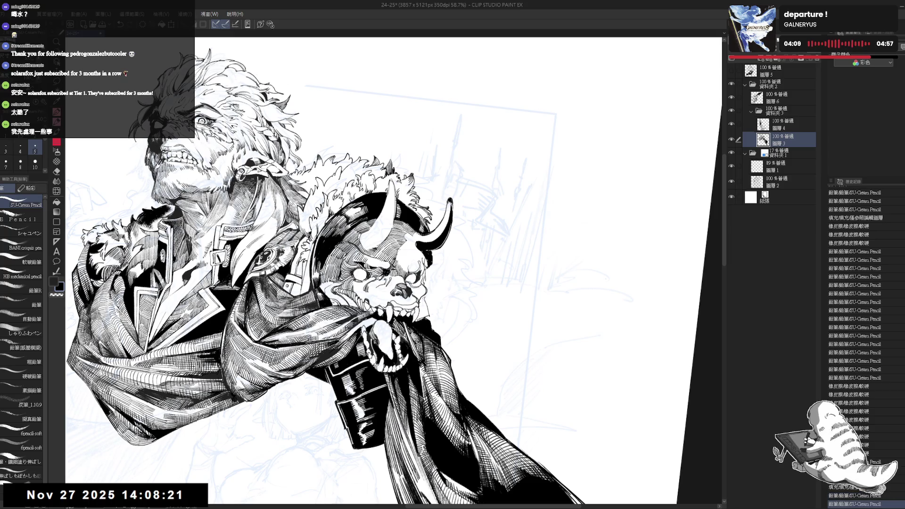
drag(423, 250, 420, 262)
scroll(378, 271, down, 2)
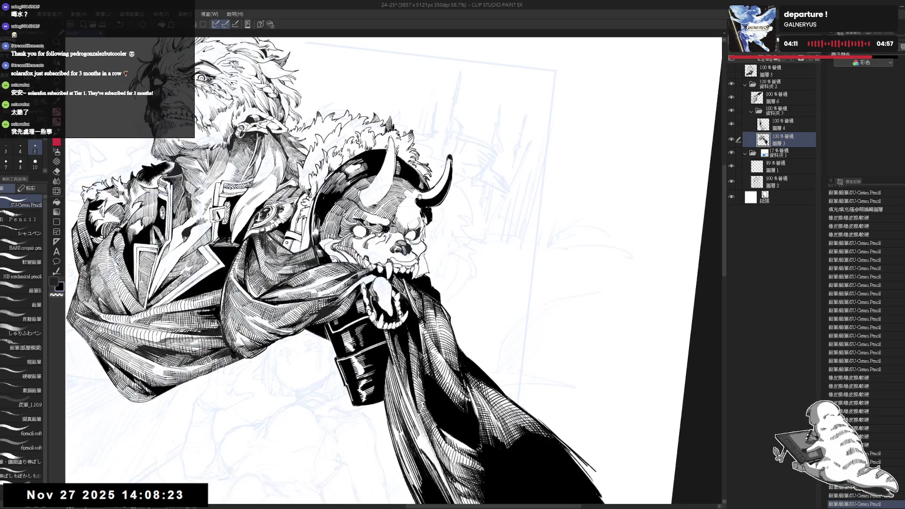
scroll(411, 164, down, 2)
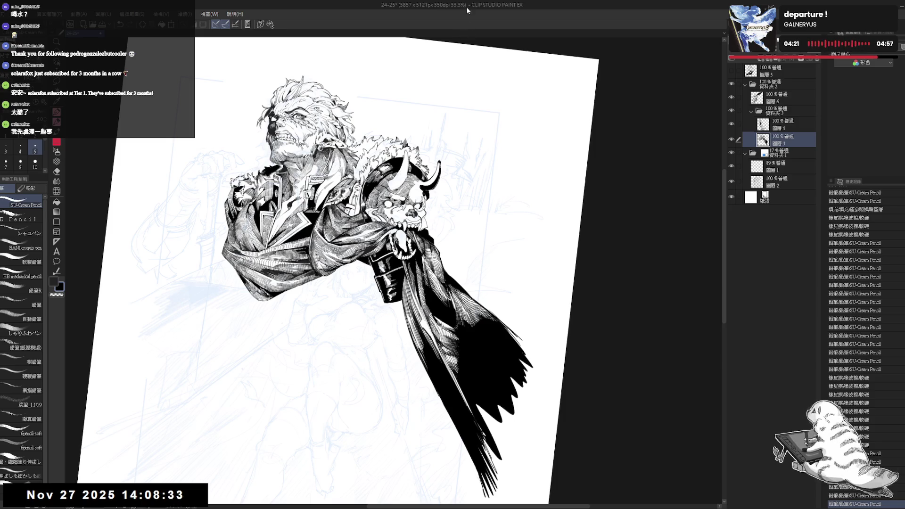
Step: Erase the small stray ink bits along the horn edge
key(minus)
key(minus)
key(minus)
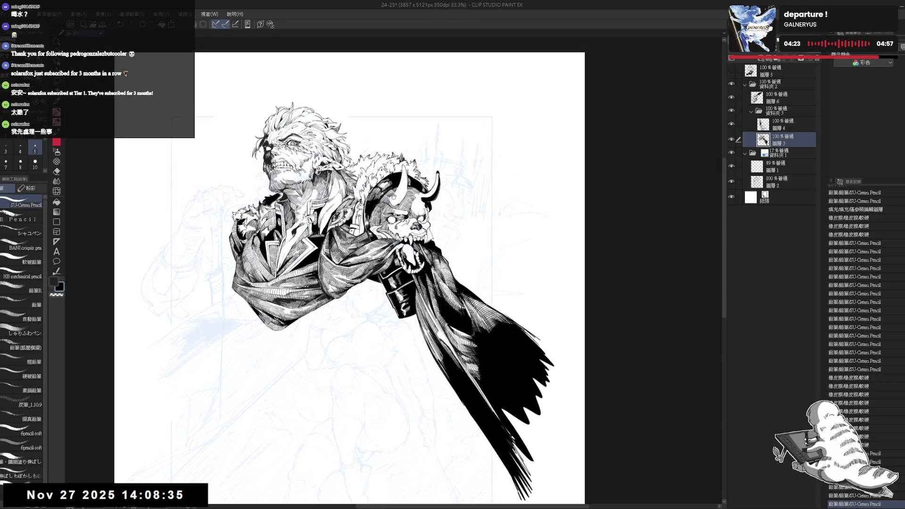
scroll(425, 160, up, 3)
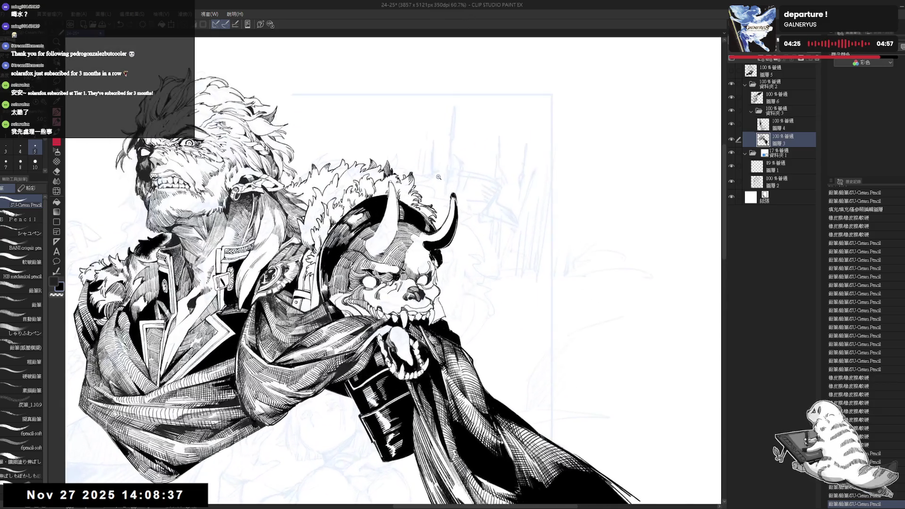
key(e)
key(minus)
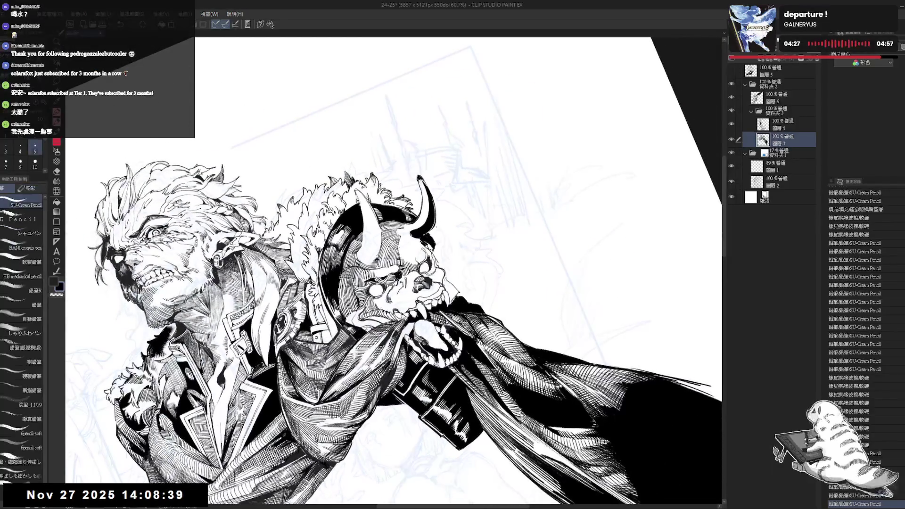
drag(438, 221, 435, 231)
key(p)
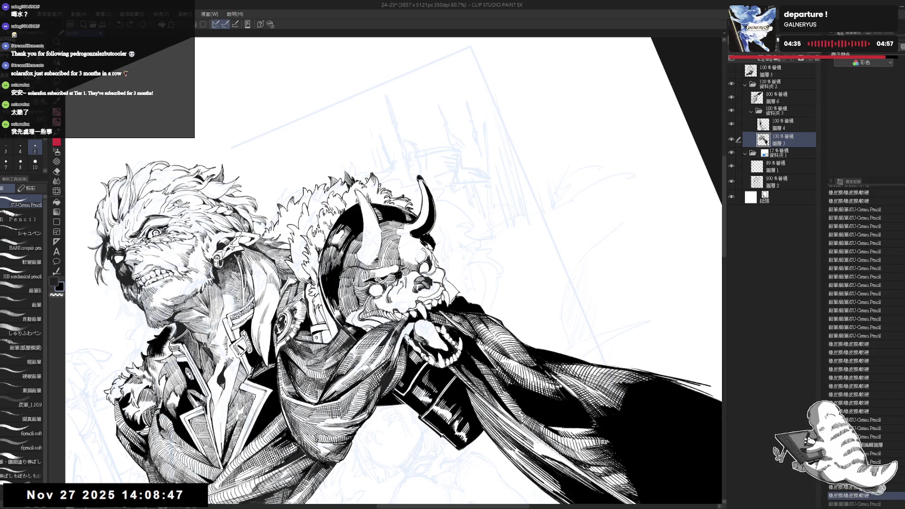
Step: Redo the undone pencil strokes near the horn and the eraser step on the oni face
key(minus)
key(minus)
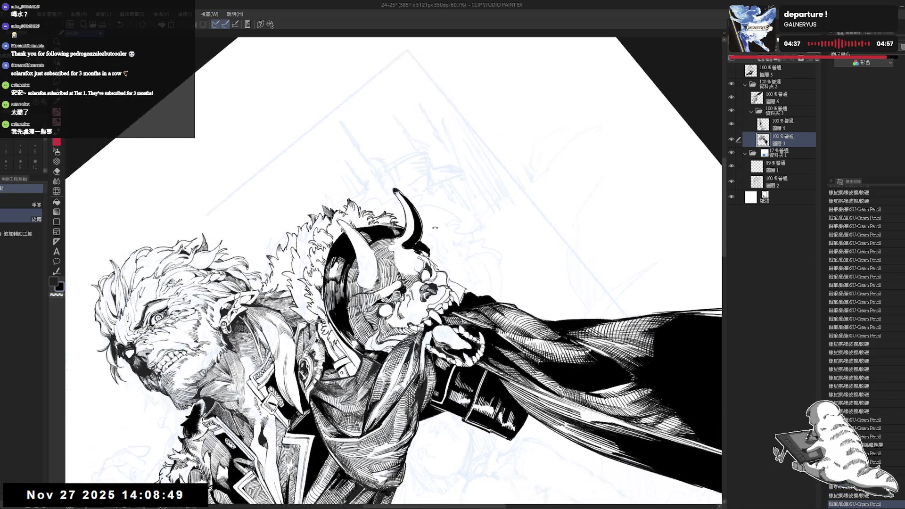
key(ctrl+y)
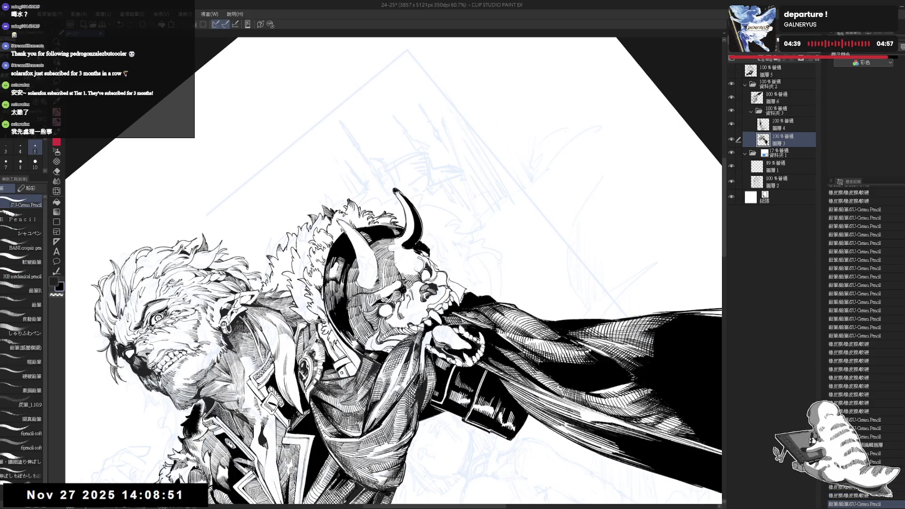
key(asciicircum)
key(asciicircum)
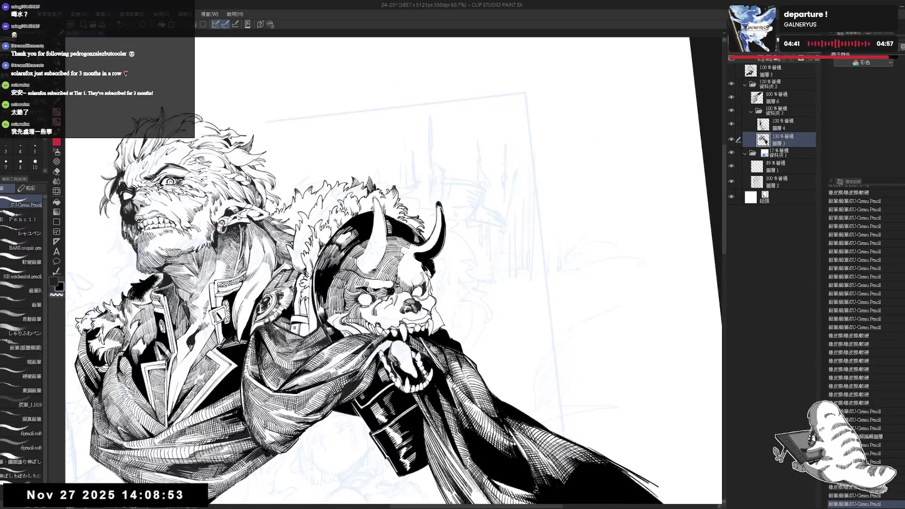
key(ctrl+y)
key(ctrl+y)
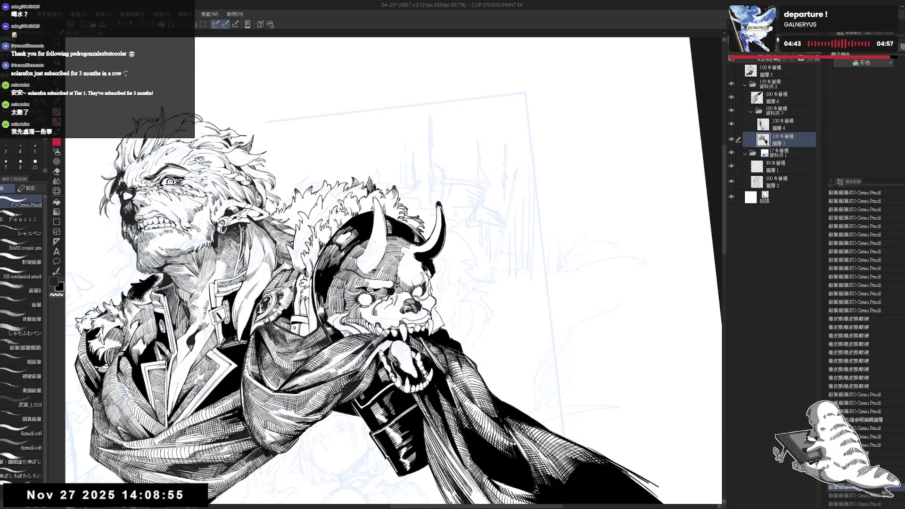
key(ctrl+y)
key(ctrl+y)
key(ctrl+y)
key(ctrl+y)
key(ctrl+y)
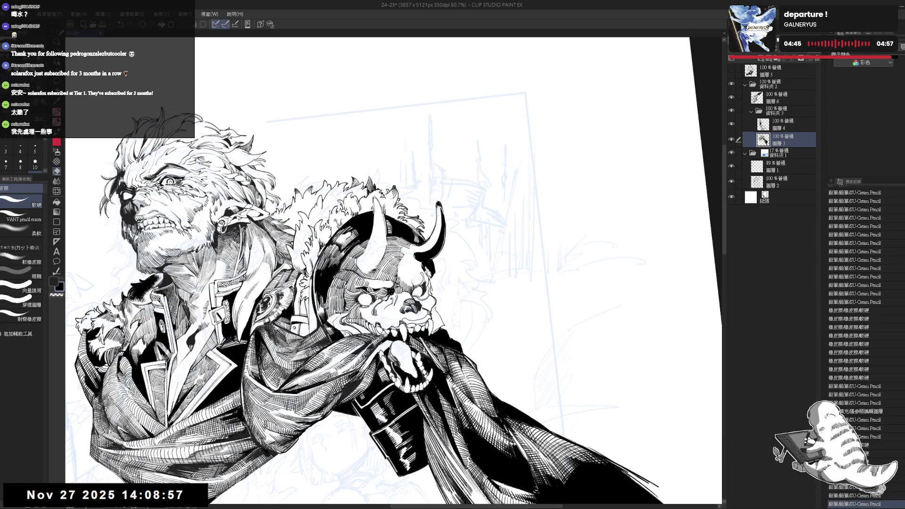
key(ctrl+y)
key(ctrl+y)
key(ctrl+y)
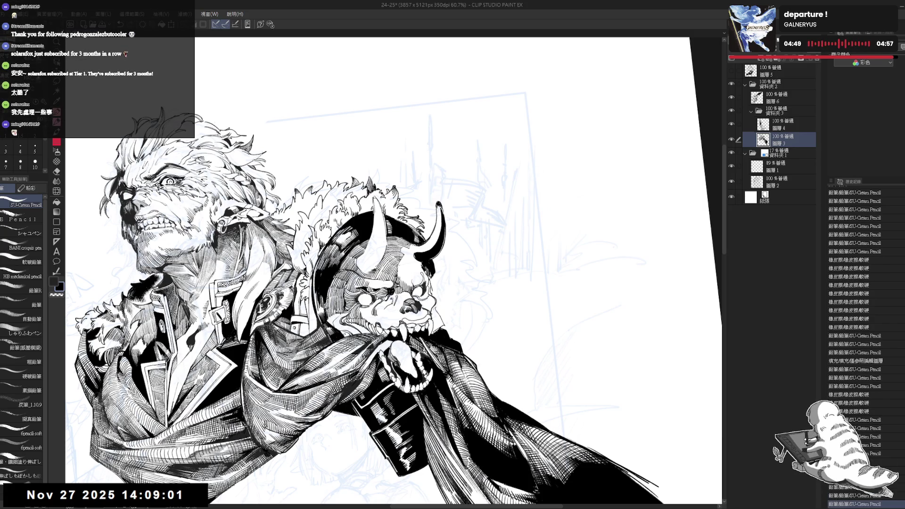
key(ctrl+y)
key(ctrl+y)
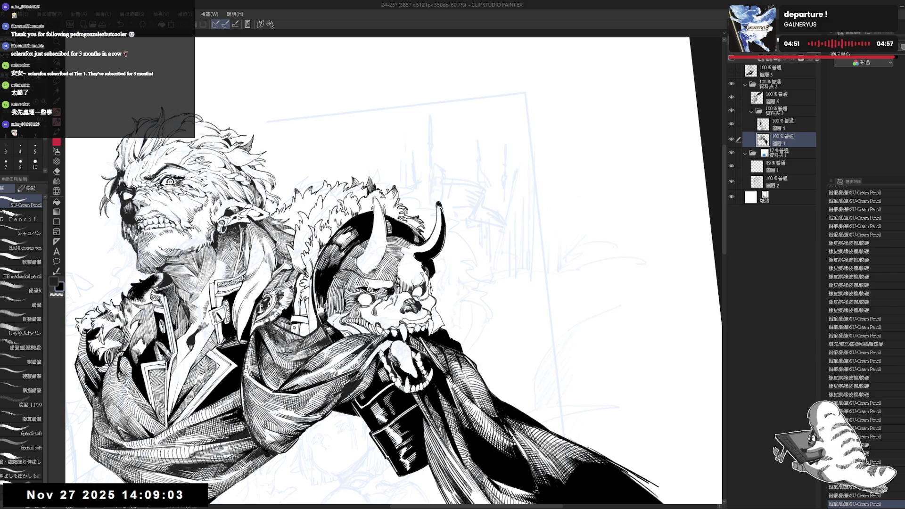
key(ctrl+y)
key(ctrl+y)
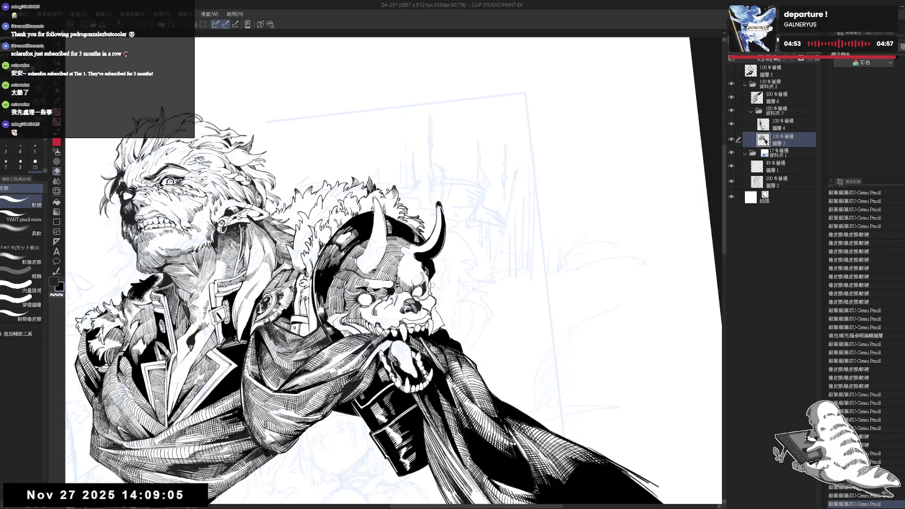
Step: Redo the remaining undone pencil and eraser touch-ups around the skull
key(ctrl+@)
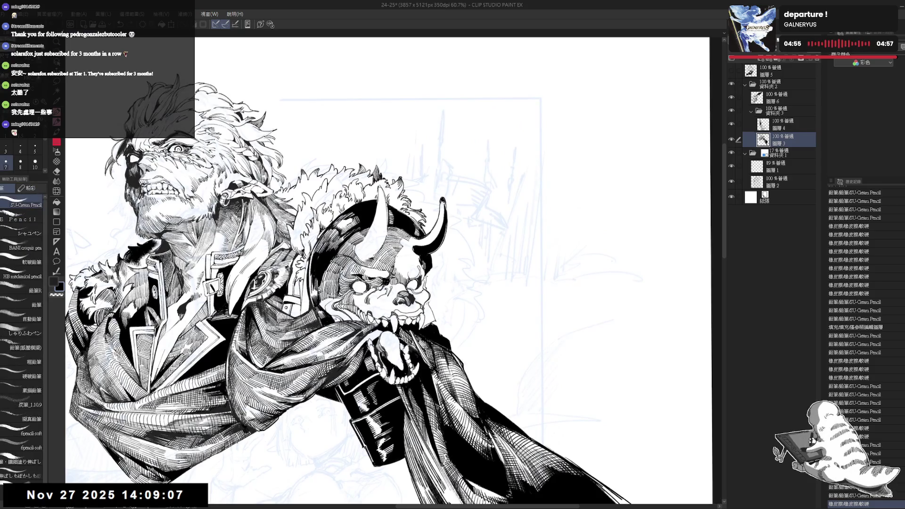
key(ctrl+y)
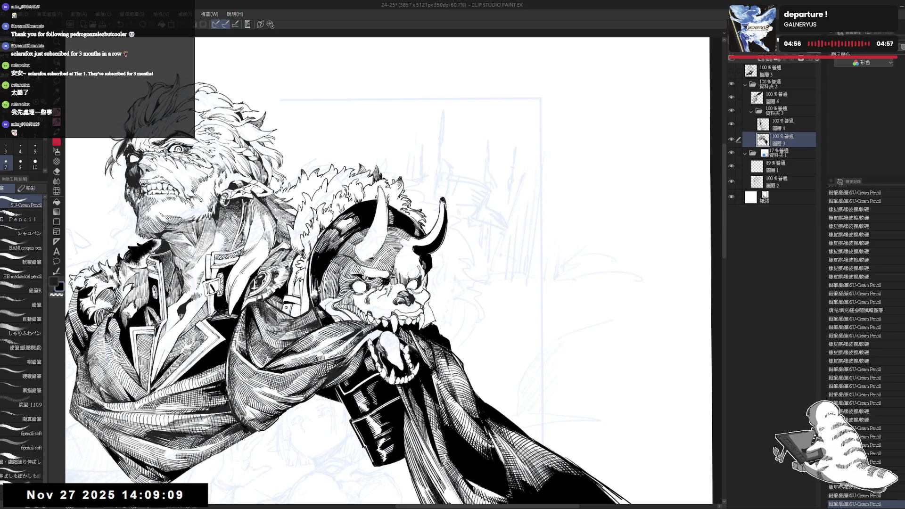
key(ctrl+y)
key(ctrl+y)
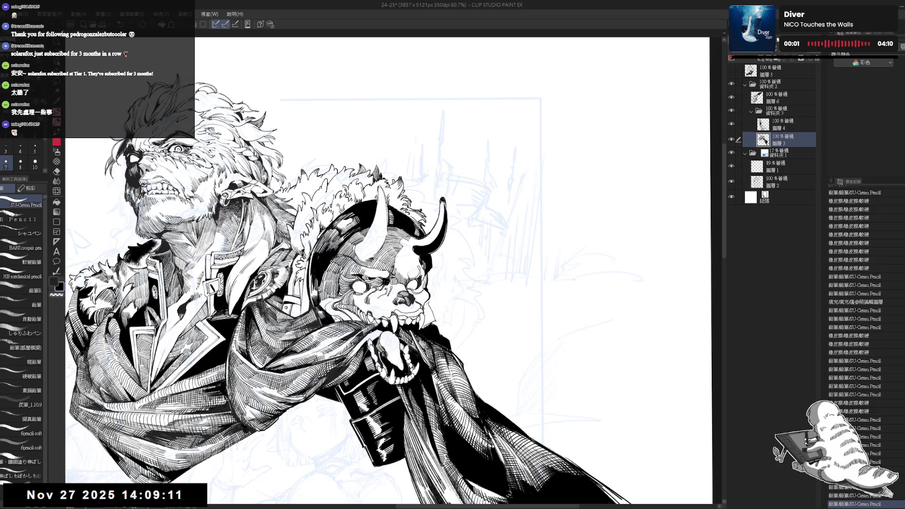
key(ctrl+y)
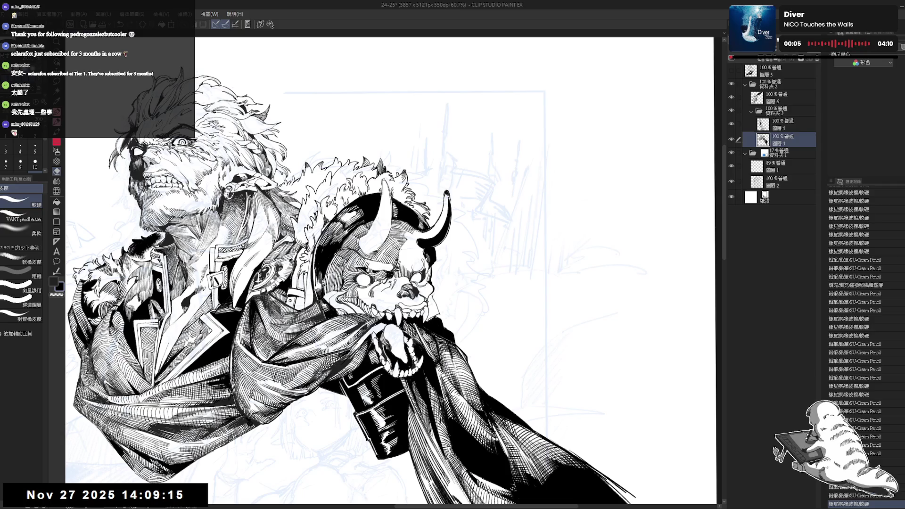
key(ctrl+y)
scroll(333, 241, down, 3)
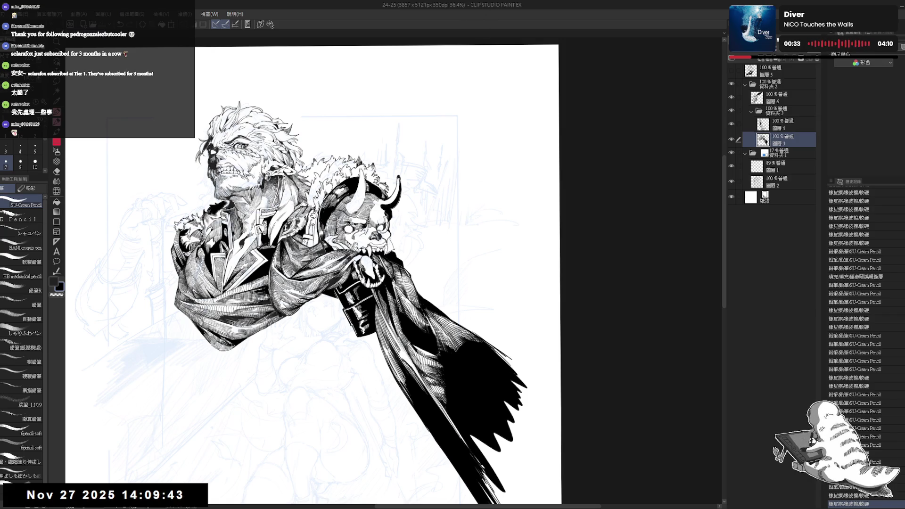
Step: Redraw a small pencil mark on the horn detail until it sits right
scroll(368, 225, up, 4)
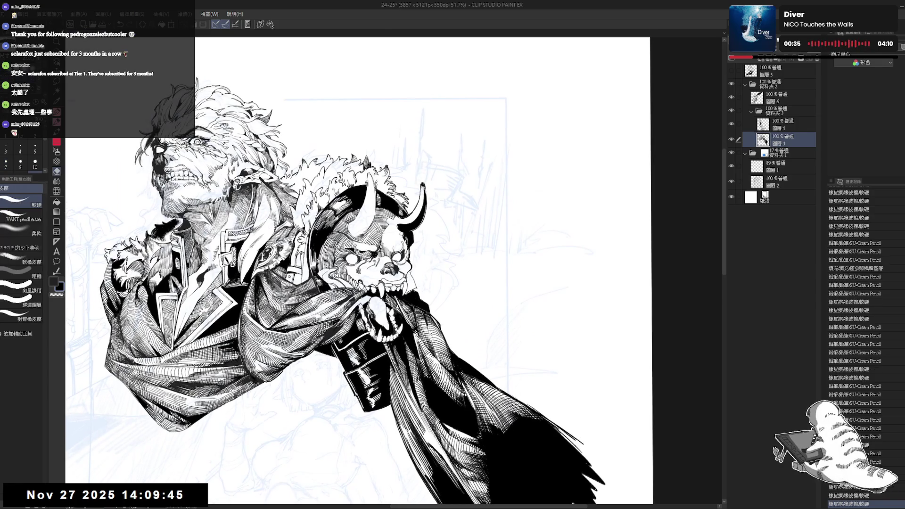
key(asciicircum)
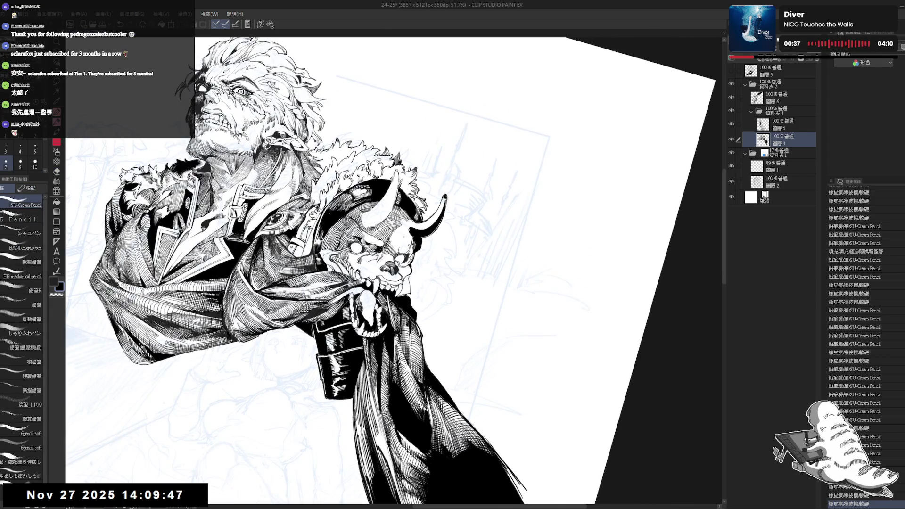
drag(392, 230, 398, 235)
drag(393, 230, 398, 234)
key(e)
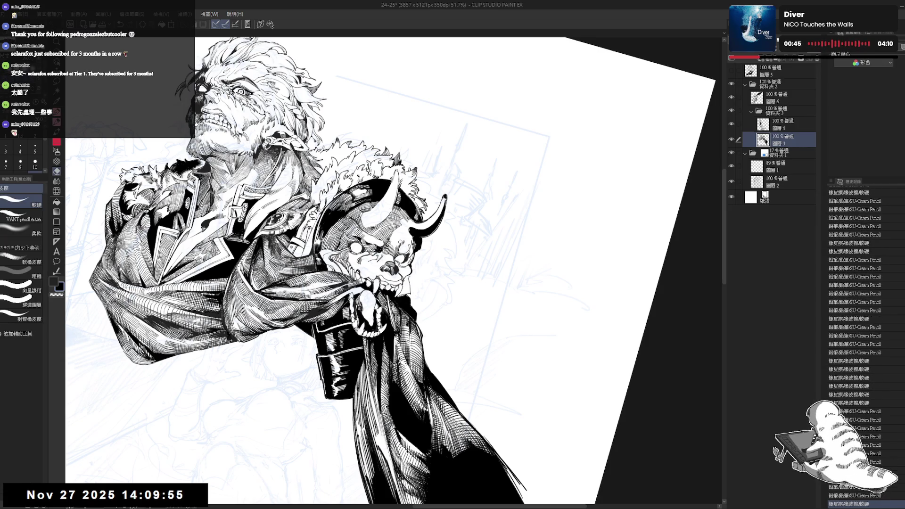
key(p)
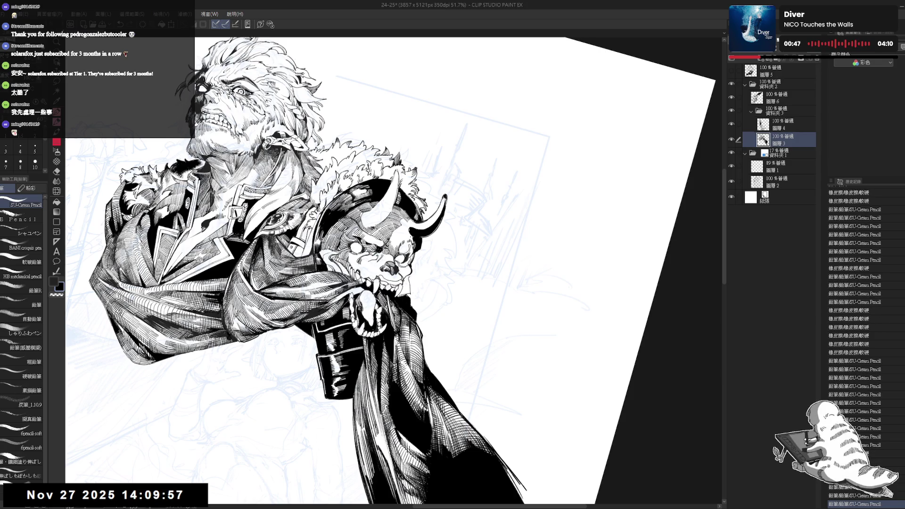
drag(393, 231, 399, 234)
drag(392, 230, 399, 234)
Step: With the canvas turned 20° counter-clockwise, add small pencil marks to the inked details
drag(472, 330, 512, 198)
key(p)
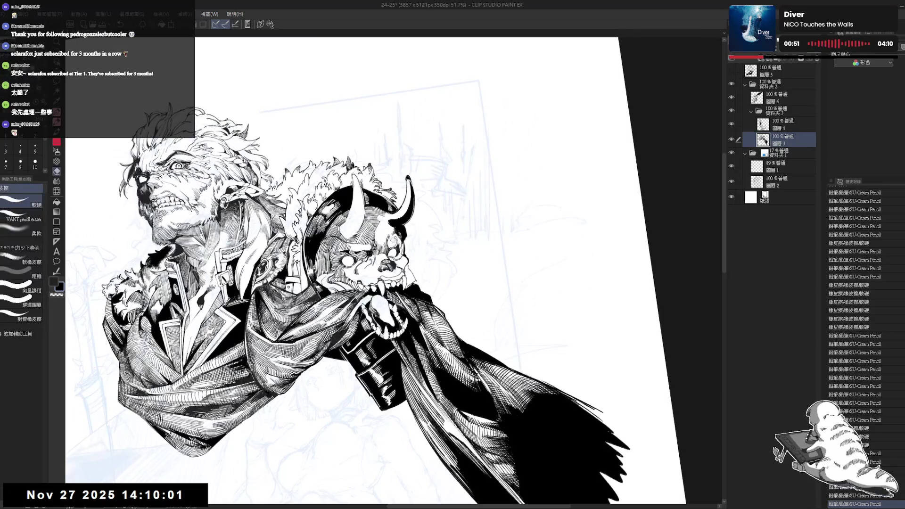
drag(398, 238, 404, 254)
key(e)
key(p)
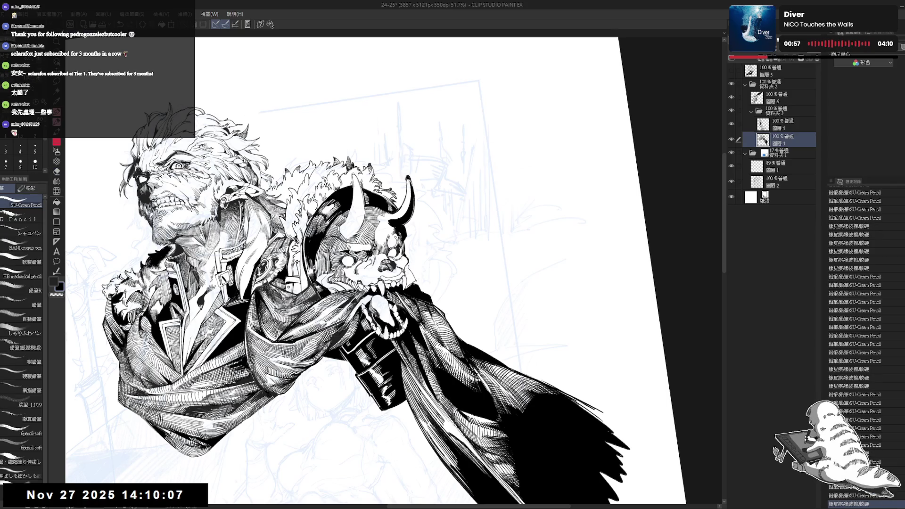
Step: Erase two small spots in the linework below the skull
key(e)
key(ctrl+@)
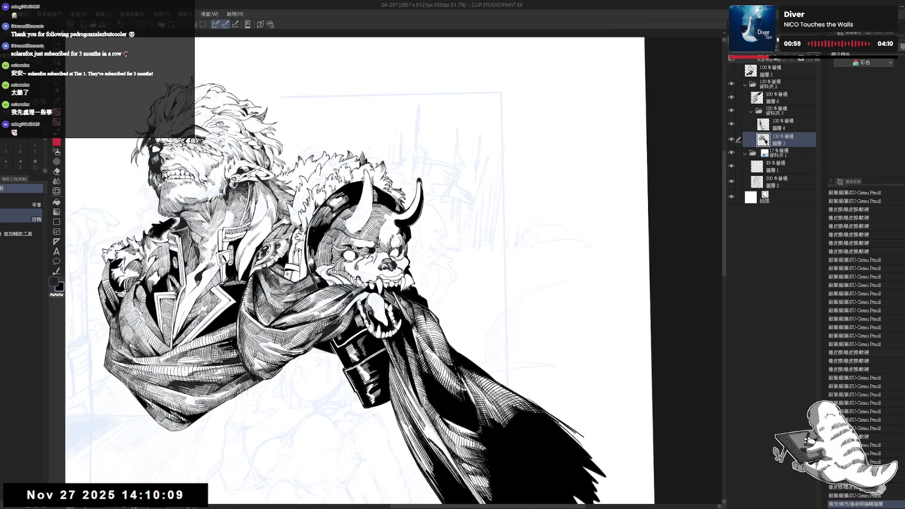
drag(415, 281, 417, 284)
drag(415, 281, 419, 285)
Step: Add small pencil marks on the demon mask
key(minus)
key(minus)
key(p)
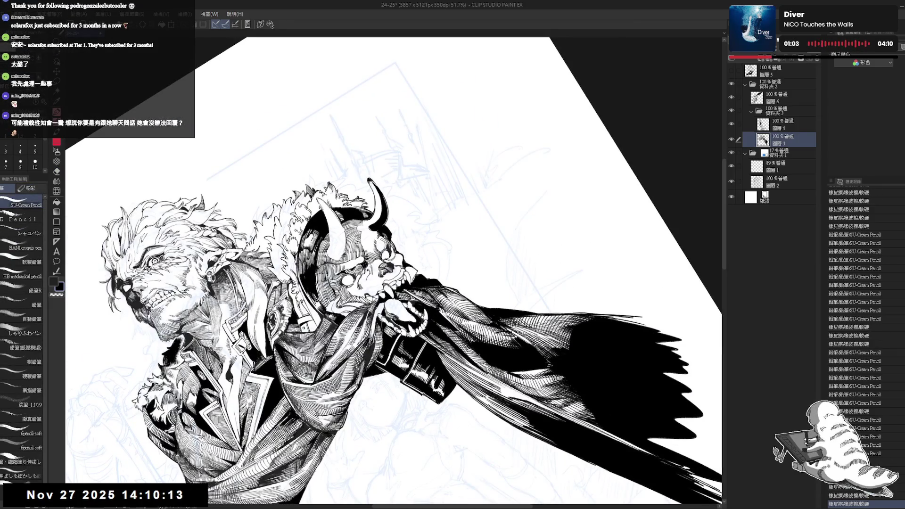
drag(407, 269, 411, 278)
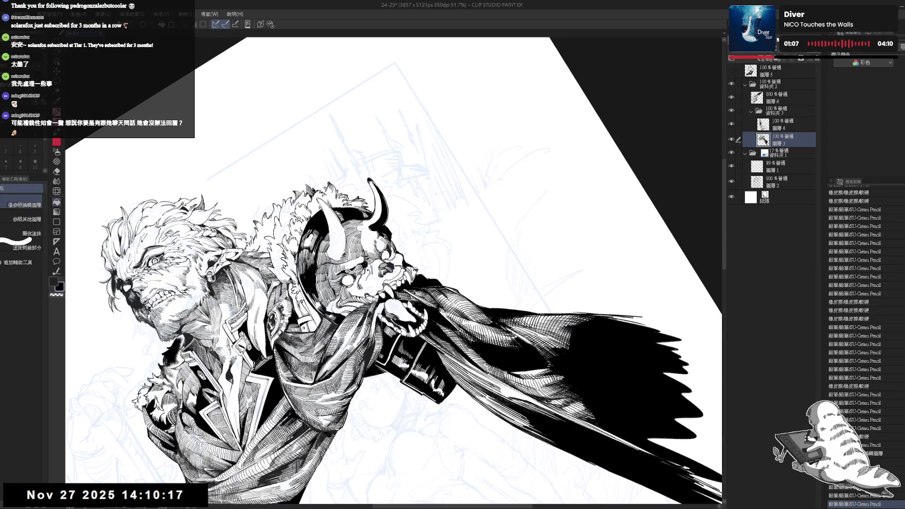
key(asciicircum)
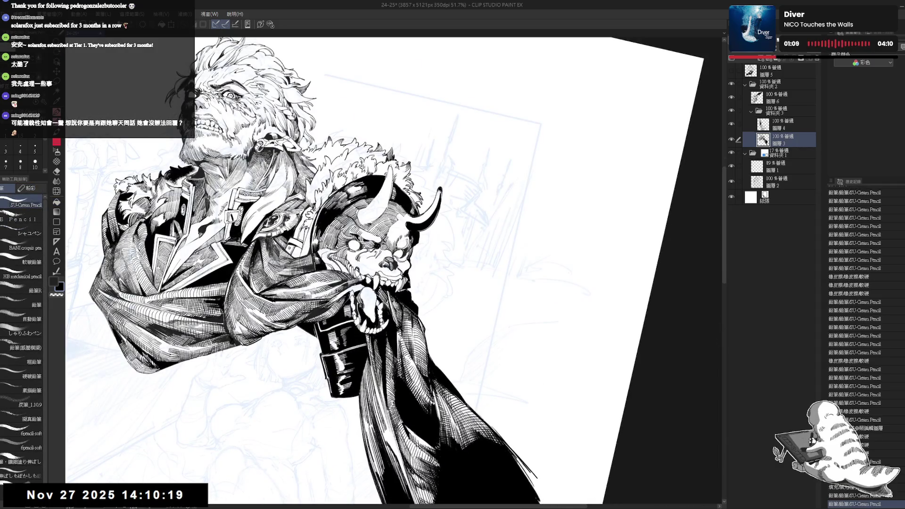
key(minus)
key(p)
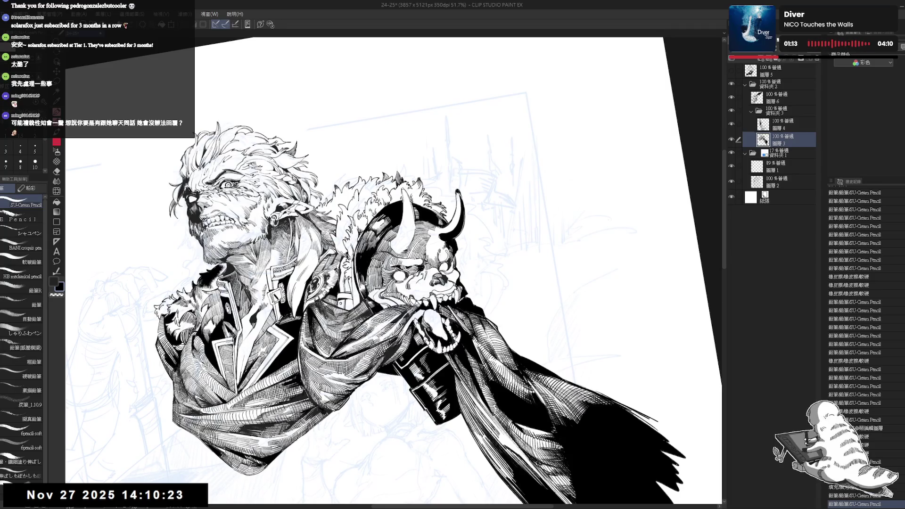
Step: Erase small bits of the horn linework and add a short pencil stroke near the horn
key(e)
click(405, 209)
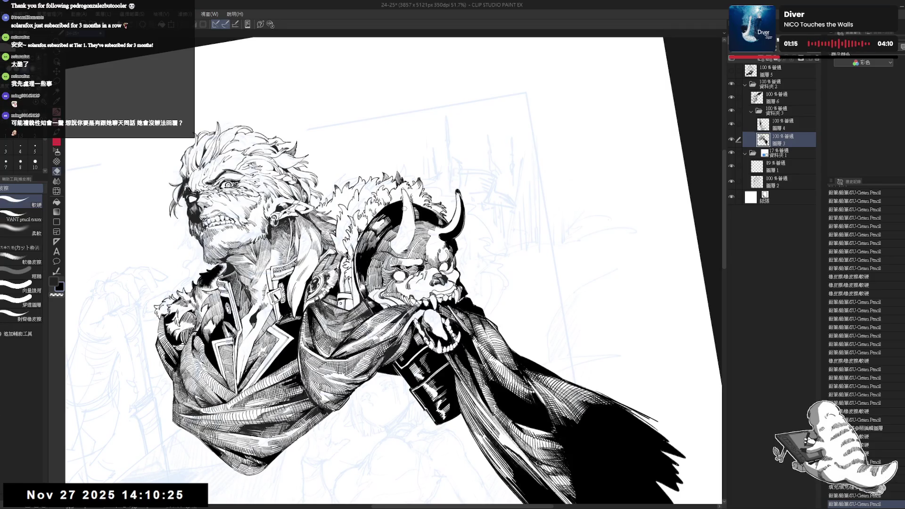
click(401, 191)
click(404, 229)
key(p)
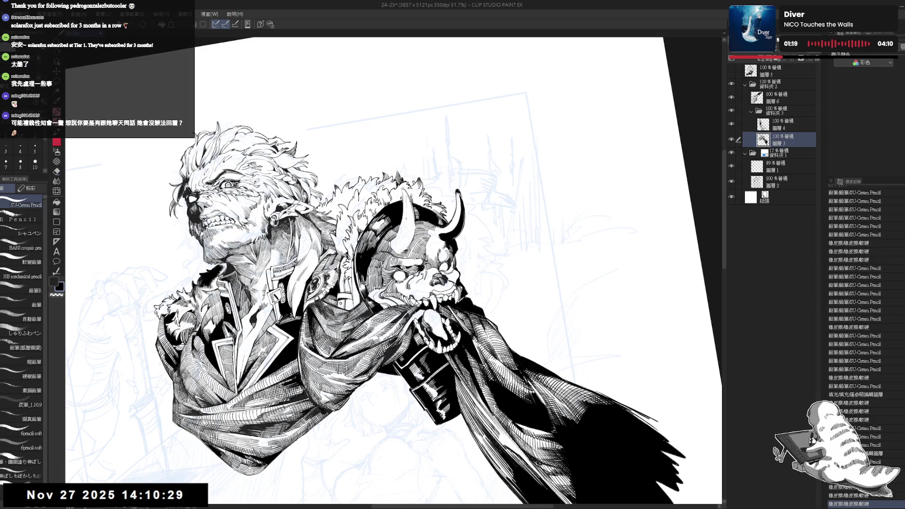
click(399, 236)
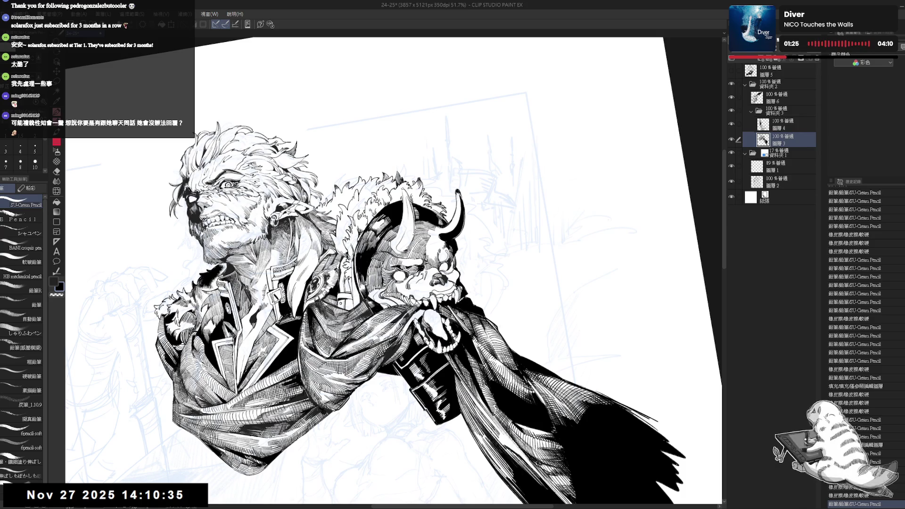
drag(177, 491, 181, 498)
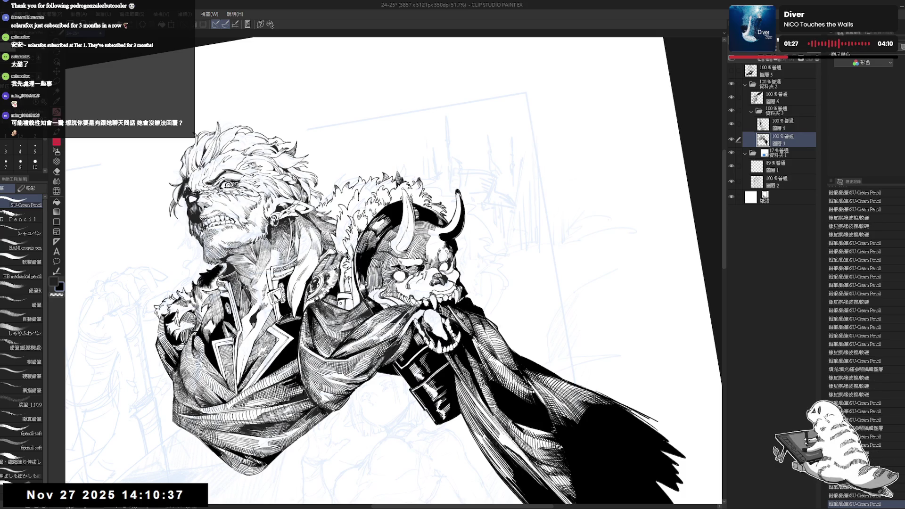
Step: Fill a small area of the skull with solid black ink
key(g)
click(406, 240)
key(ctrl+at)
key(h)
scroll(401, 152, up, 3)
Step: Add short pencil strokes on the demon skull
key(p)
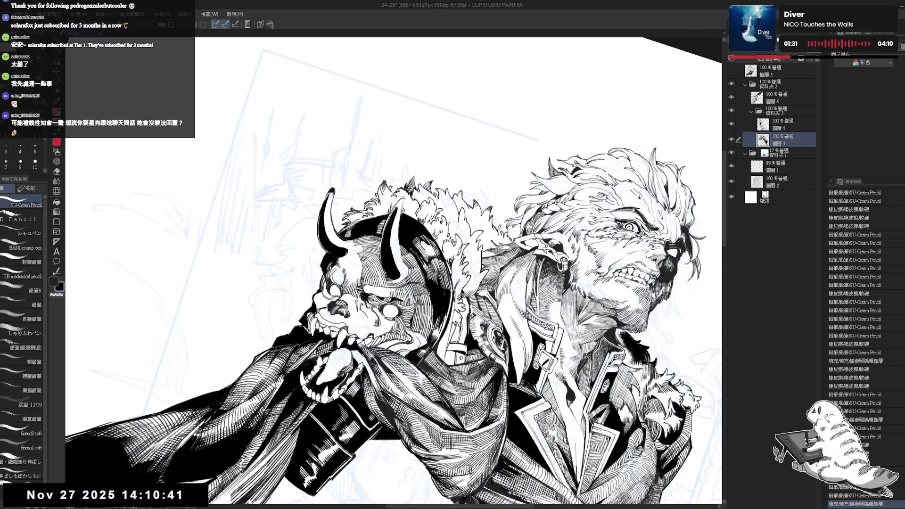
drag(392, 281, 397, 283)
key(h)
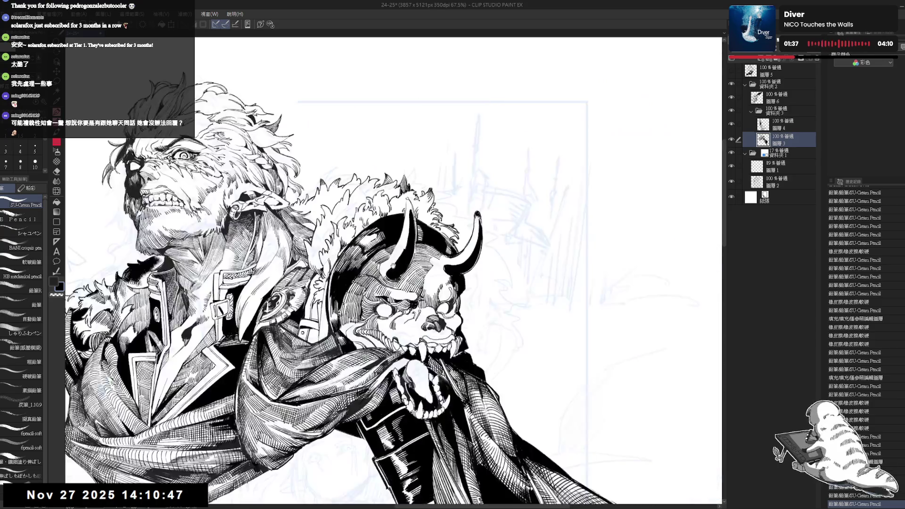
key(e)
key(p)
drag(408, 239, 385, 283)
Step: Add fine pencil strokes to the skull details with the view tilted 15°
key(minus)
key(e)
key(p)
key(e)
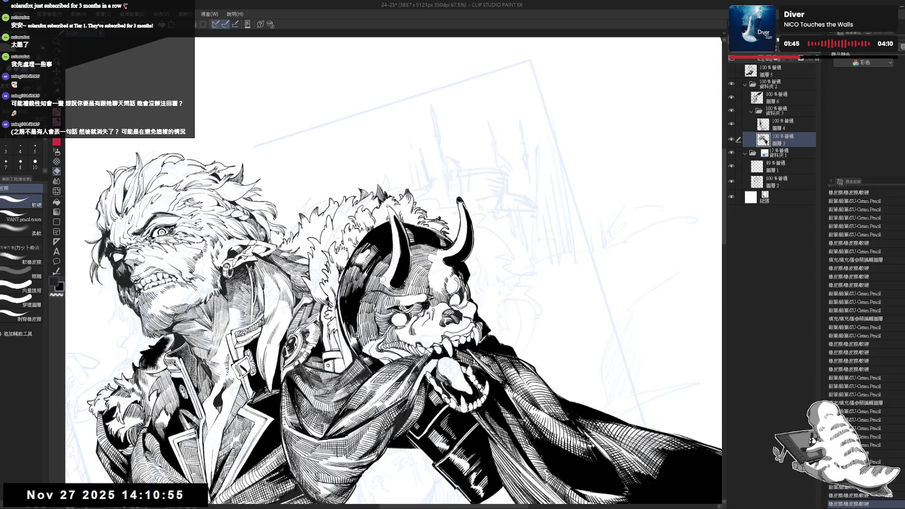
key(p)
drag(394, 250, 395, 261)
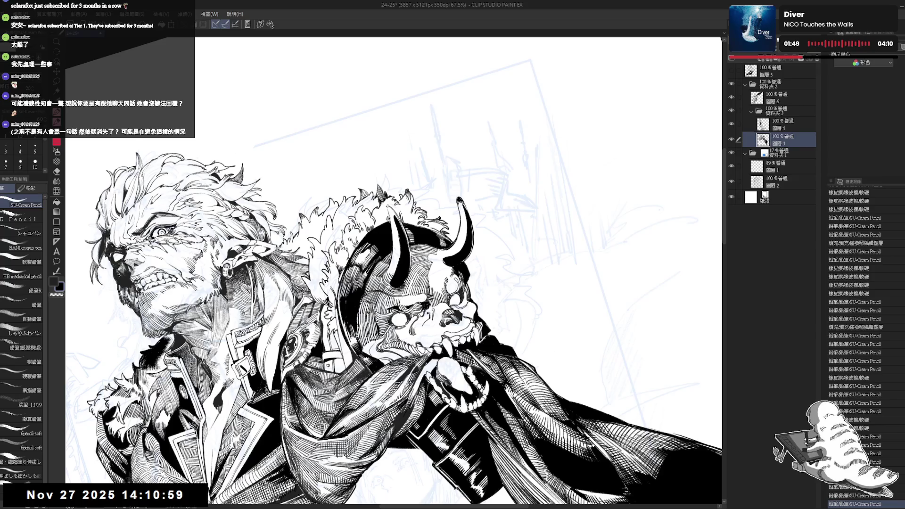
key(asciicircum)
key(ctrl+minus)
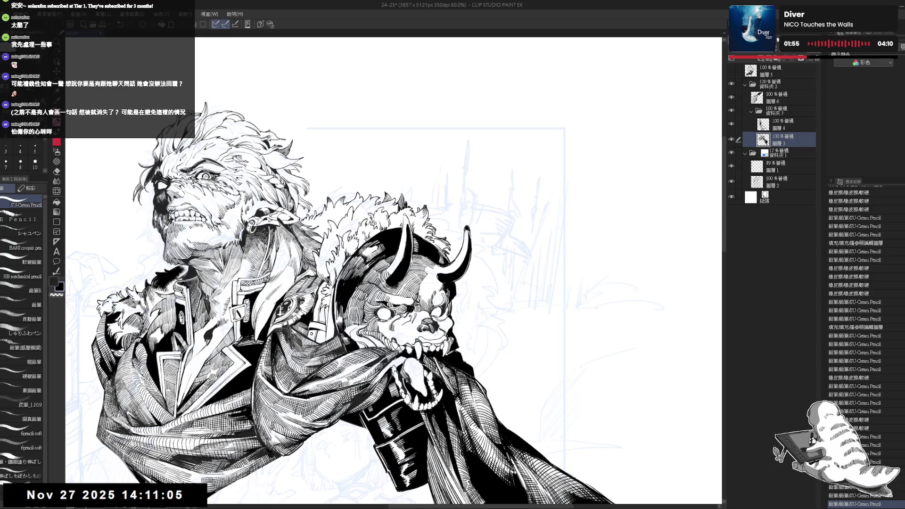
Step: Undo the recent face strokes, redo four of them, and lighten a patch near the horn
key(ctrl+z)
key(ctrl+z)
key(ctrl+z)
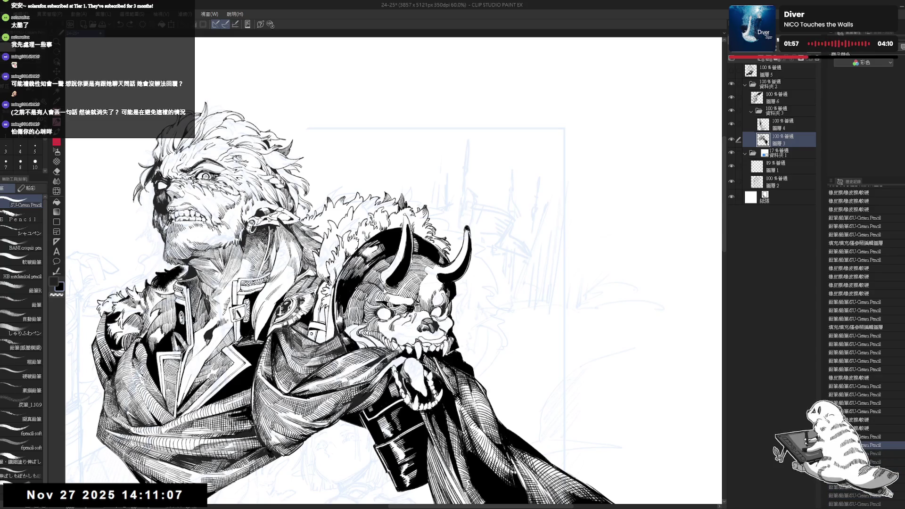
scroll(854, 345, up, 2)
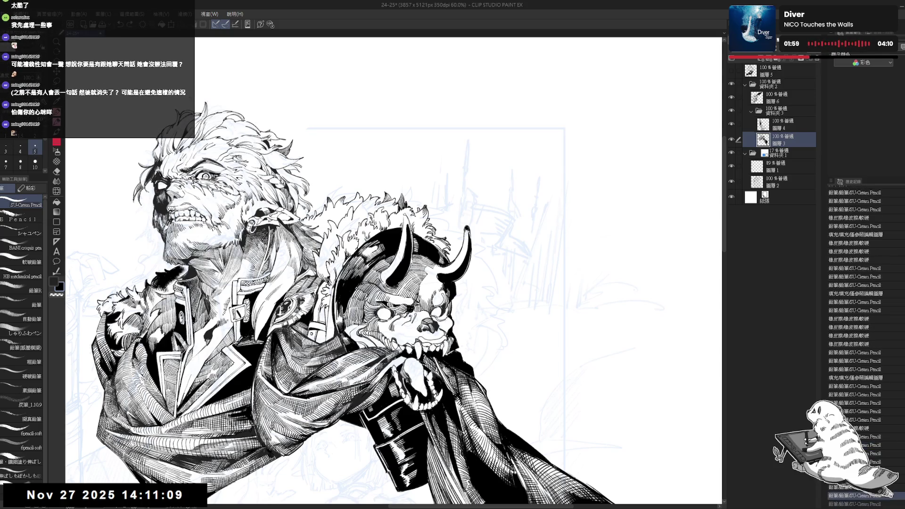
key(ctrl+y)
key(ctrl+y)
key(ctrl+y)
key(ctrl+y)
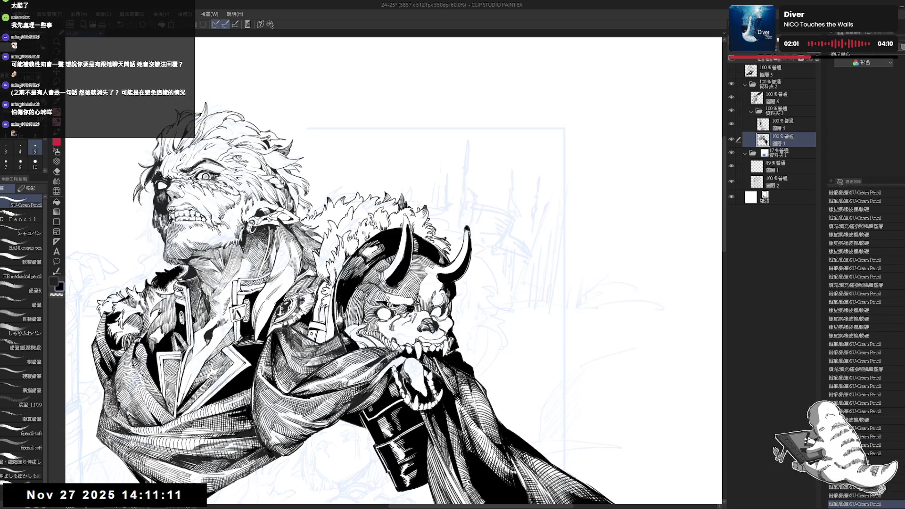
key(ctrl+y)
key(ctrl+y)
key(ctrl+y)
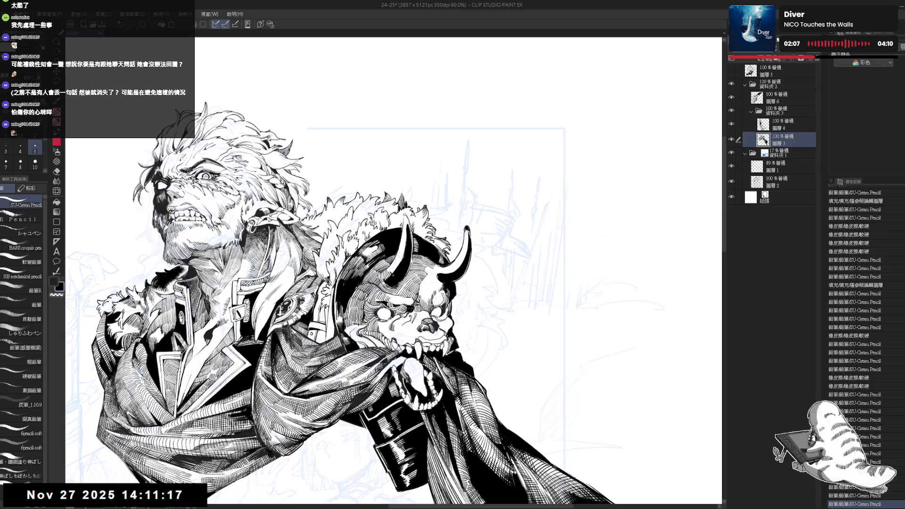
drag(395, 273, 394, 279)
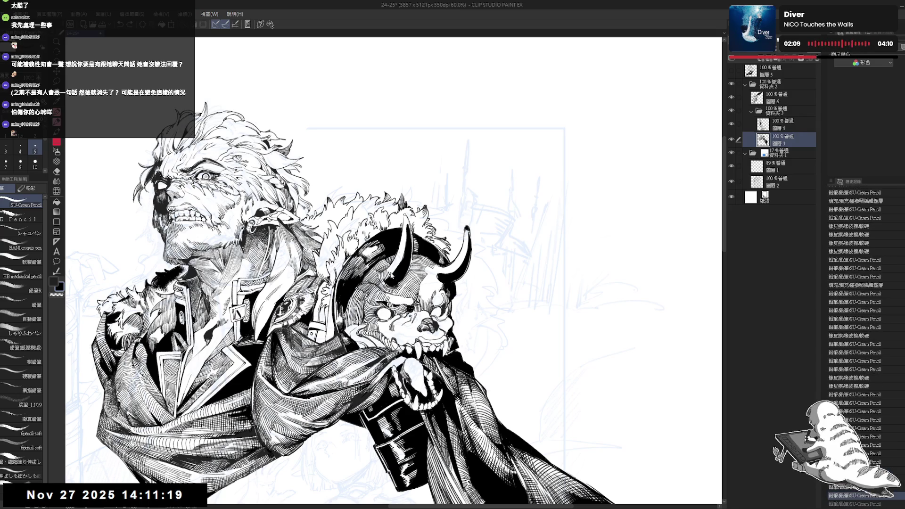
key(e)
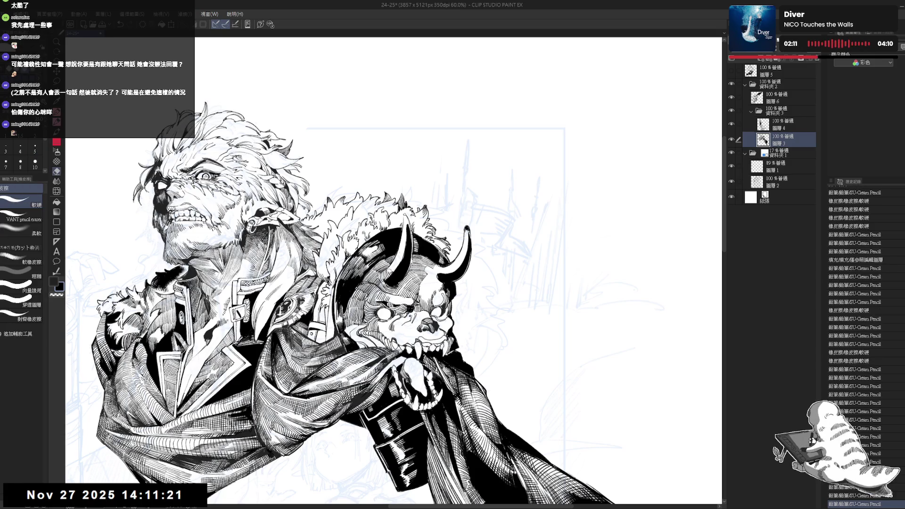
key(p)
key(ctrl+minus)
key(ctrl+minus)
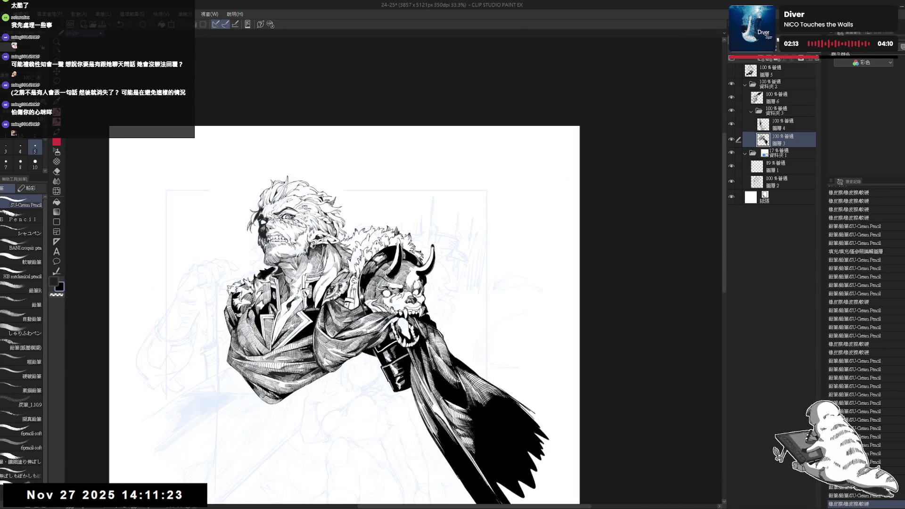
Step: Set the pencil brush size to 5 and tilt the view for the cape
scroll(344, 314, up, 2)
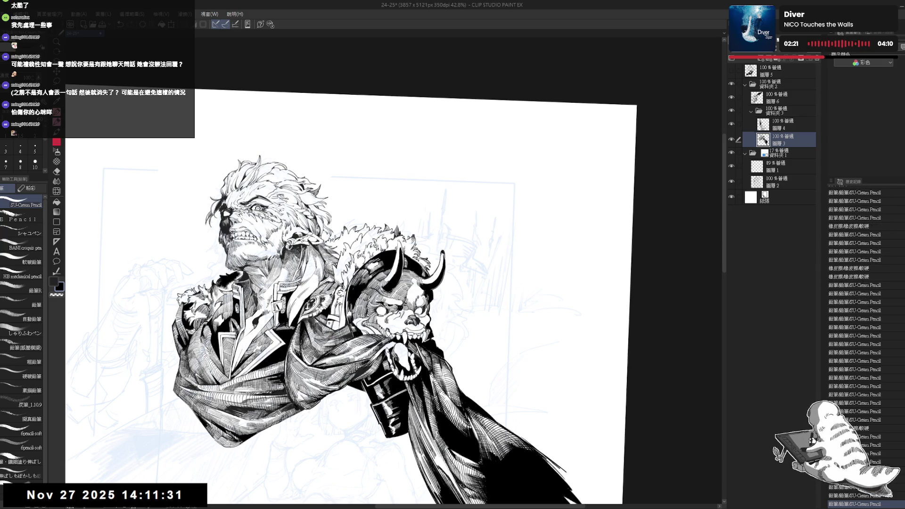
key(-)
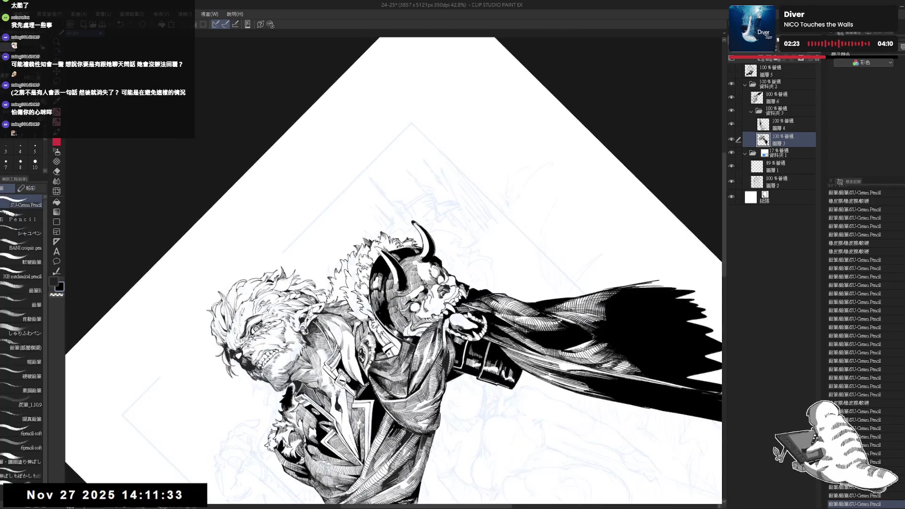
click(35, 148)
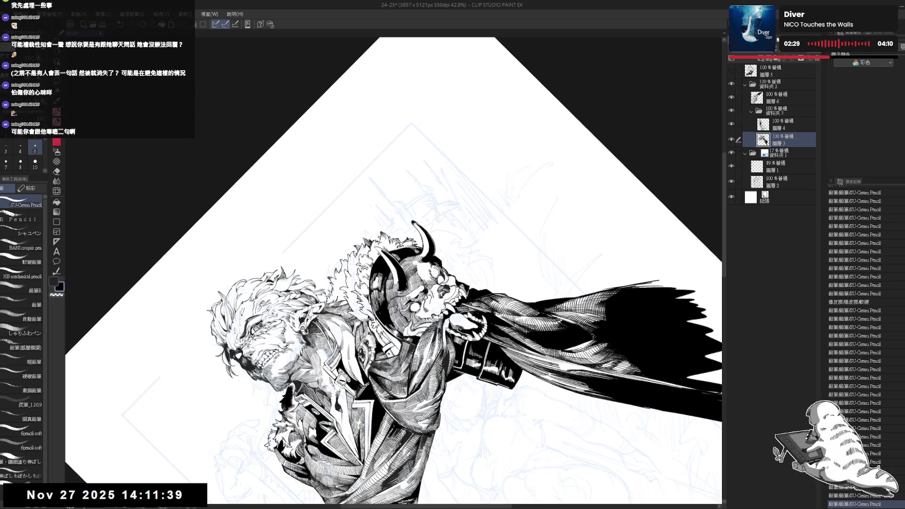
key(asciicircum)
key(asciicircum)
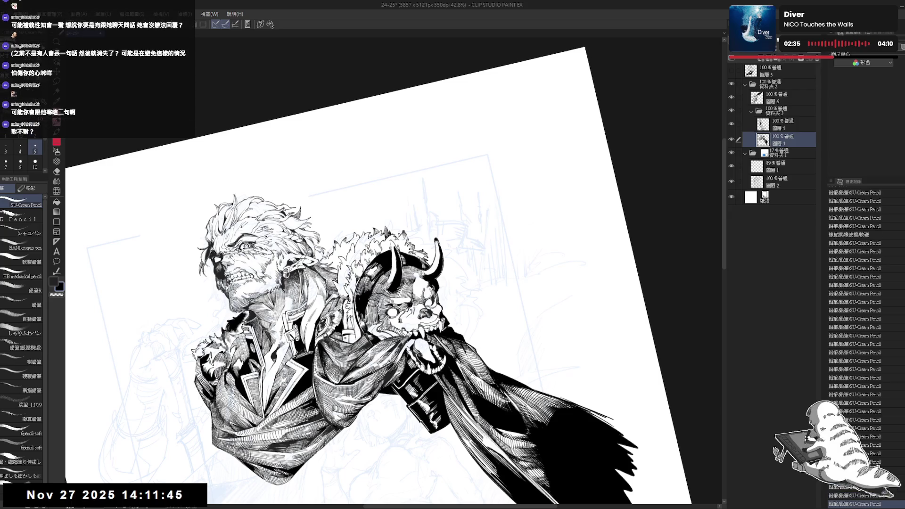
scroll(405, 276, up, 3)
drag(519, 283, 509, 227)
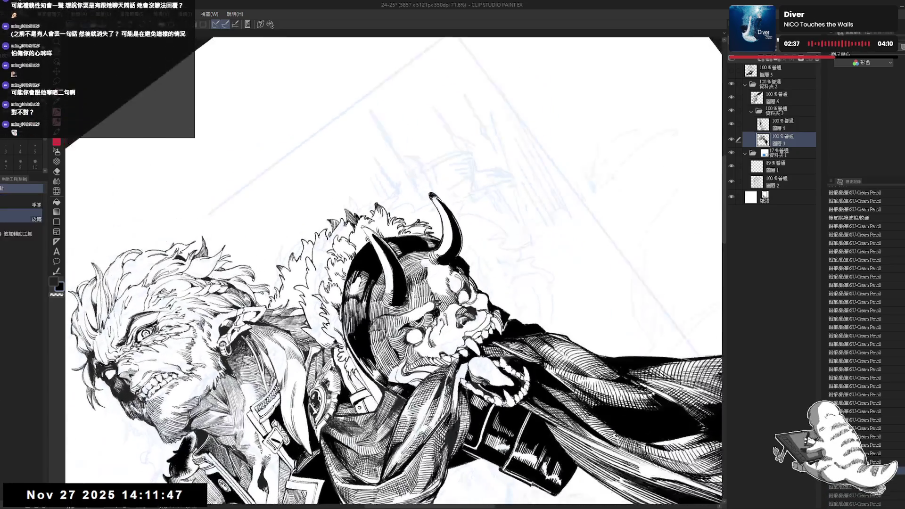
Step: Undo a batch of recent strokes, then redo the small ones to keep
key(ctrl+z)
key(ctrl+z)
key(ctrl+z)
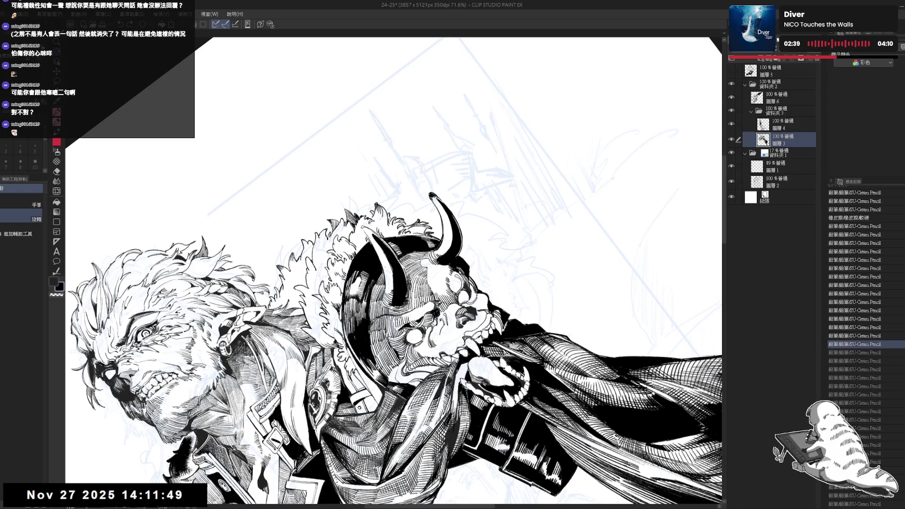
key(p)
key(ctrl+y)
key(ctrl+y)
key(ctrl+y)
key(ctrl+y)
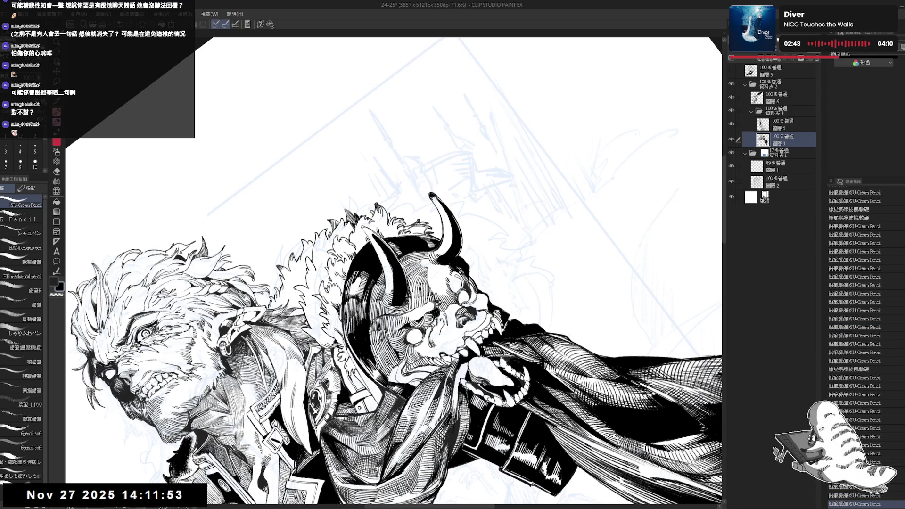
key(ctrl+y)
key(ctrl+y)
key(ctrl+y)
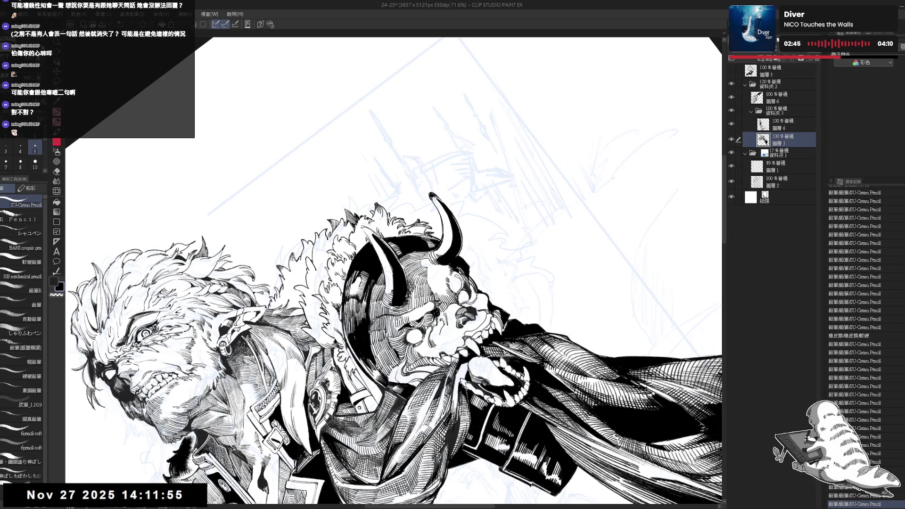
key(ctrl+y)
key(ctrl+y)
key(ctrl+y)
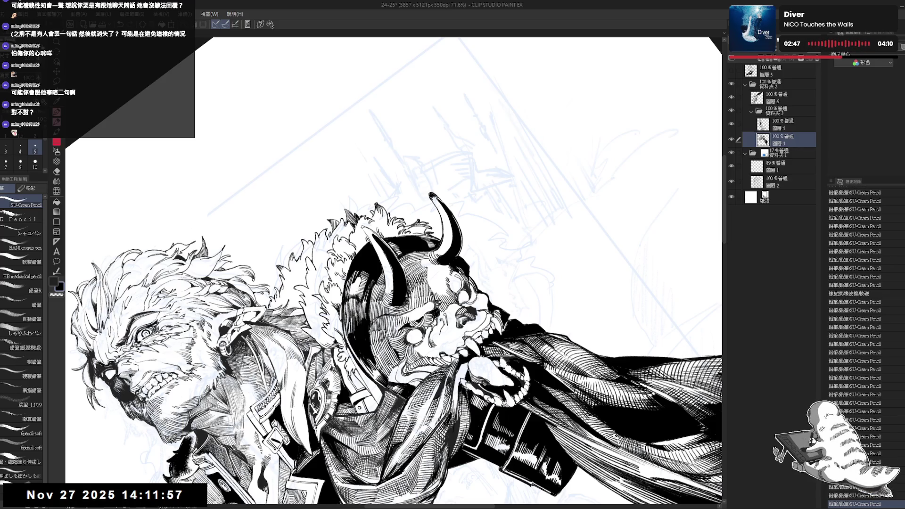
key(ctrl+y)
key(ctrl+y)
key(ctrl+y)
key(at)
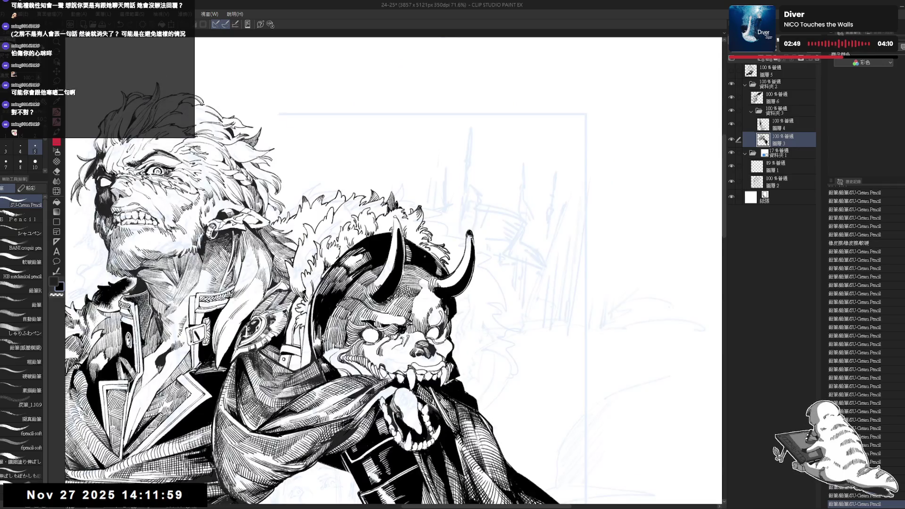
key(ctrl+minus)
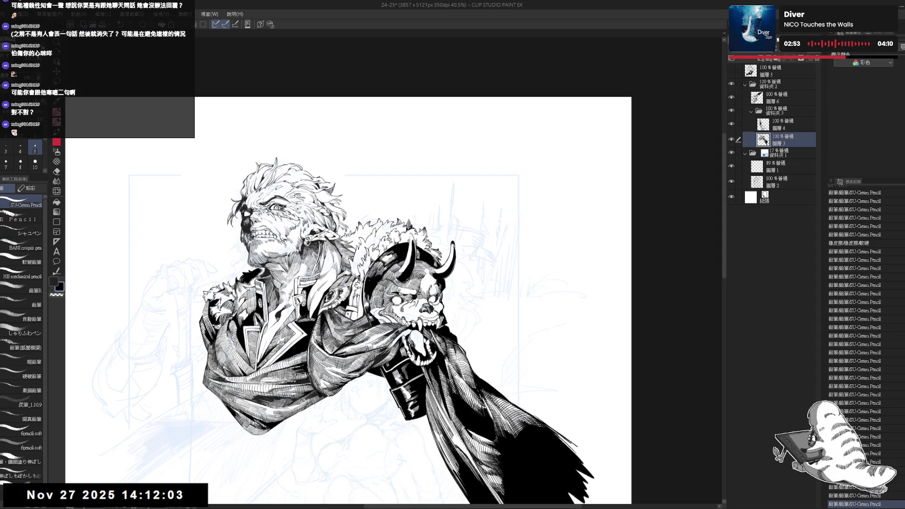
key(ctrl+plus)
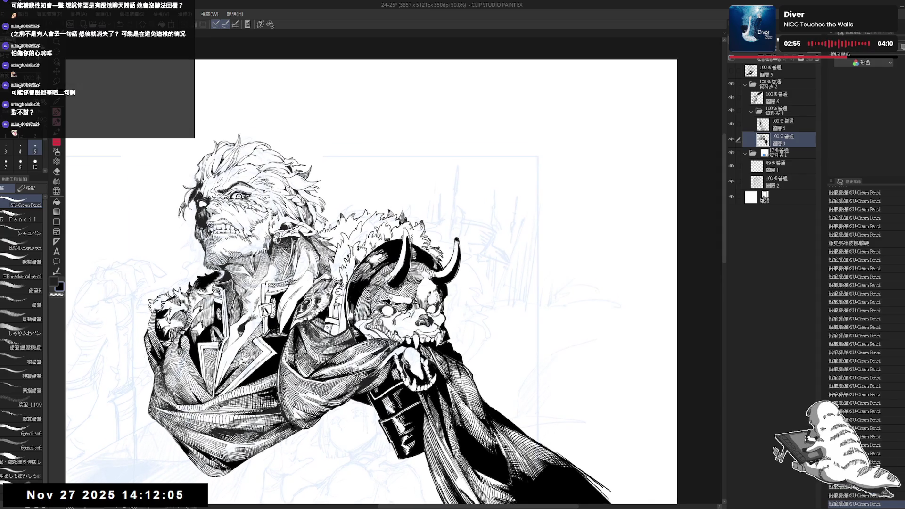
Step: Add short hatching strokes near the demon skull
key(minus)
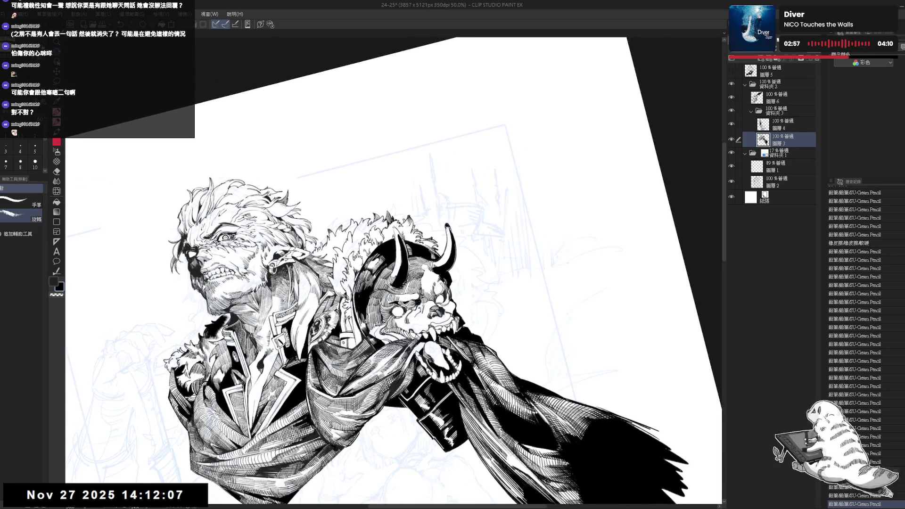
key(minus)
key(minus)
key(e)
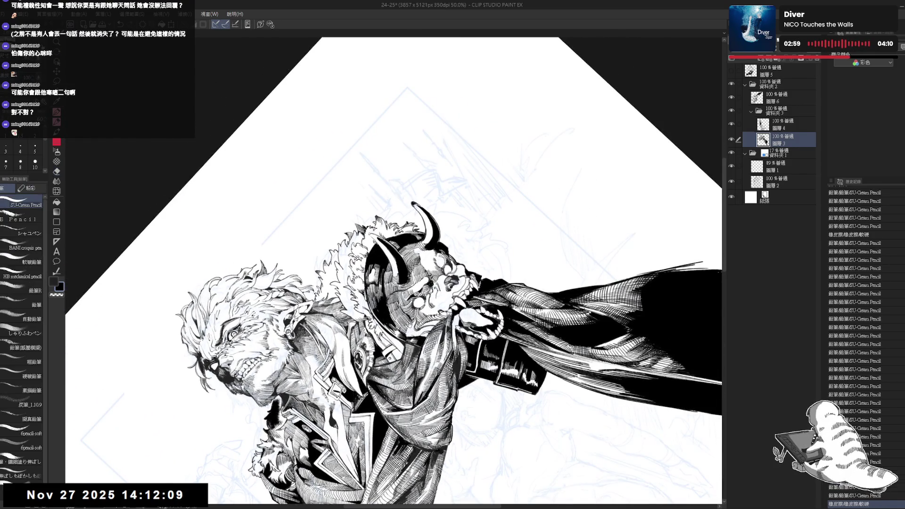
scroll(411, 333, up, 2)
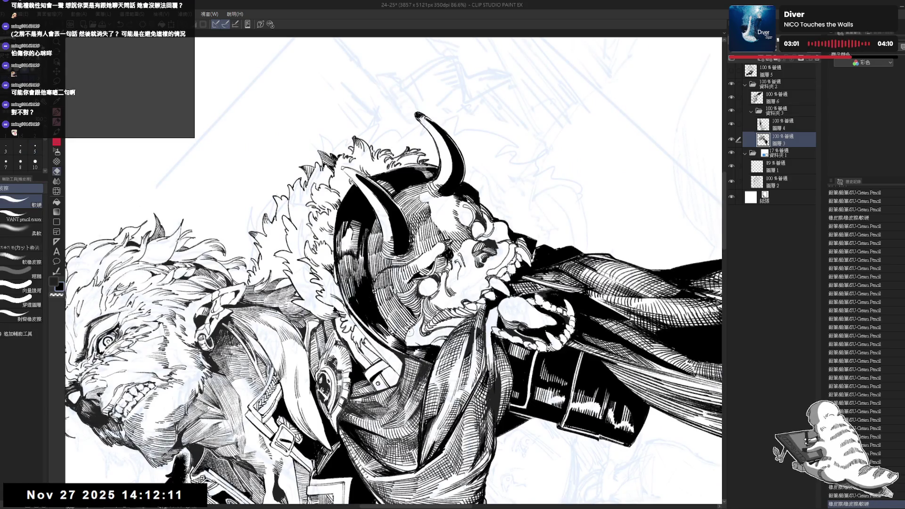
key(p)
drag(410, 324, 416, 337)
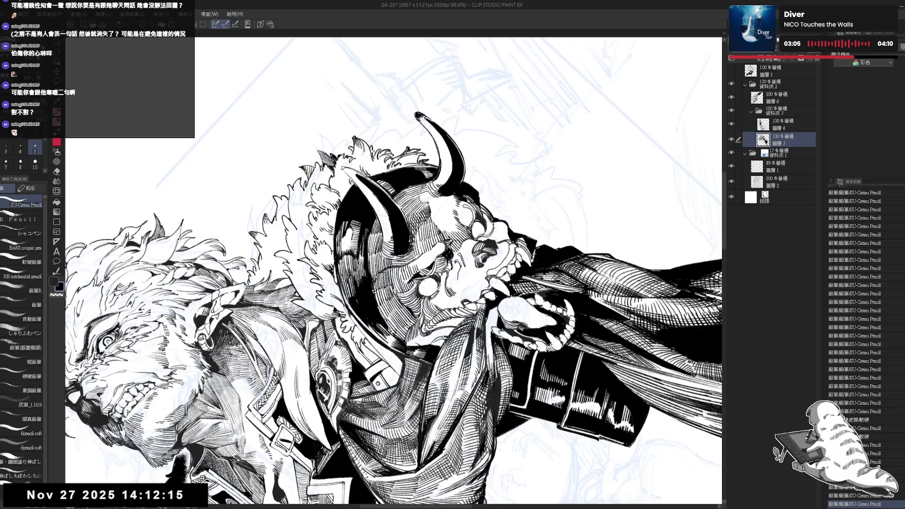
Step: Lighten a few strokes at the skull's jaw and add small dark strokes there
key(e)
key(asciicircum)
key(asciicircum)
drag(367, 338, 373, 348)
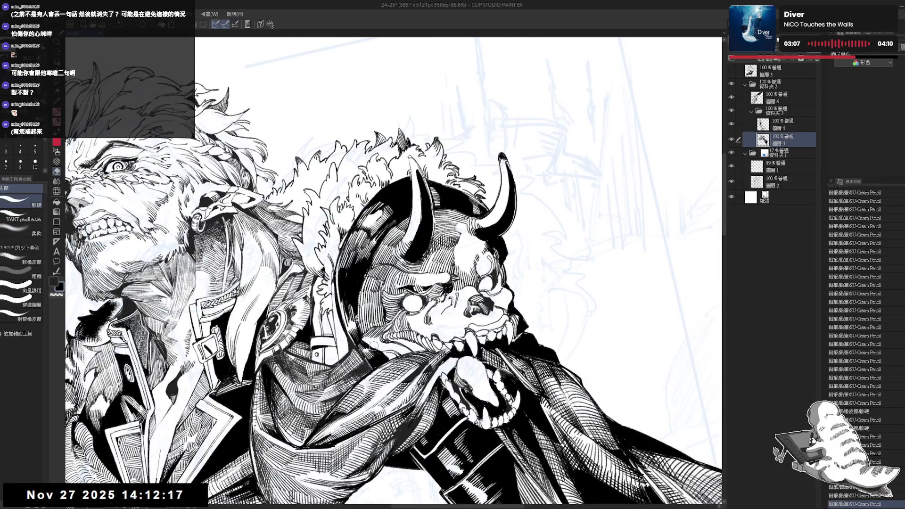
key(p)
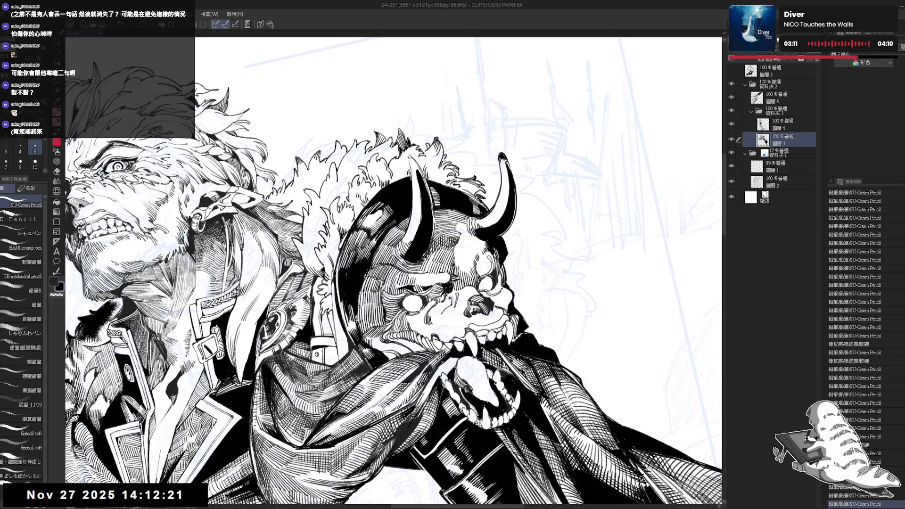
drag(376, 340, 379, 352)
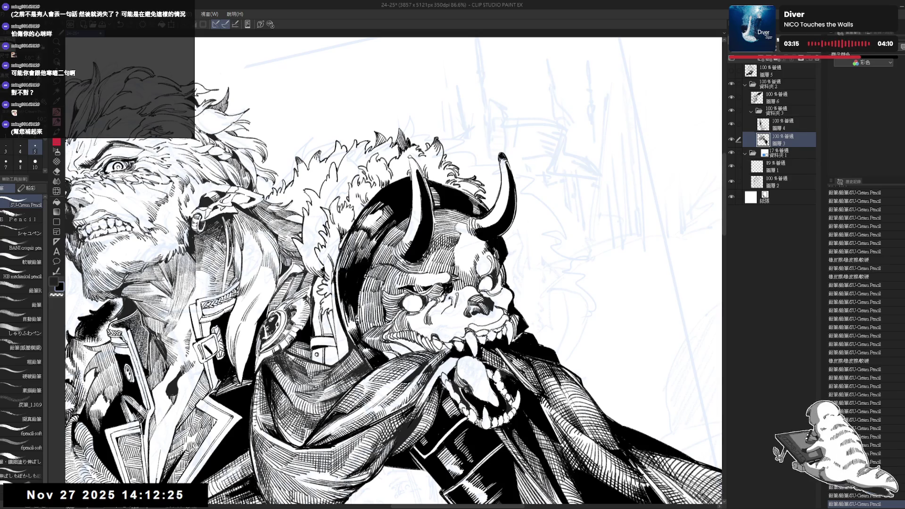
key(ctrl+minus)
key(minus)
Step: Add a few pencil strokes and erase a small part of the linework
key(e)
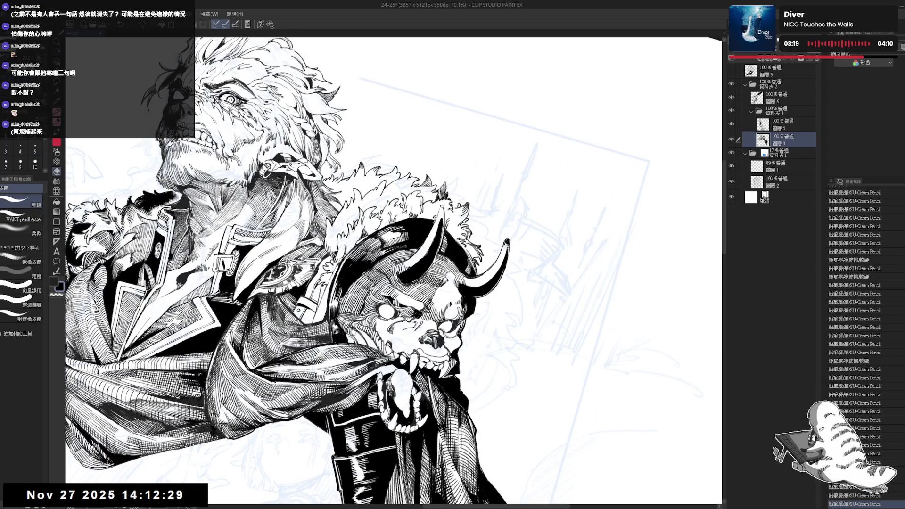
key(p)
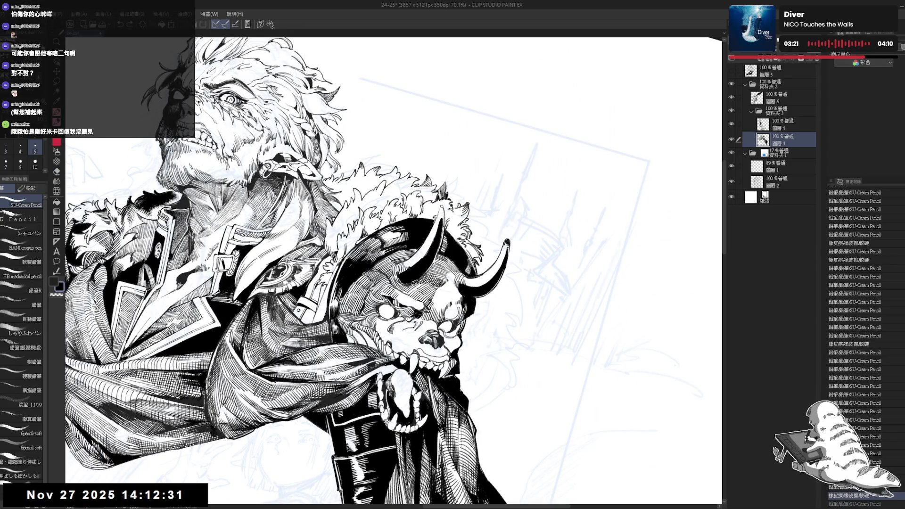
drag(170, 94, 179, 108)
drag(351, 337, 358, 343)
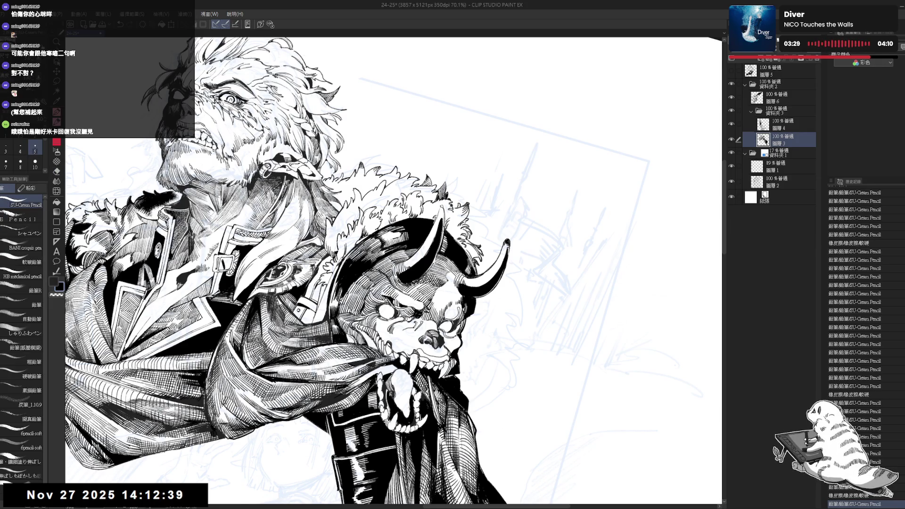
key(h)
Step: Erase small spots near the coat buckle, then angle the view on the demon skull
key(e)
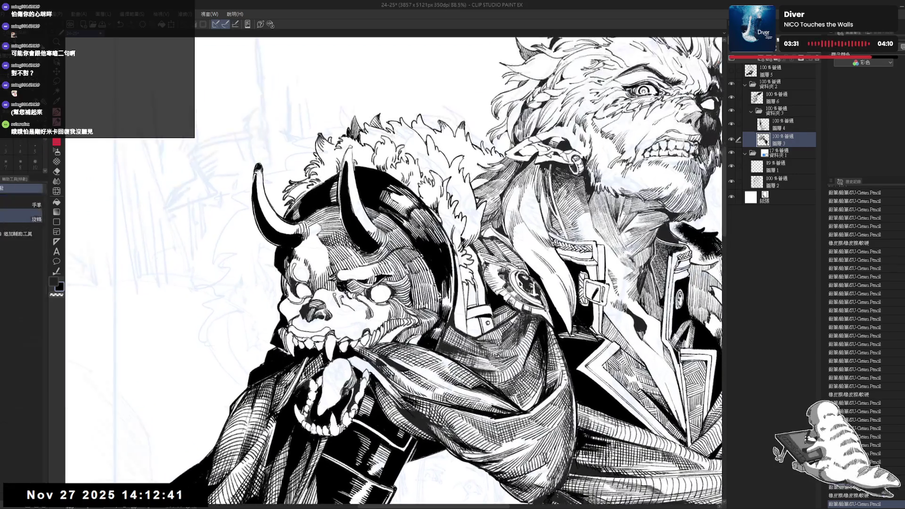
scroll(443, 268, up, 2)
drag(563, 158, 564, 165)
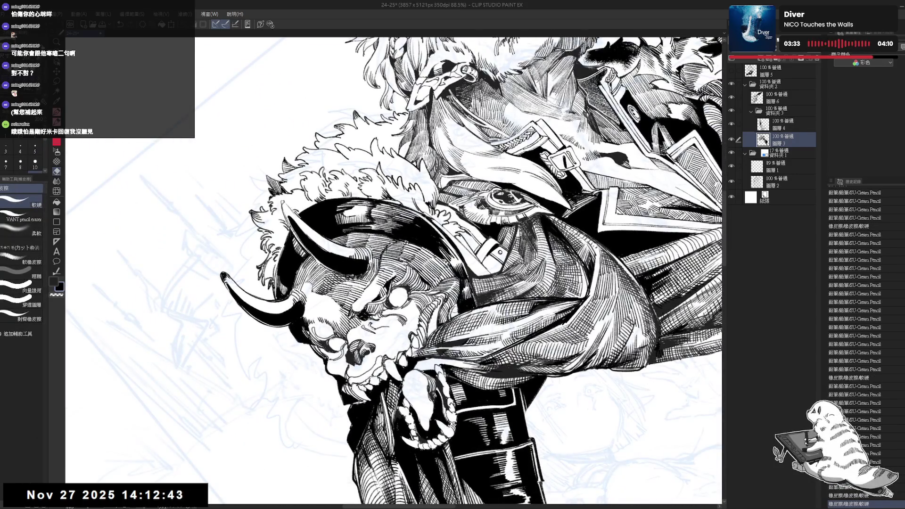
drag(453, 306, 443, 325)
key(r)
mouse_move(396, 268)
mouse_down()
mouse_move(358, 302)
mouse_move(358, 340)
mouse_move(368, 340)
mouse_up()
key(at)
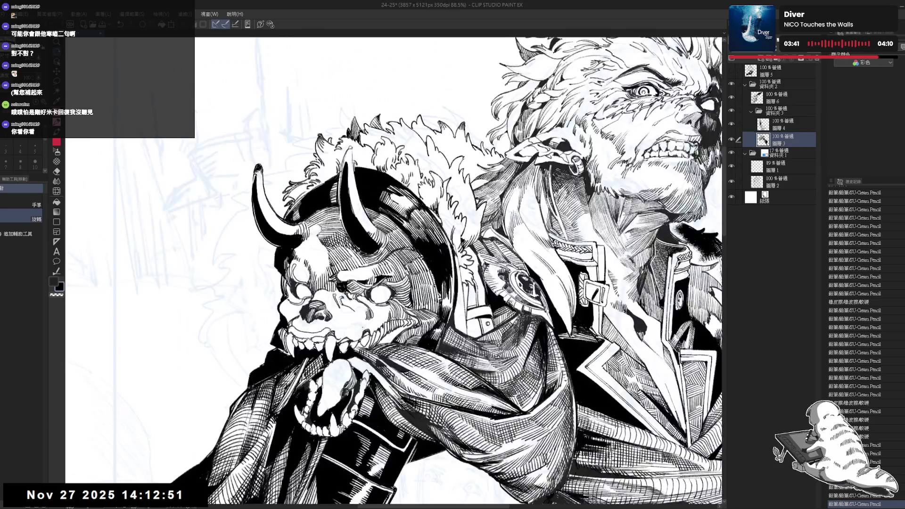
key(ctrl+minus)
key(h)
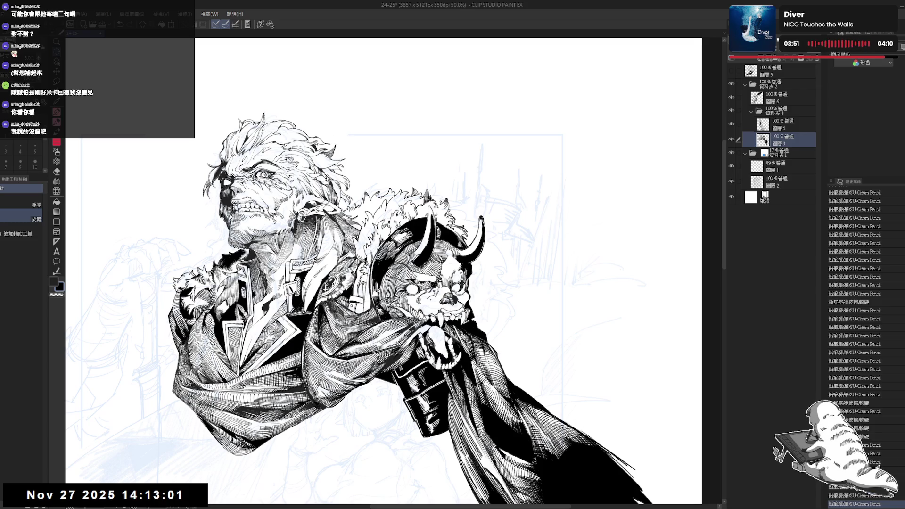
Step: Add a short dark stroke on the demon skull's face
drag(424, 118, 543, 188)
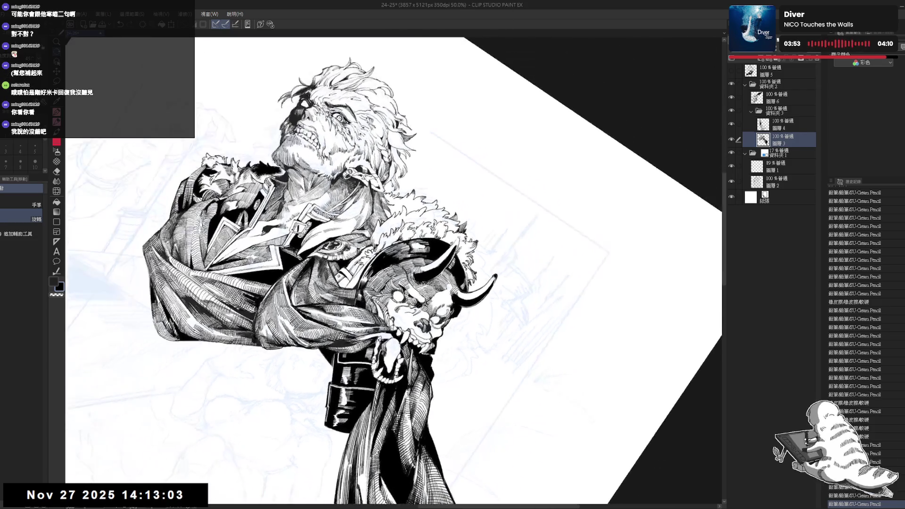
drag(379, 304, 382, 320)
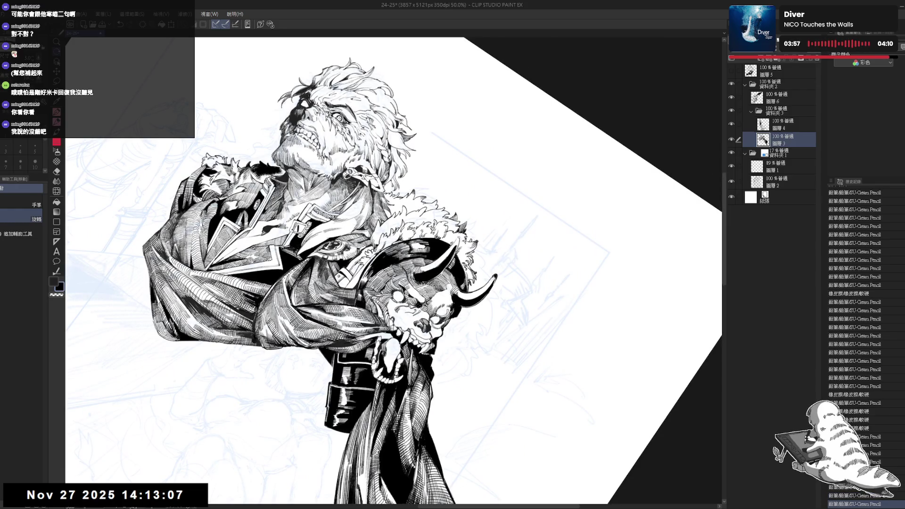
key(ctrl+@)
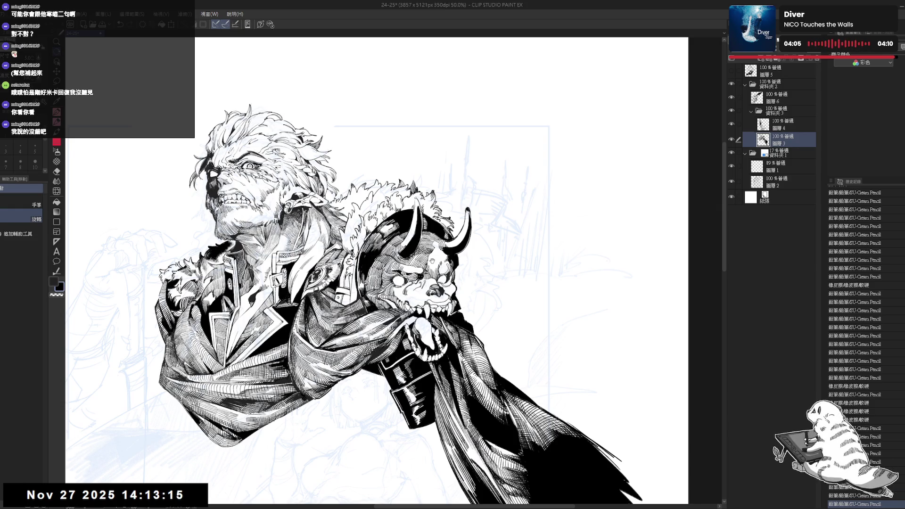
Step: Erase a small spot on the demon skull
scroll(431, 260, up, 3)
drag(406, 303, 405, 307)
key(minus)
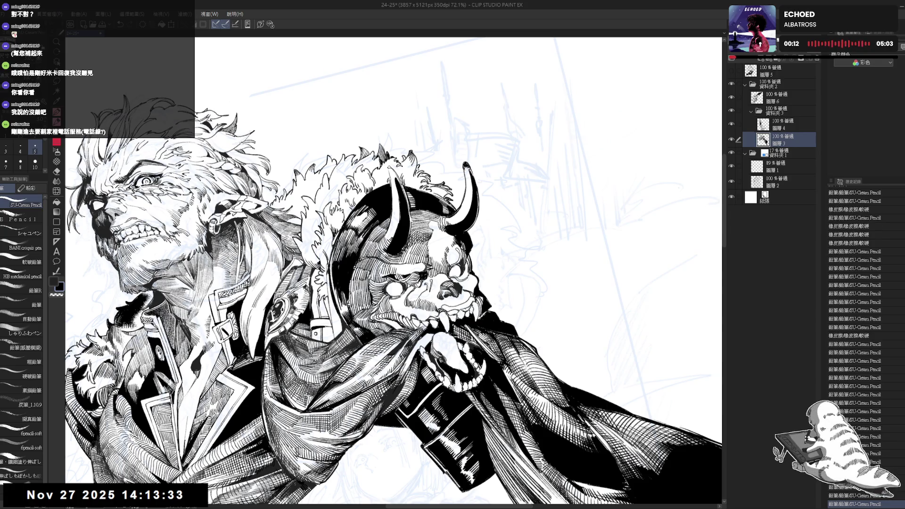
Step: Add SU-Cream Pencil hatching strokes near the demon skull's eye, keeping the two strokes
key(h)
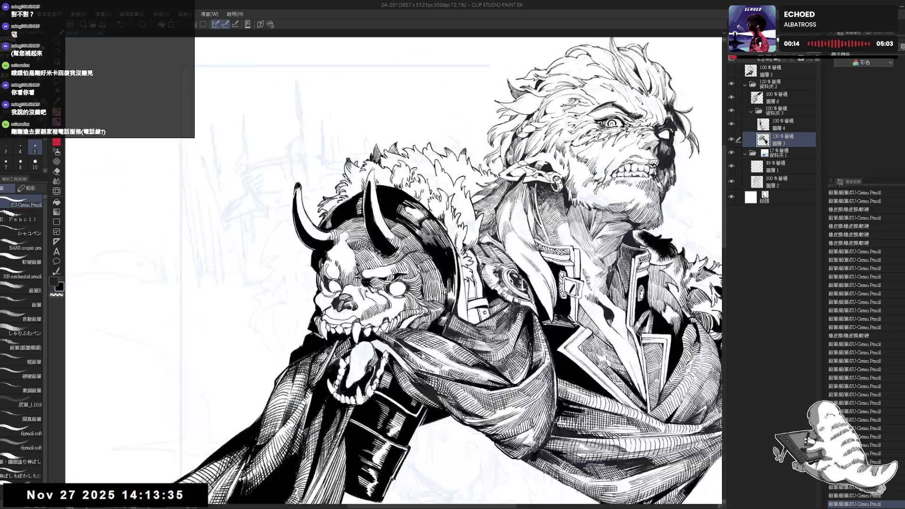
key(e)
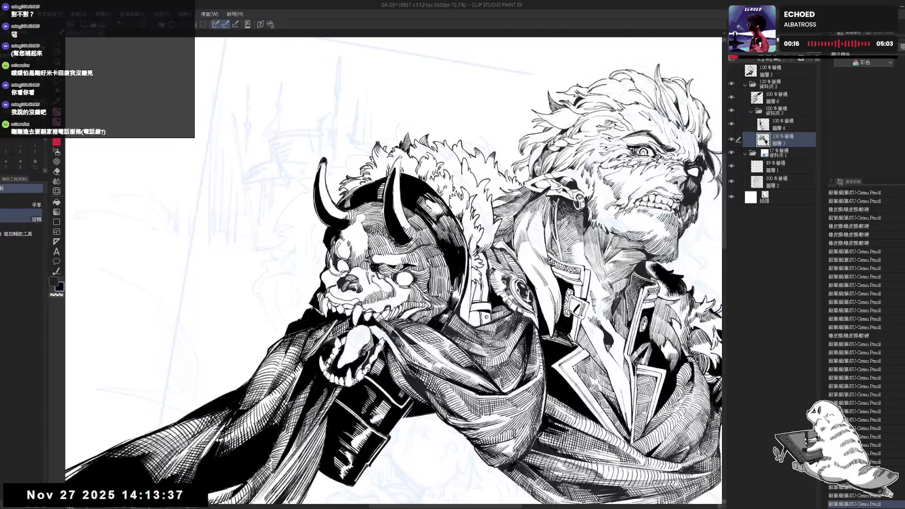
key(p)
drag(363, 306, 370, 312)
key(ctrl+z)
key(ctrl+z)
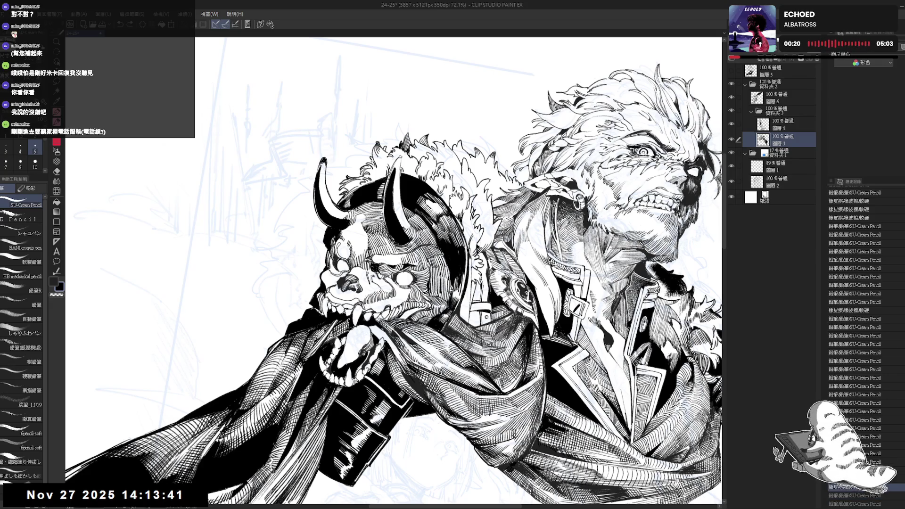
key(ctrl+y)
key(ctrl+y)
key(ctrl+y)
key(ctrl+y)
key(ctrl+y)
key(ctrl+y)
key(ctrl+y)
key(ctrl+y)
key(ctrl+y)
key(ctrl+y)
key(ctrl+y)
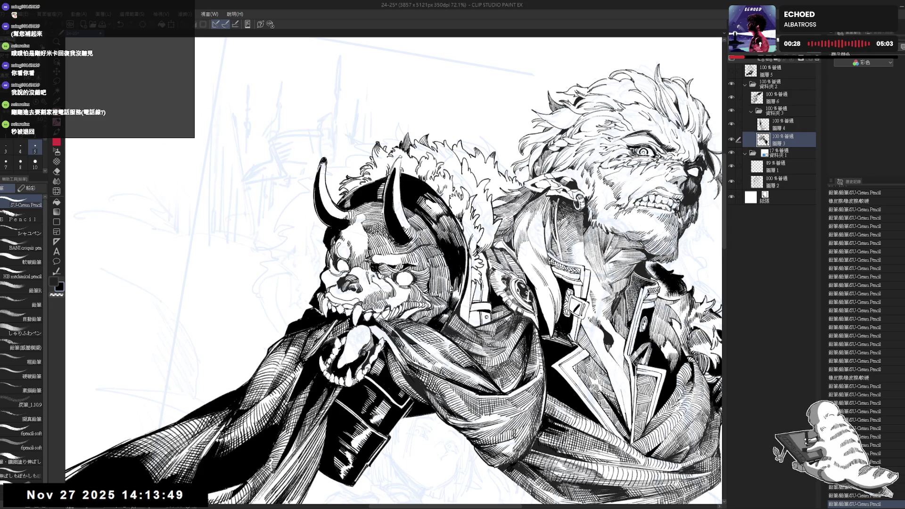
Step: Reset the view, zoom out to the whole figure and mirror the canvas to check it
key(e)
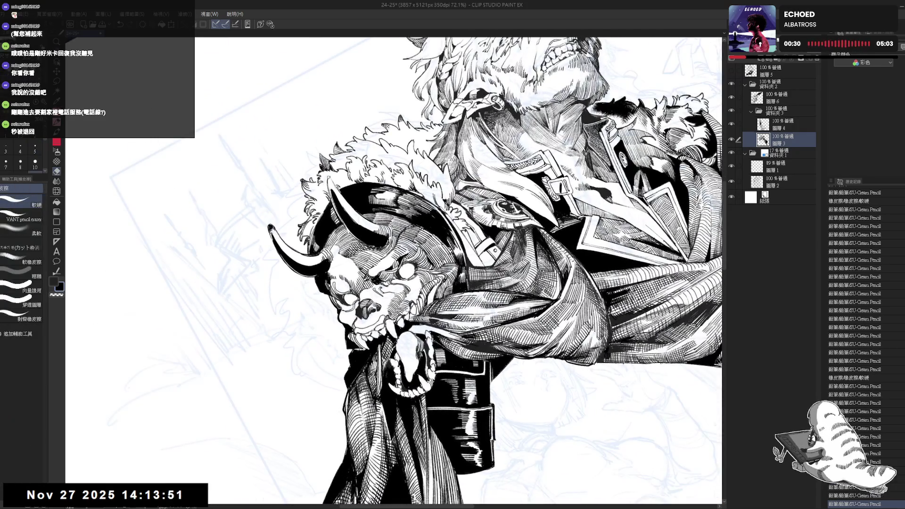
key(p)
key(ctrl+y)
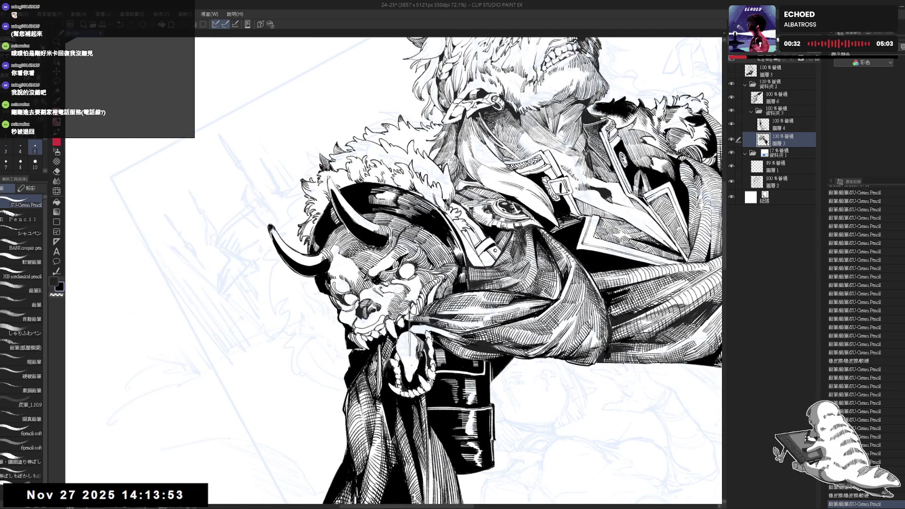
key(ctrl+0)
key(h)
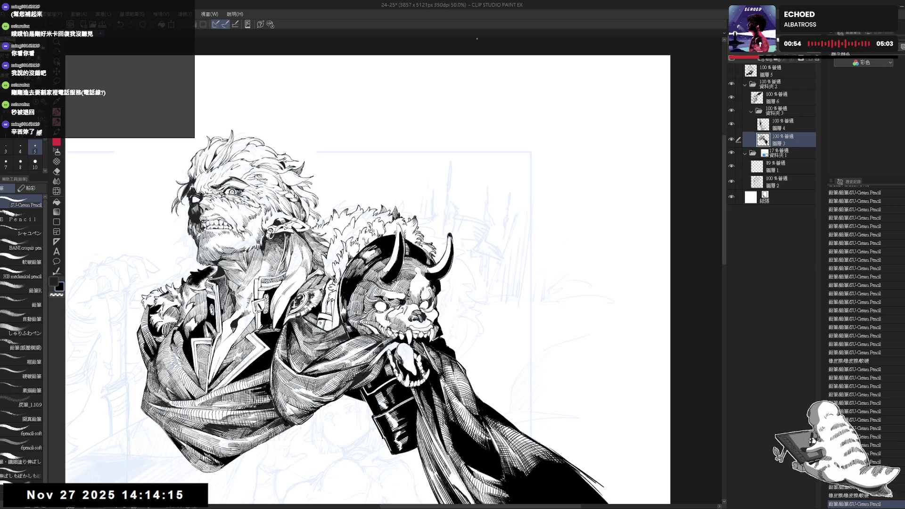
Step: Tilt the canvas, erase small marks at the demon's mouth and redraw them with short pencil strokes
scroll(409, 325, up, 2)
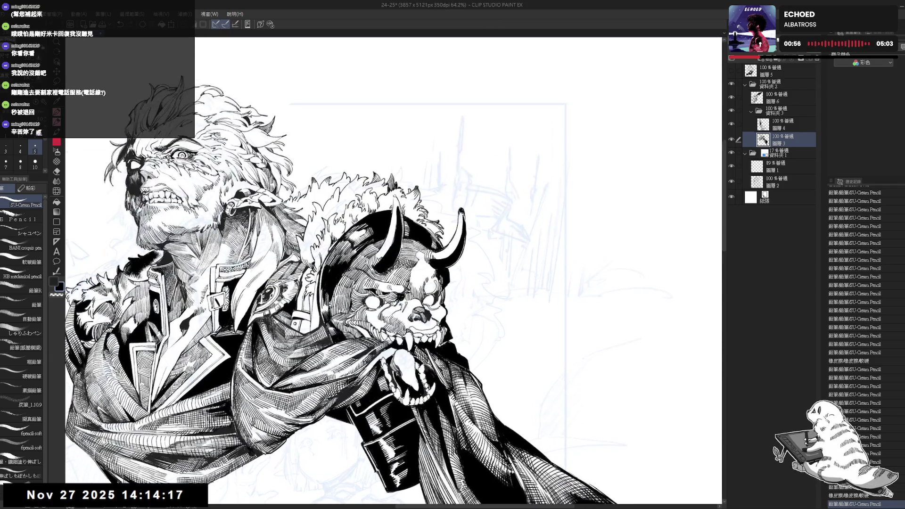
drag(427, 252, 410, 236)
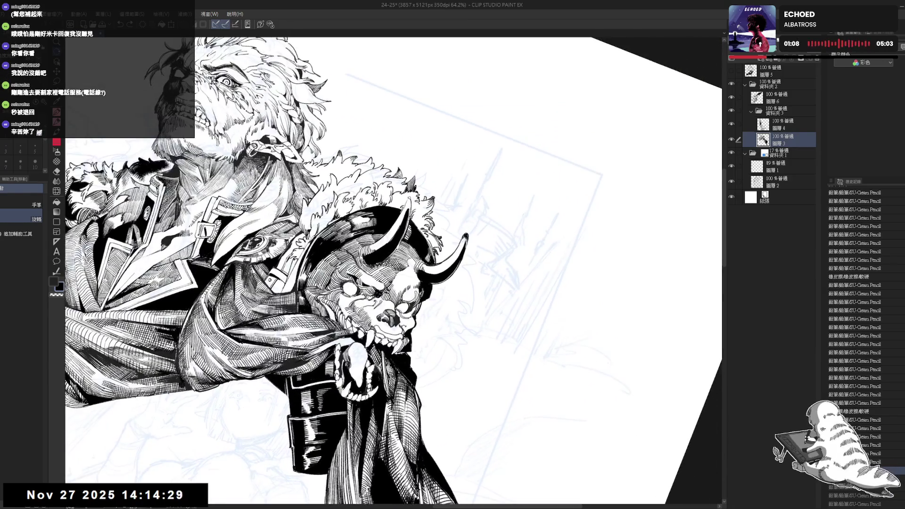
key(p)
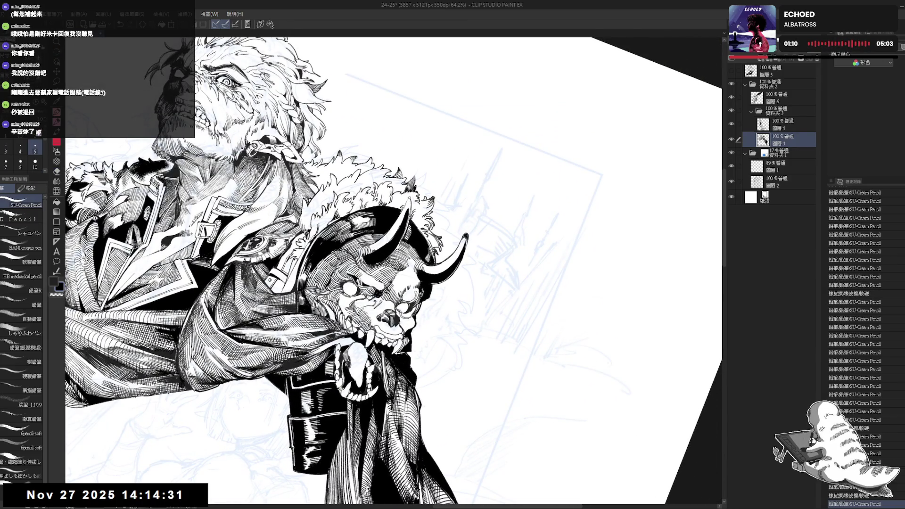
key(e)
click(400, 328)
click(400, 327)
click(400, 324)
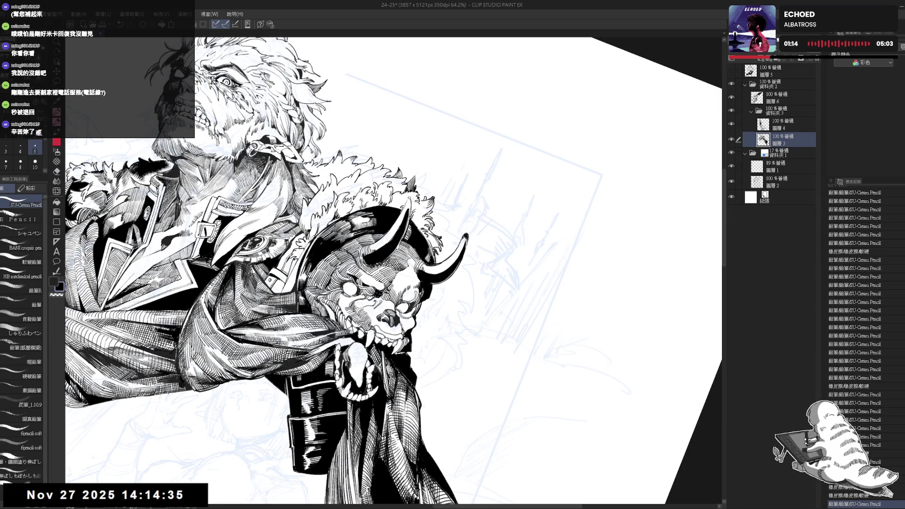
drag(403, 323, 405, 331)
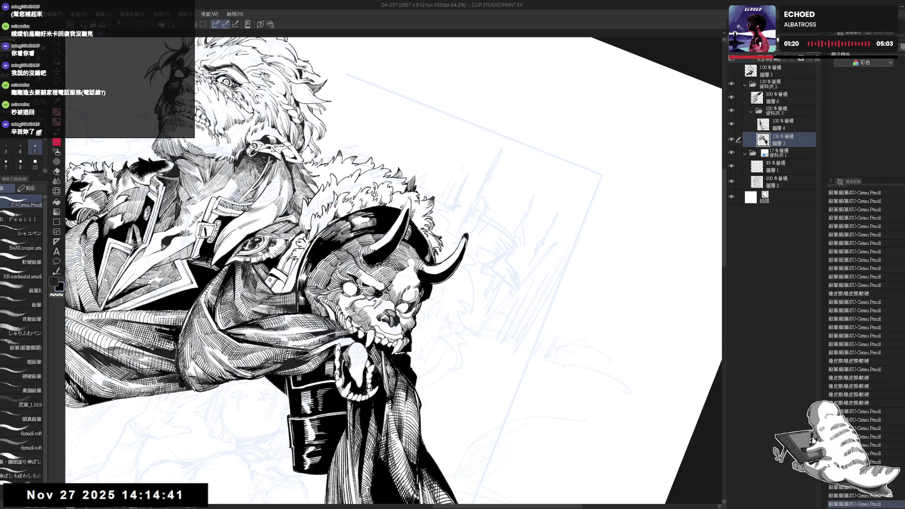
Step: Reset the canvas rotation to upright and zoom out with the drawing shifted up slightly
key(ctrl+@)
drag(442, 298, 446, 270)
scroll(438, 257, down, 2)
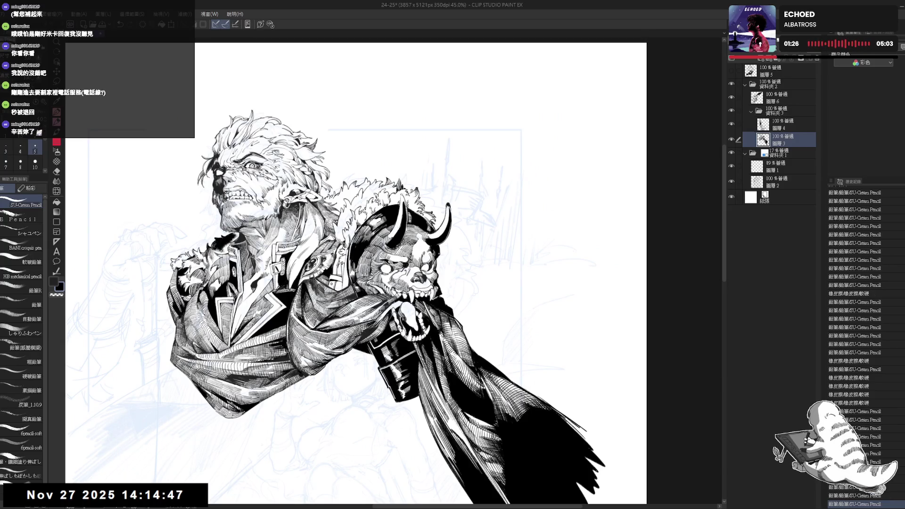
scroll(429, 257, up, 2)
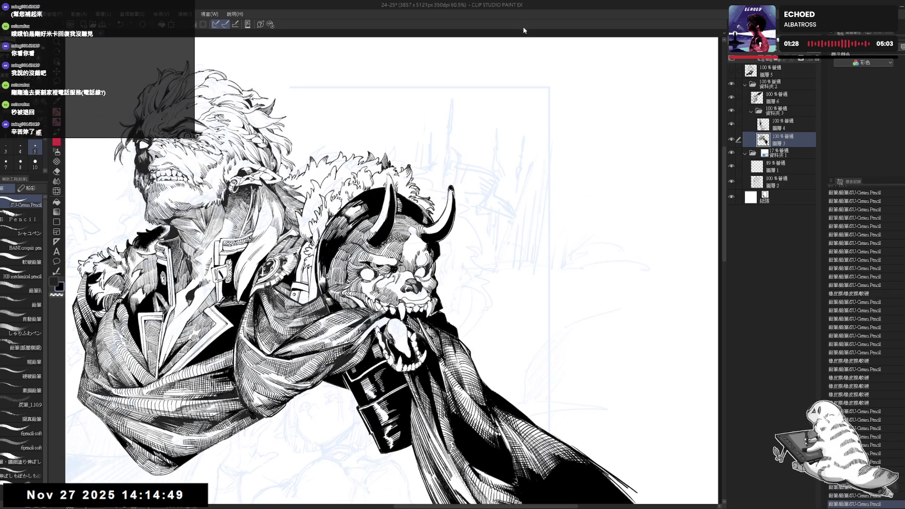
key(shift+space)
drag(518, 189, 565, 306)
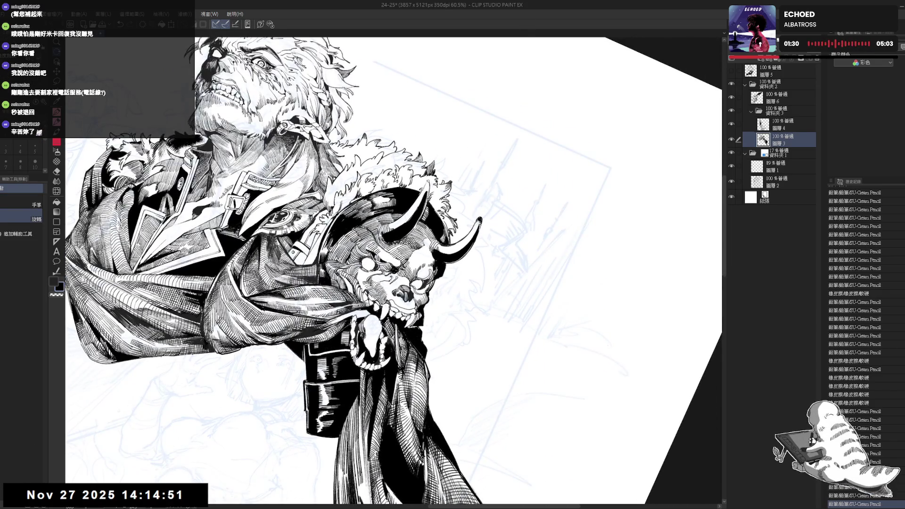
key(p)
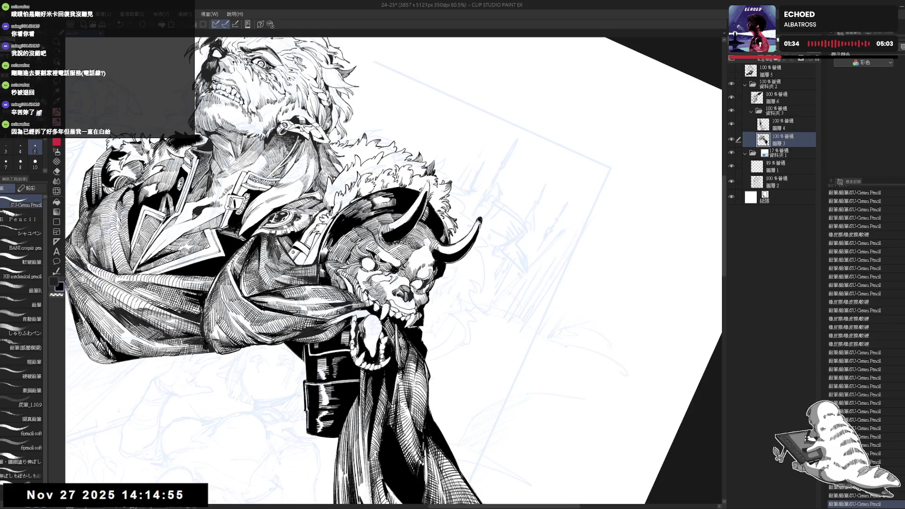
key(ctrl+@)
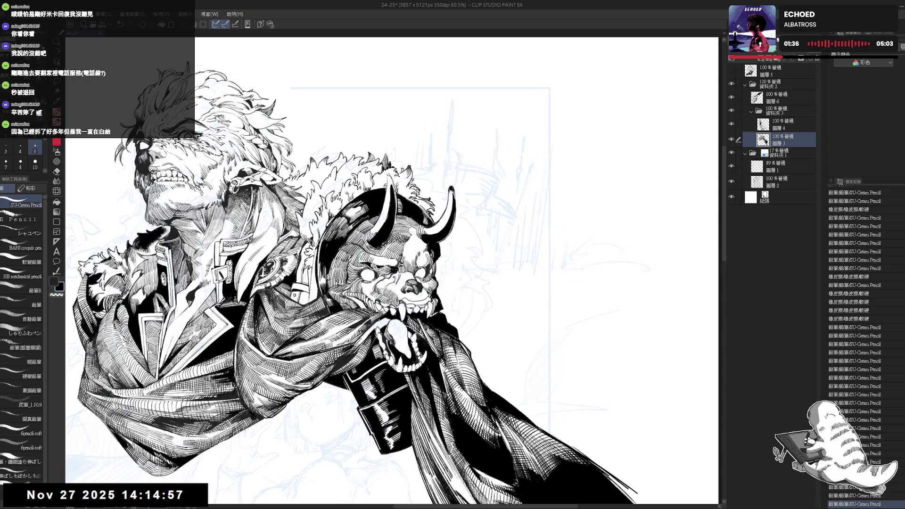
scroll(391, 283, down, 3)
key(h)
key(h)
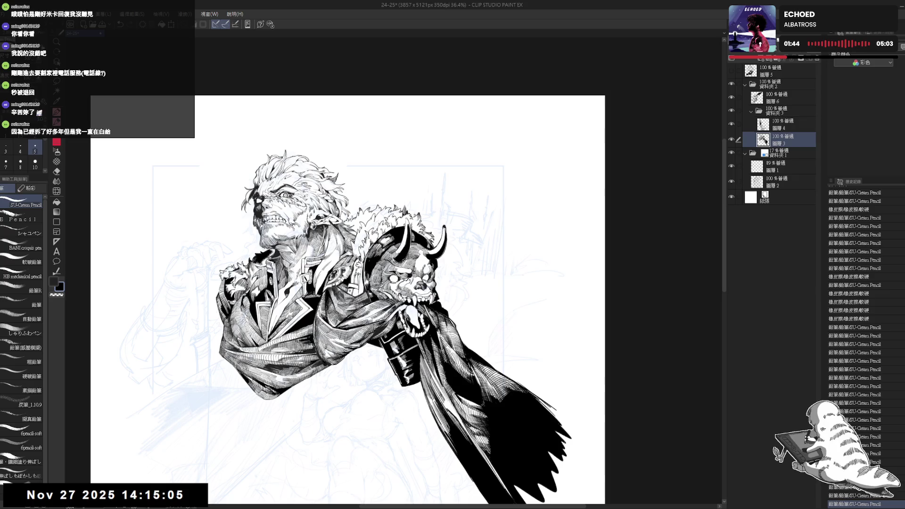
scroll(437, 287, up, 3)
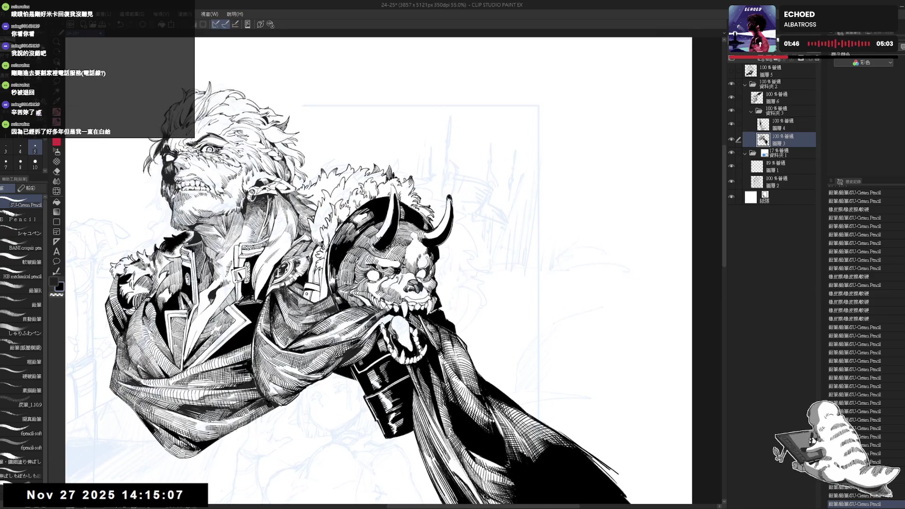
key(r)
drag(472, 142, 529, 208)
drag(471, 141, 387, 113)
key(p)
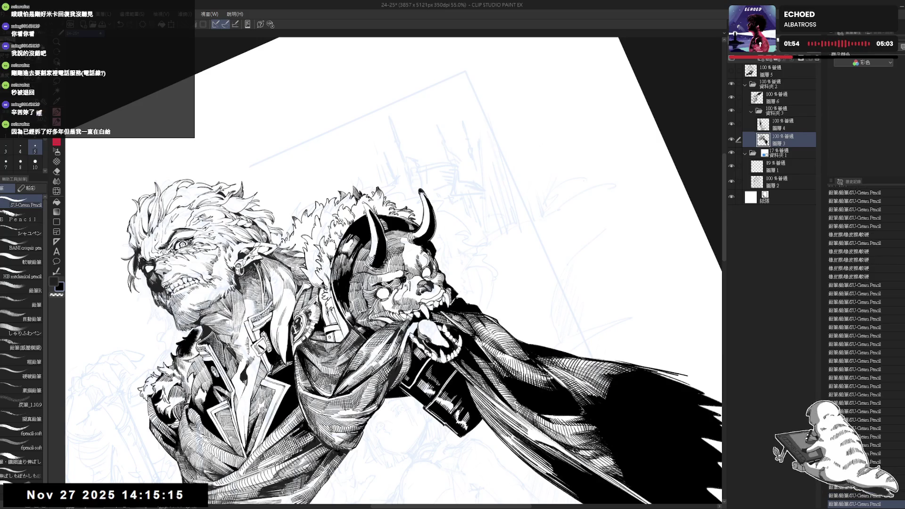
key(ctrl+shift+r)
key(ctrl+minus)
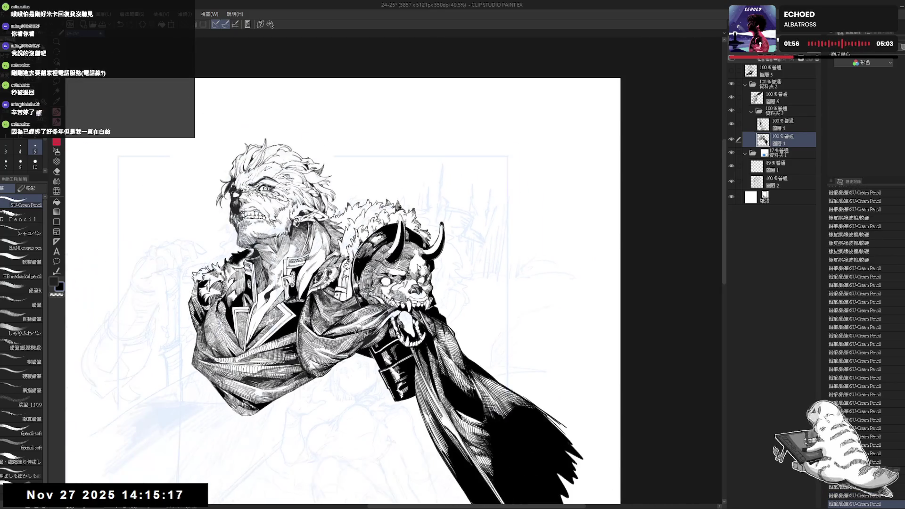
key(h)
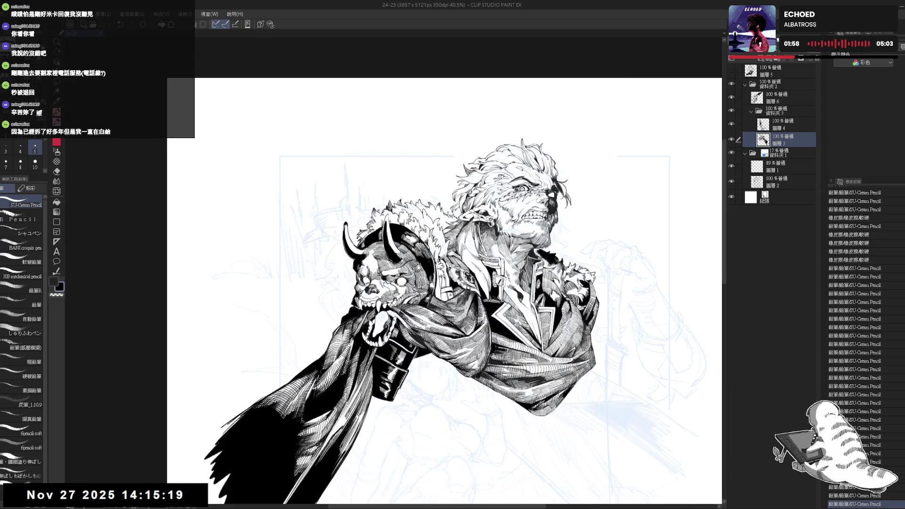
key(h)
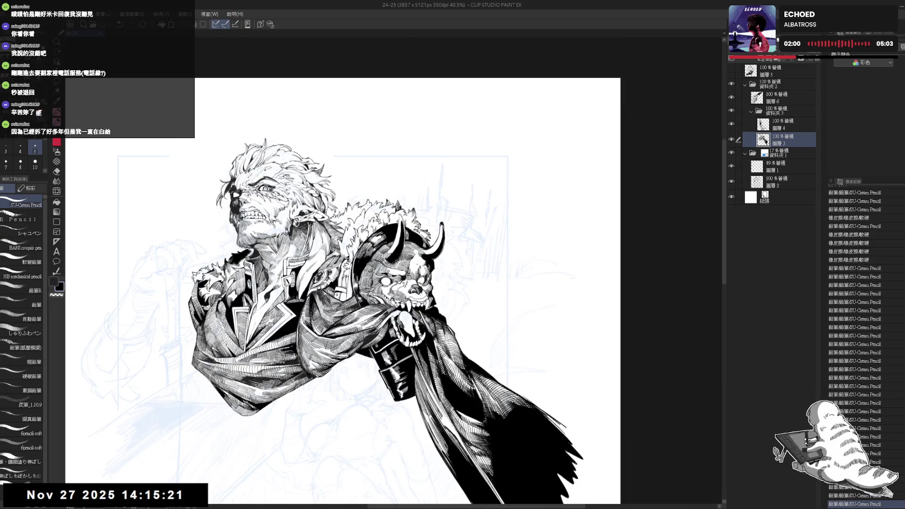
key(ctrl+plus)
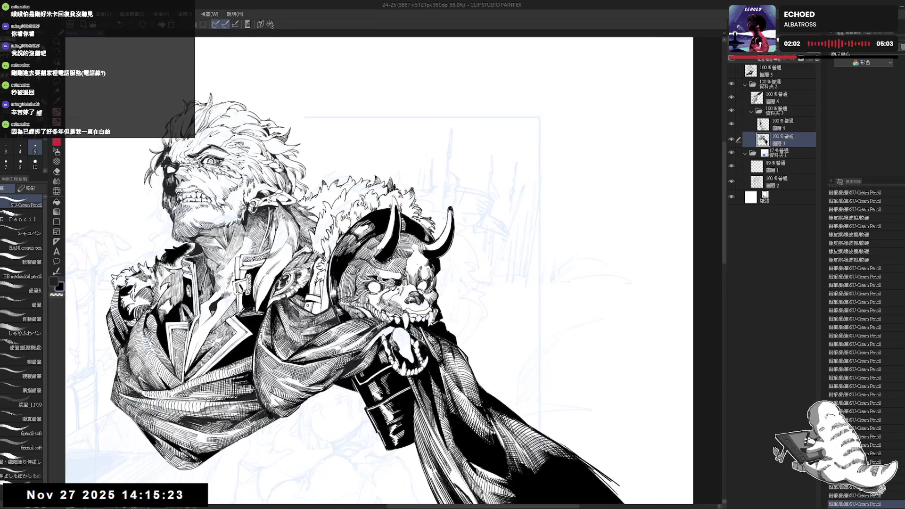
mouse_move(357, 296)
mouse_down()
mouse_move(389, 245)
mouse_move(401, 247)
mouse_up()
key(r)
key(ctrl+z)
key(ctrl+y)
key(ctrl+y)
key(ctrl+y)
key(ctrl+y)
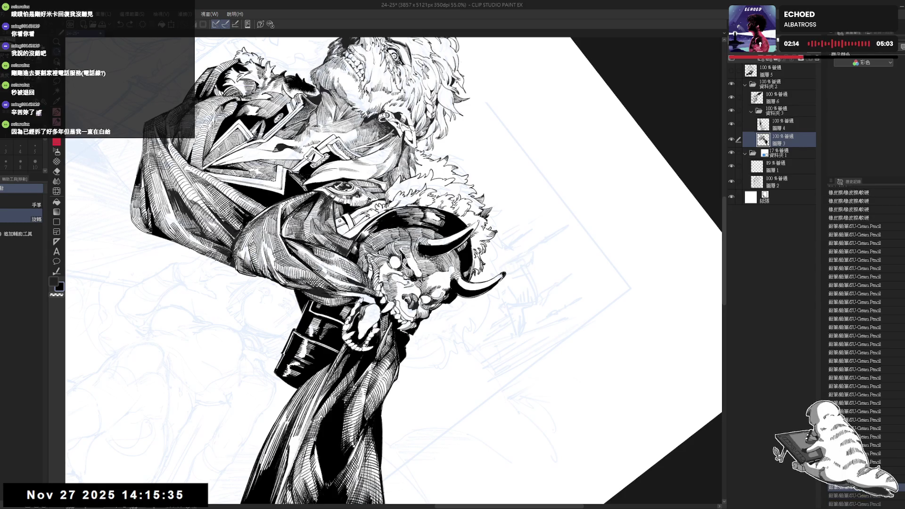
key(ctrl+y)
key(ctrl+y)
mouse_move(179, 495)
mouse_down()
mouse_move(283, 424)
mouse_move(404, 299)
mouse_up()
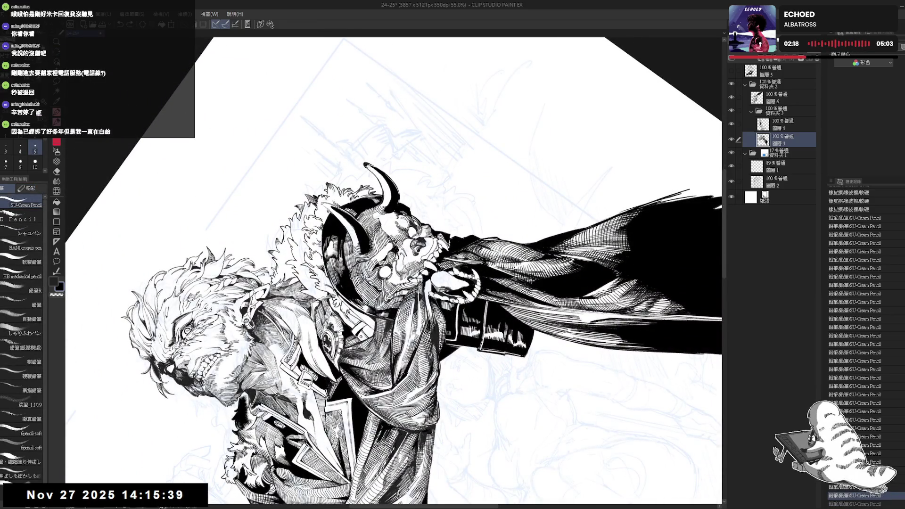
key(ctrl+y)
key(ctrl+y)
key(ctrl+y)
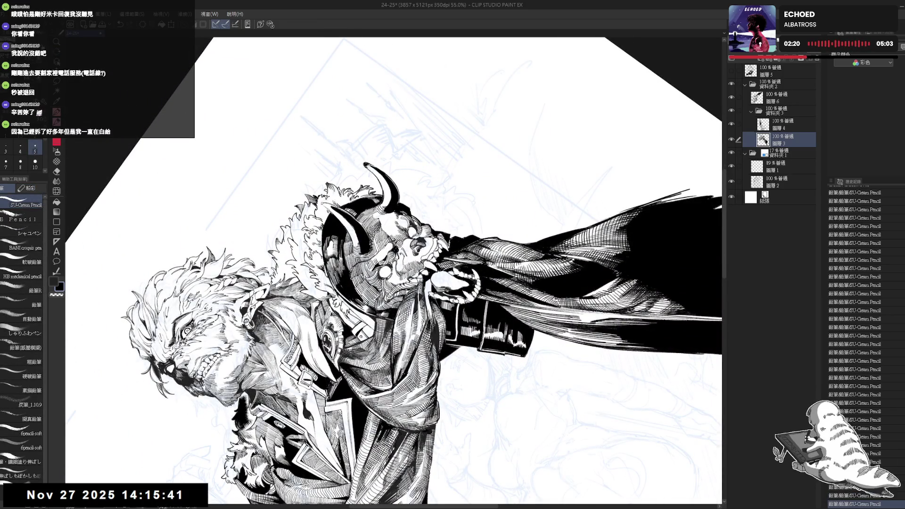
key(ctrl+@)
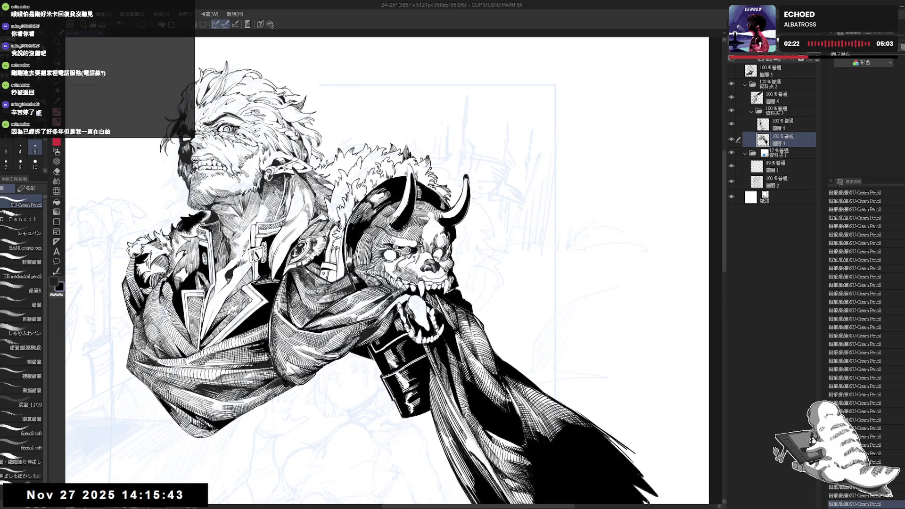
key(ctrl+minus)
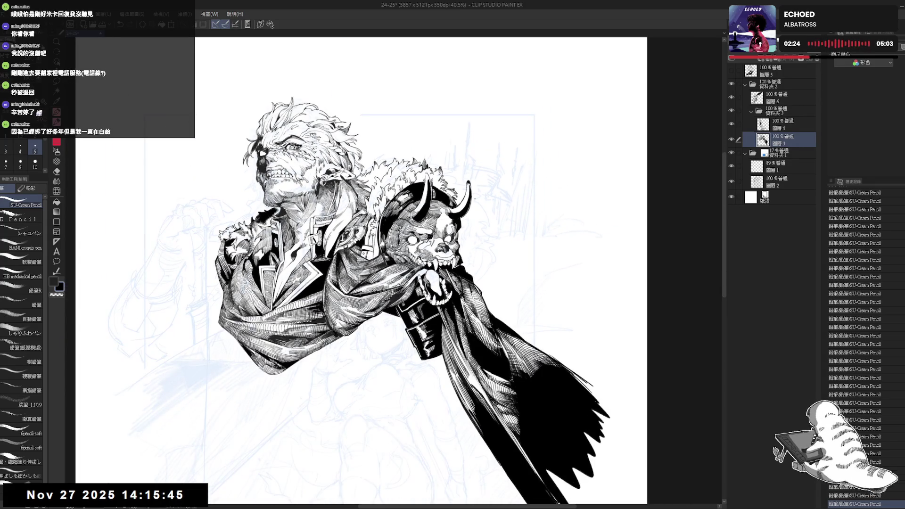
key(ctrl+minus)
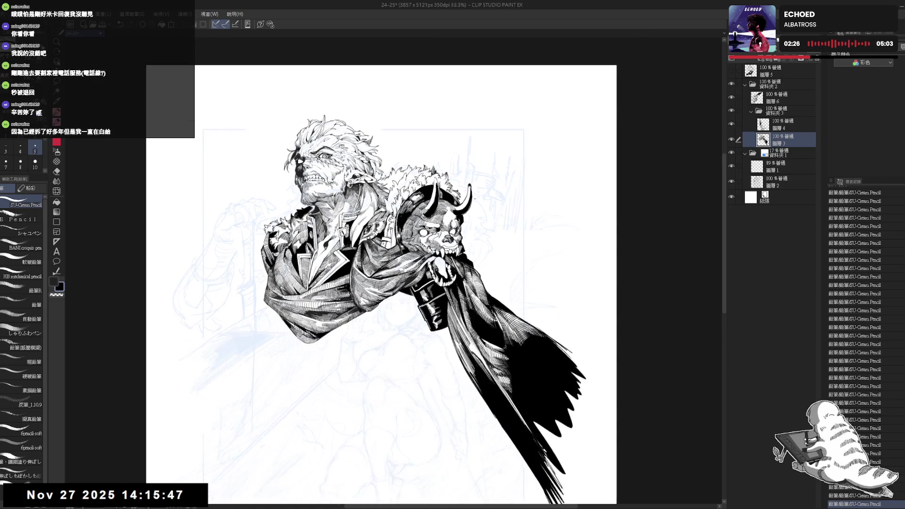
key(h)
key(h)
drag(511, 213, 505, 207)
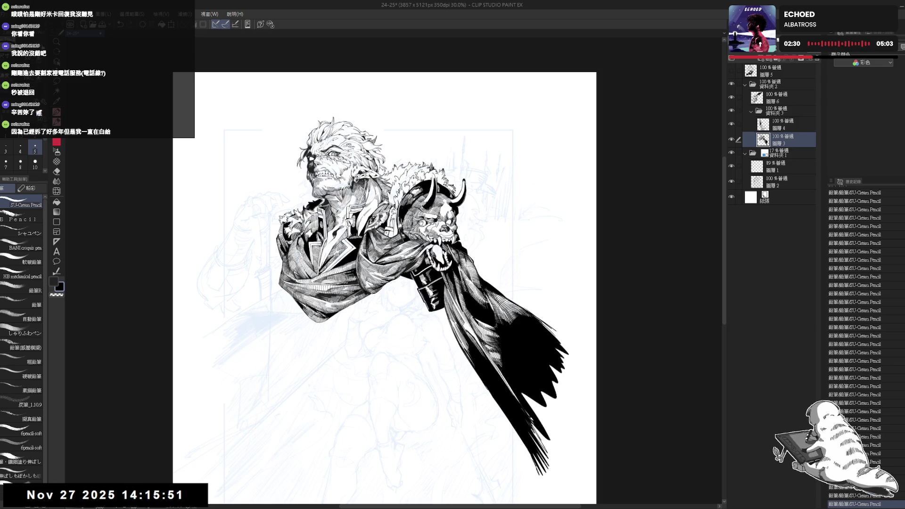
drag(407, 214, 415, 218)
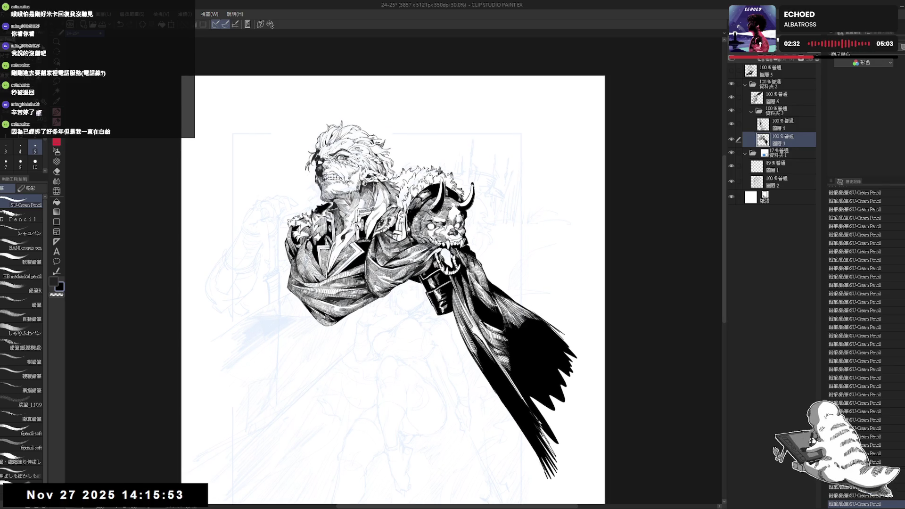
drag(453, 232, 455, 247)
scroll(366, 222, up, 3)
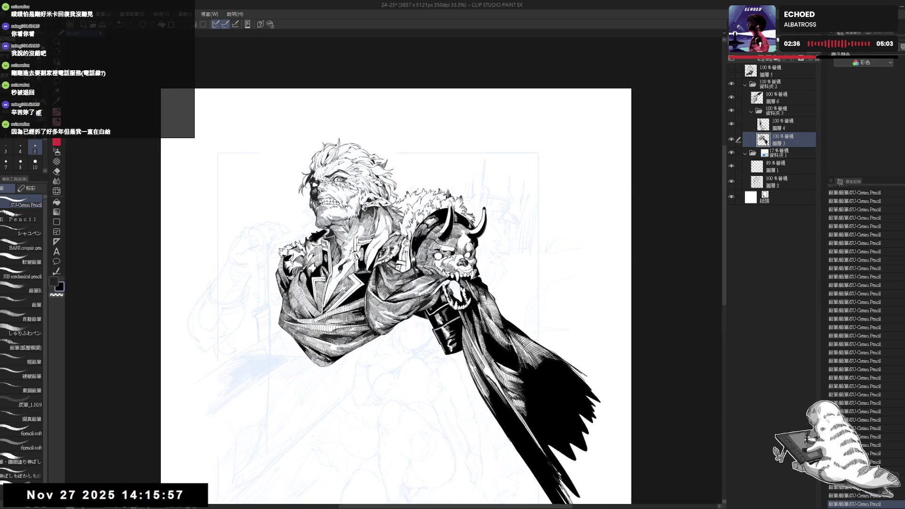
drag(416, 189, 426, 202)
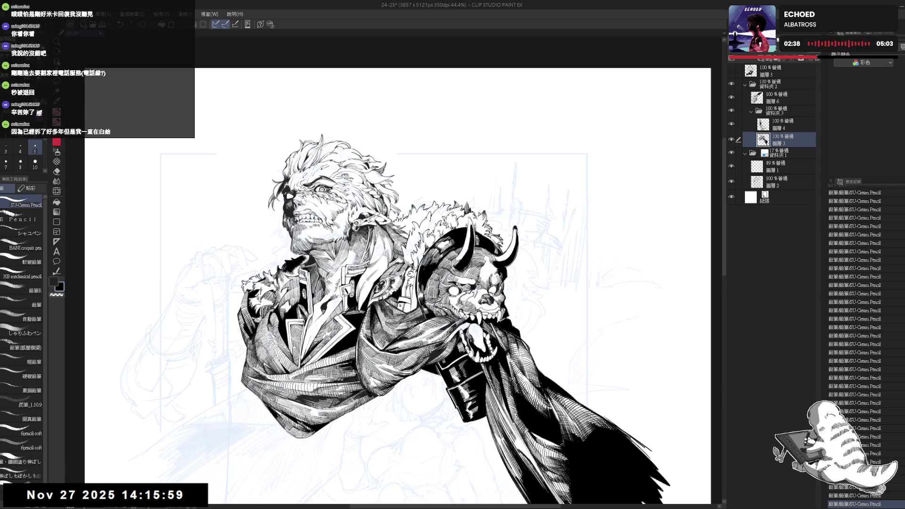
key(ctrl+z)
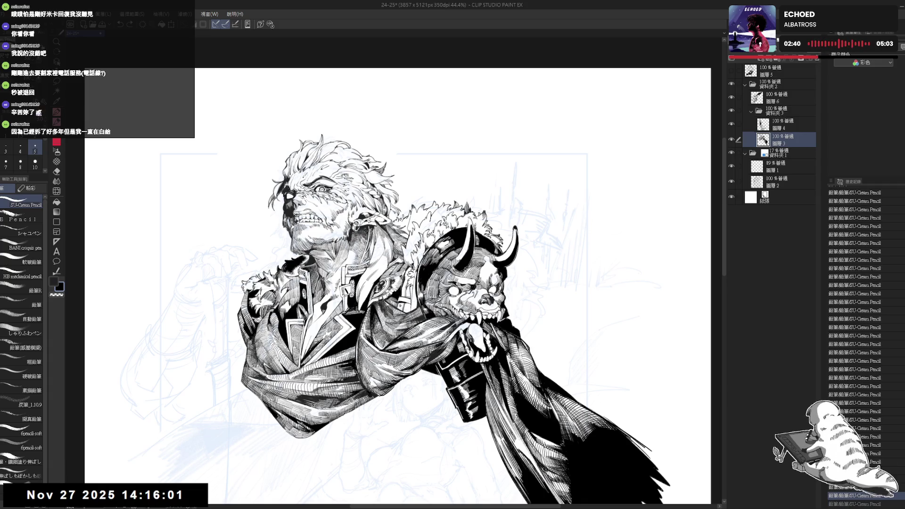
key(g)
click(399, 221)
Step: Fill small enclosed gaps in the inking with black, redoing one unwanted fill
click(397, 223)
key(ctrl+z)
key(p)
key(g)
key(p)
click(397, 221)
key(g)
click(401, 218)
key(p)
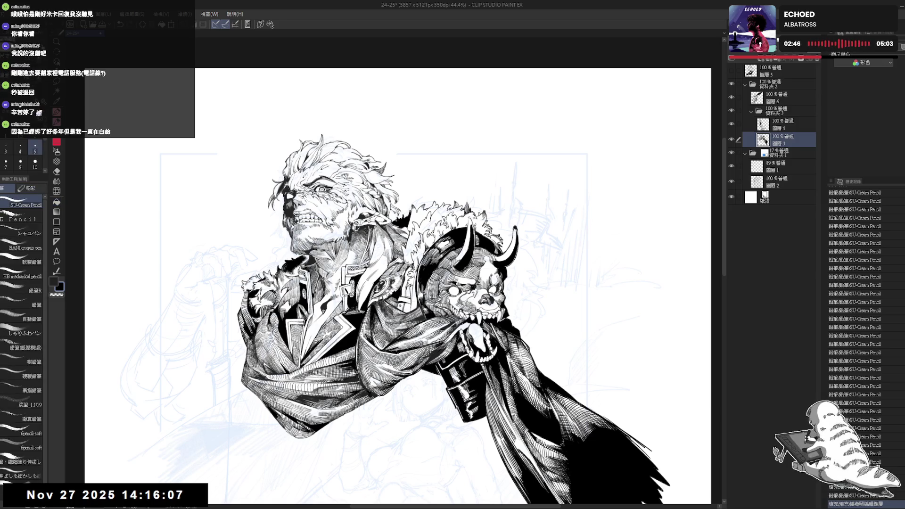
key(g)
click(415, 238)
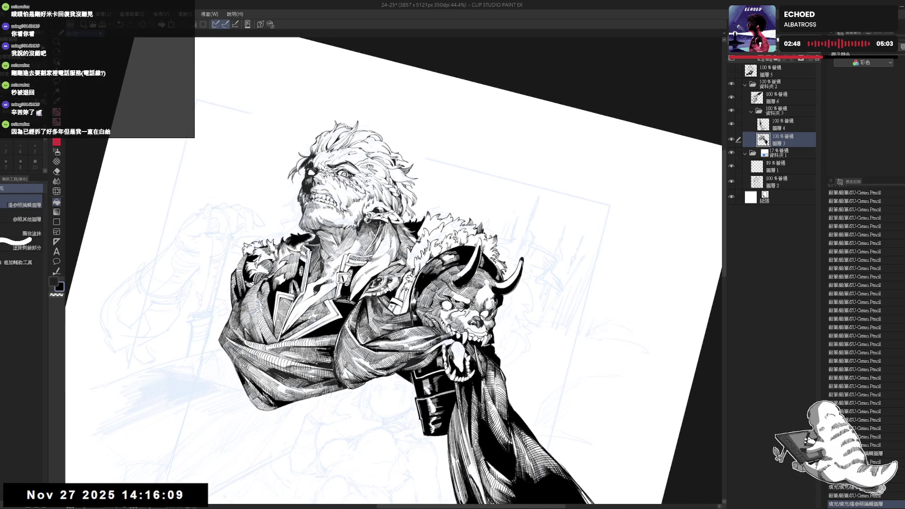
Step: Check the drawing mirrored and back, then add a small pencil touch-up stroke
key(ctrl+0)
key(h)
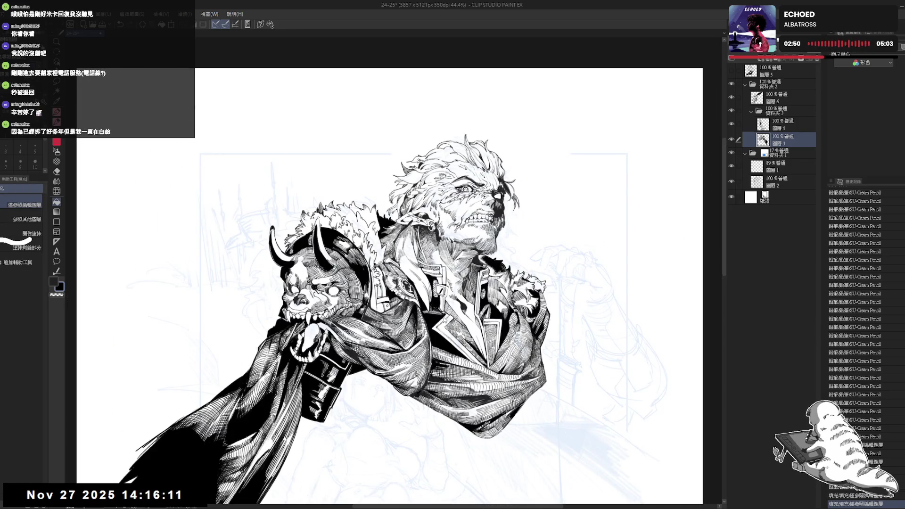
key(h)
key(p)
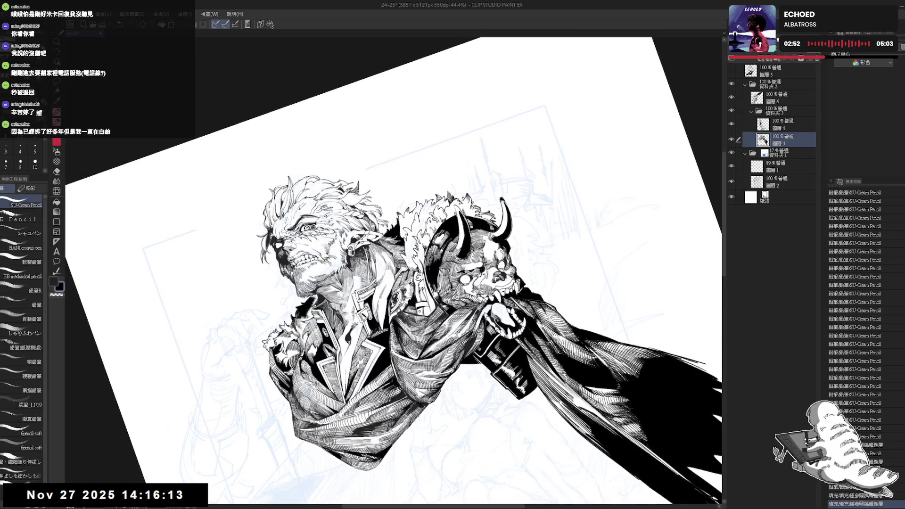
key(ctrl+z)
drag(176, 490, 183, 498)
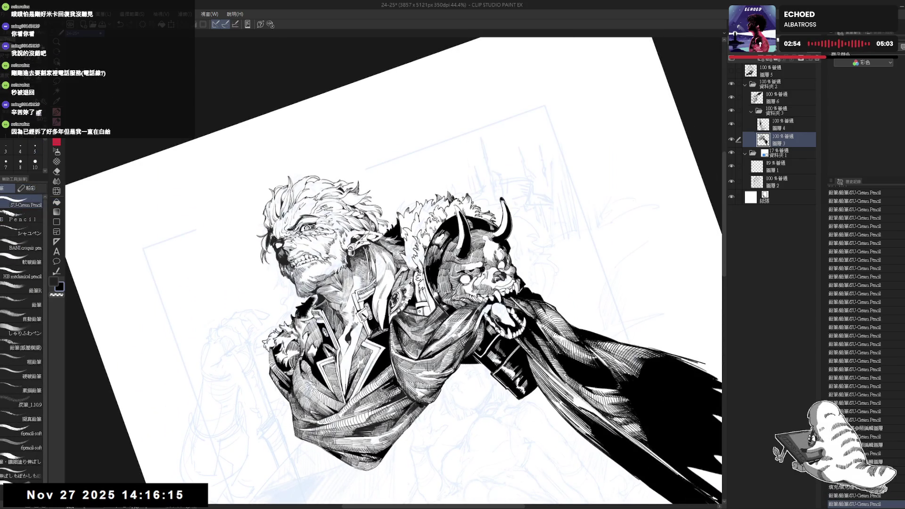
Step: Compare the touch-ups with and without them, keep all of them, and return the canvas upright
key(ctrl+z)
key(ctrl+z)
key(ctrl+y)
key(ctrl+y)
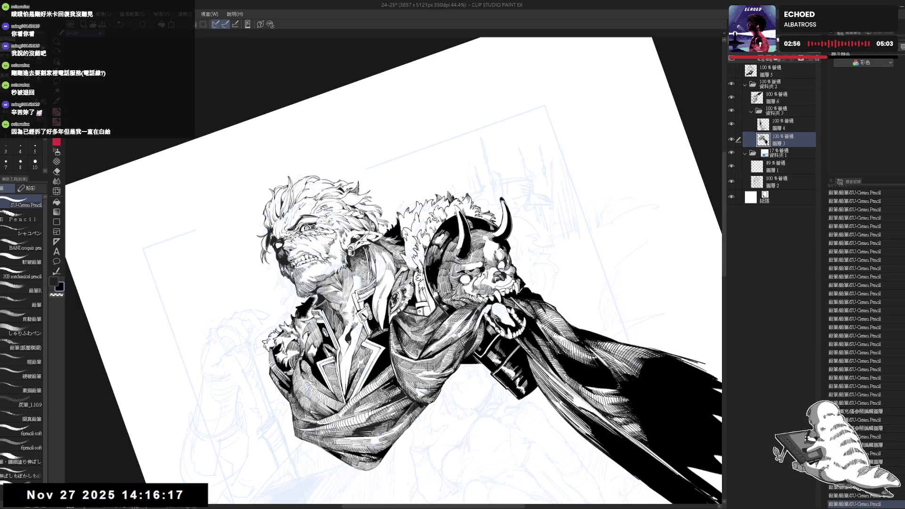
key(ctrl+z)
key(ctrl+z)
key(ctrl+y)
key(ctrl+y)
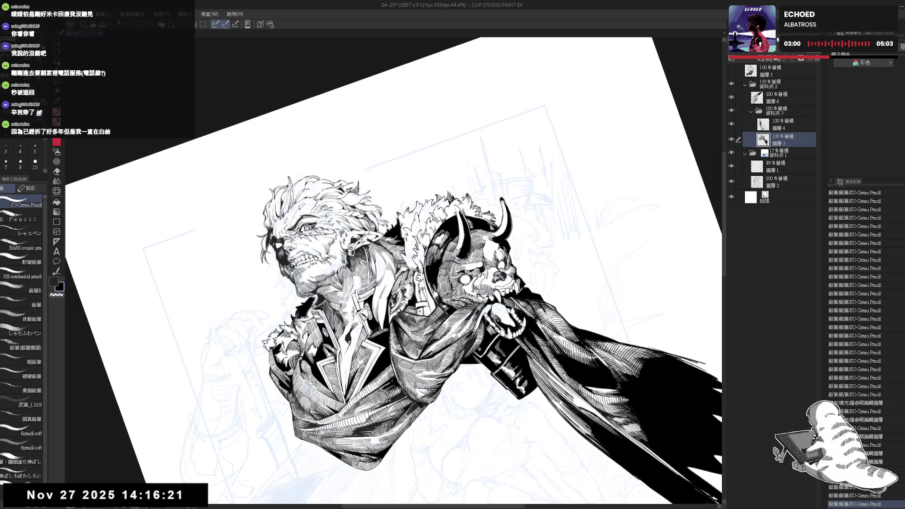
key(ctrl+y)
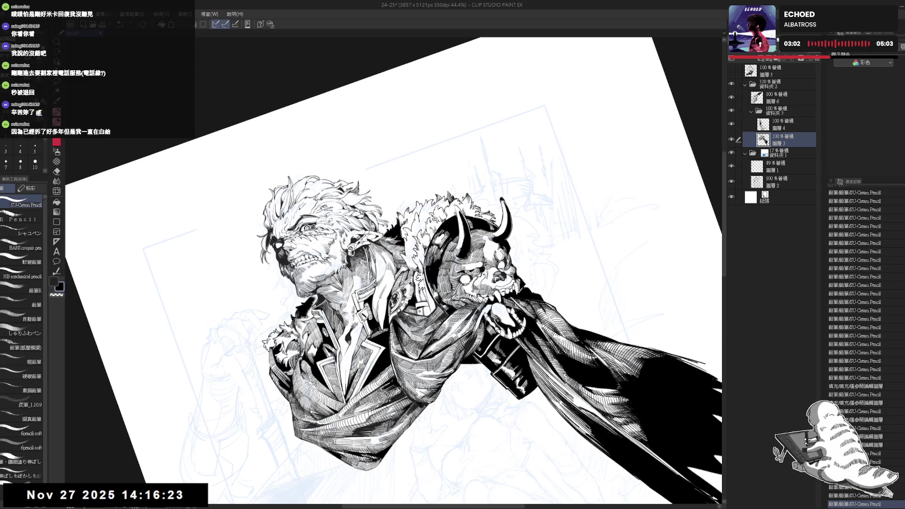
key(ctrl+y)
key(ctrl+y)
key(ctrl+y)
key(ctrl+y)
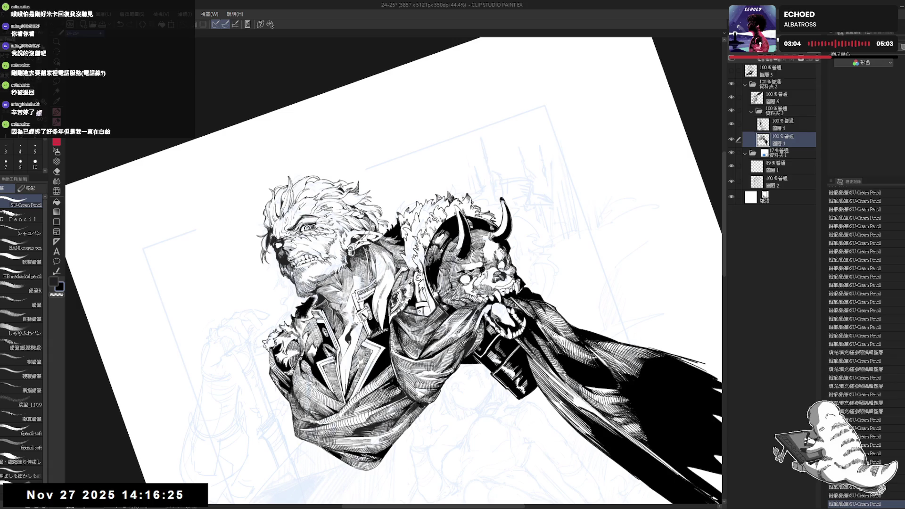
key(ctrl+y)
key(ctrl+y)
key(ctrl+y)
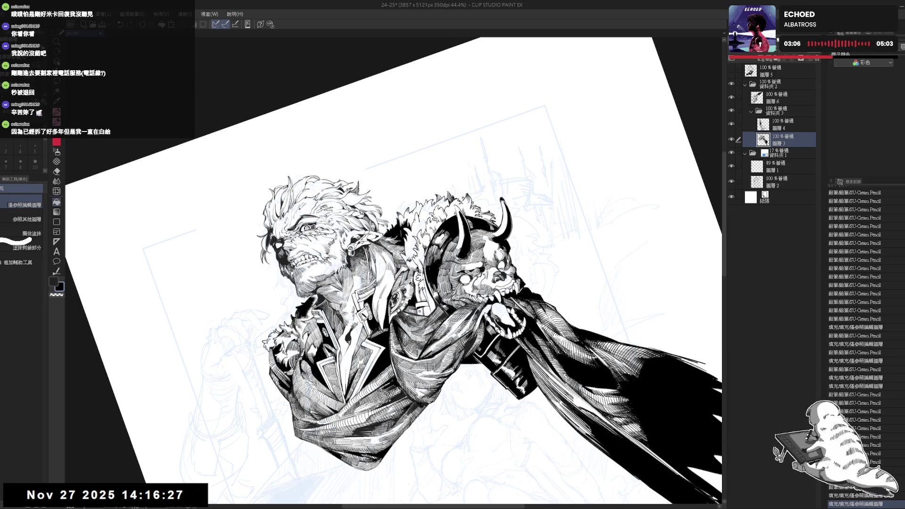
key(ctrl+y)
key(ctrl+y)
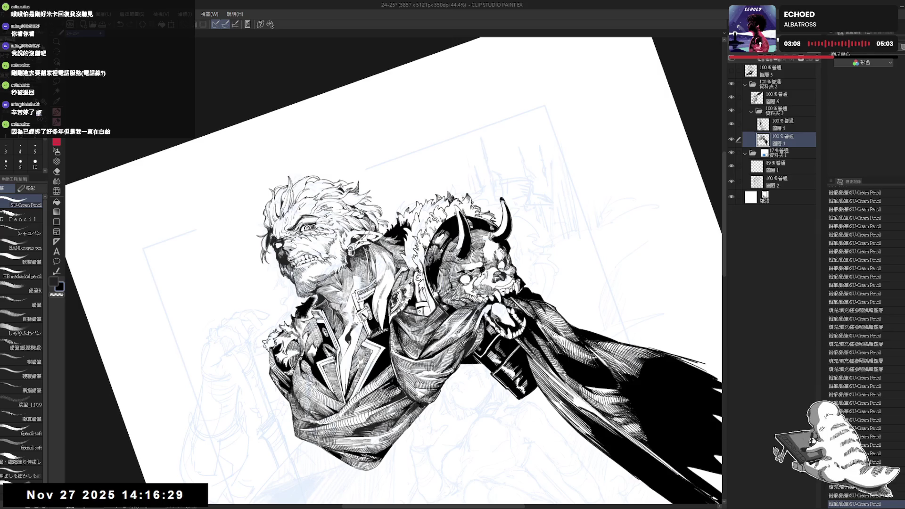
key(ctrl+y)
key(ctrl+y)
key(ctrl+y)
key(ctrl+0)
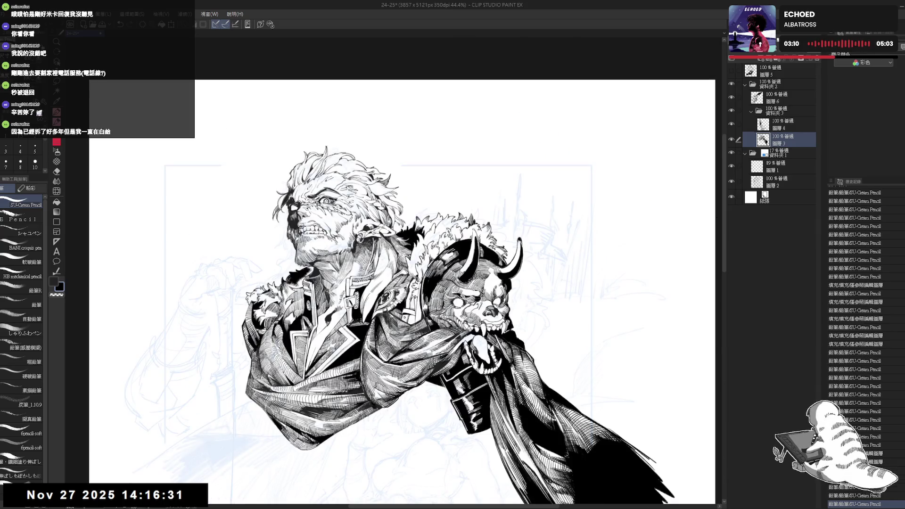
key(h)
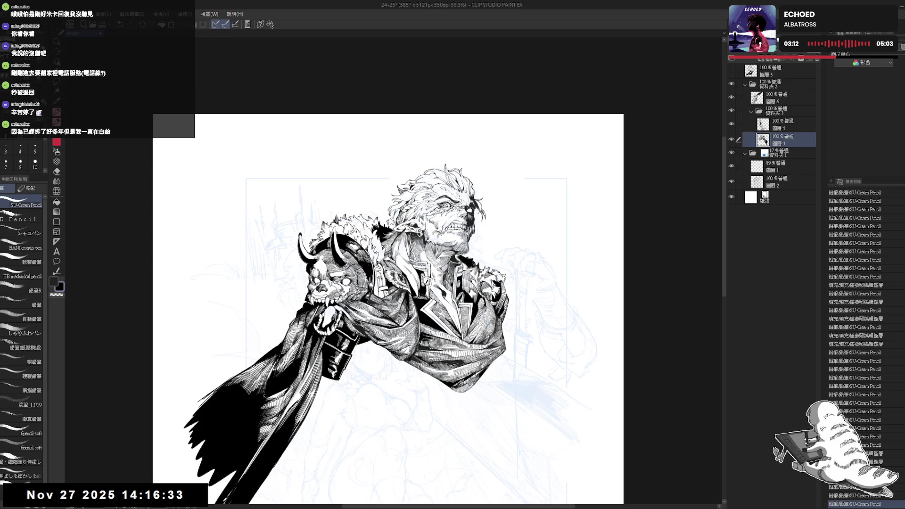
key(h)
drag(386, 308, 421, 269)
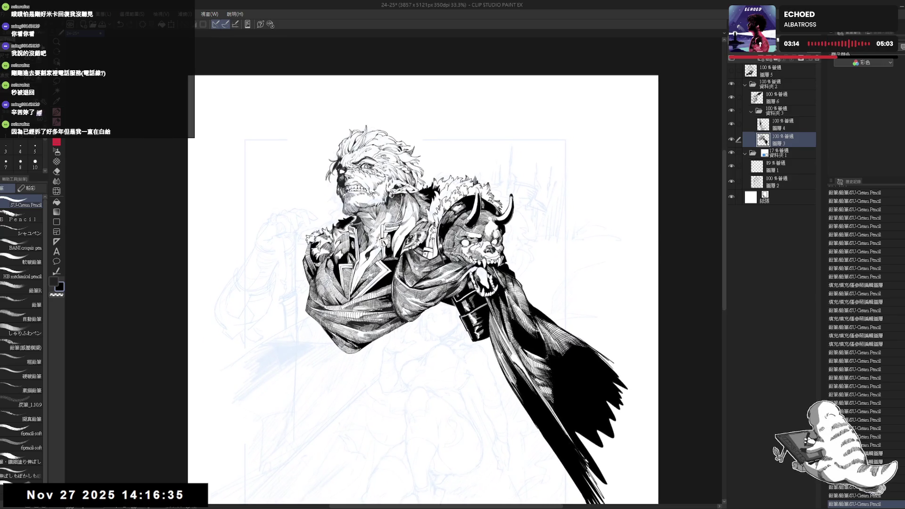
scroll(401, 259, up, 1)
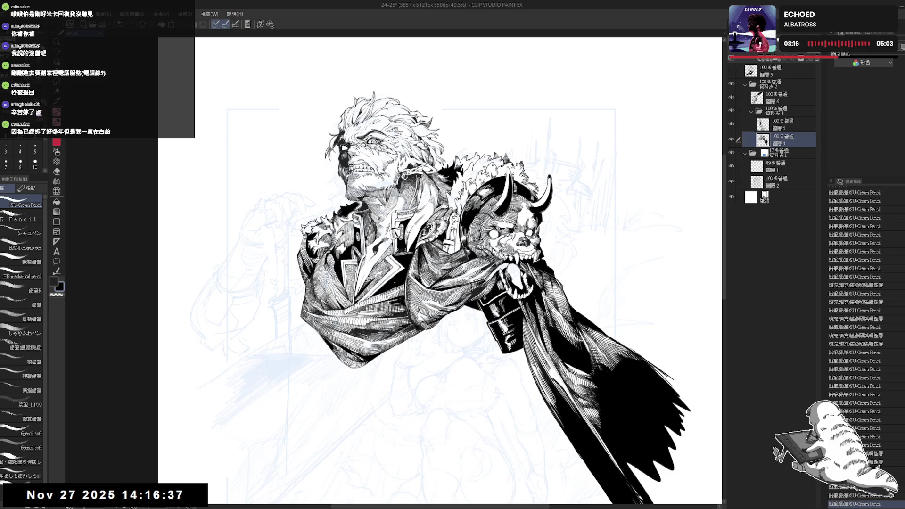
mouse_move(453, 339)
mouse_down()
mouse_move(423, 325)
mouse_move(409, 359)
mouse_move(475, 308)
mouse_up()
scroll(423, 325, up, 2)
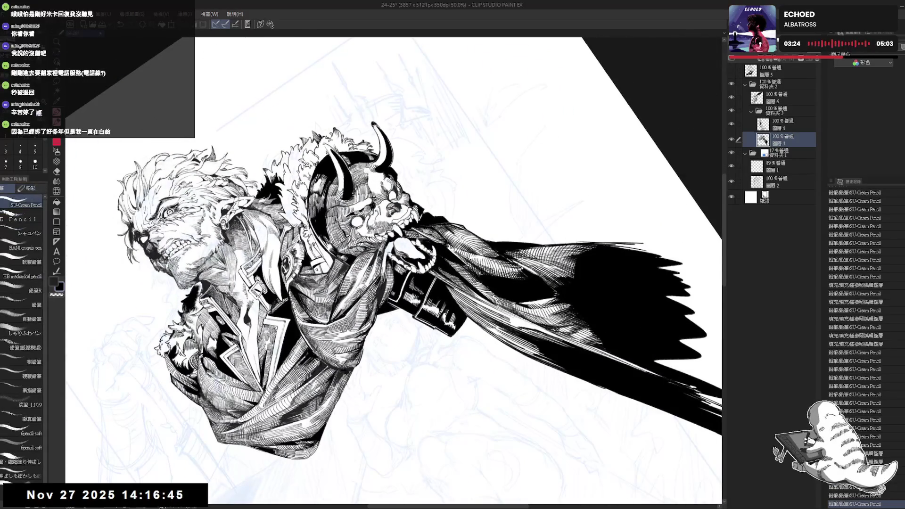
scroll(475, 308, up, 1)
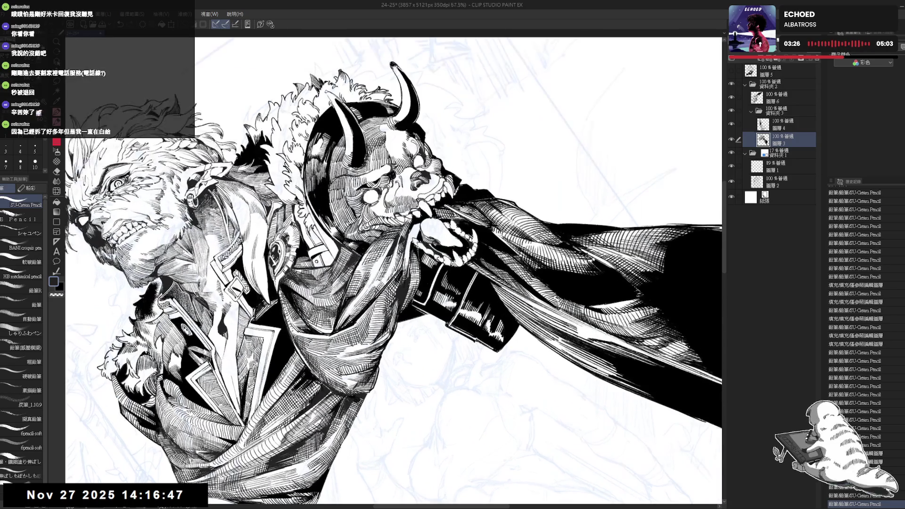
scroll(393, 270, up, 1)
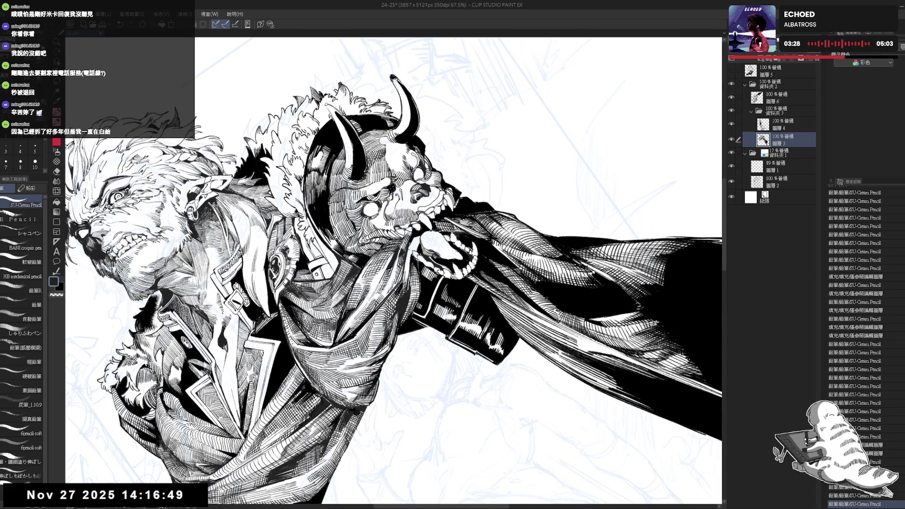
drag(408, 250, 408, 274)
key(ctrl+z)
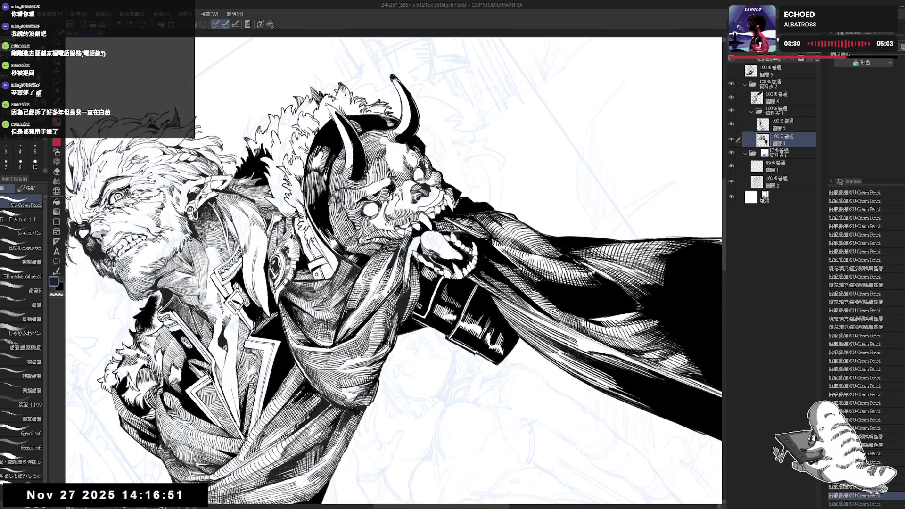
drag(410, 236, 419, 246)
key(ctrl+z)
key(ctrl+z)
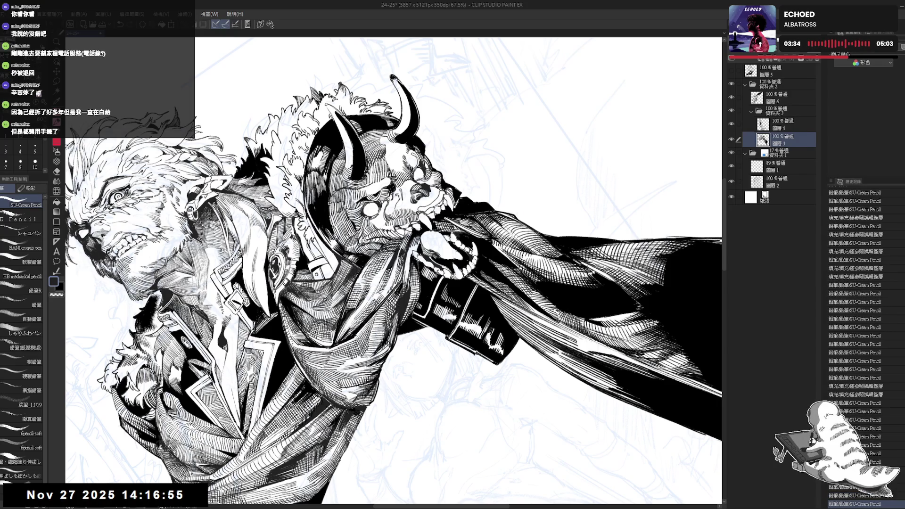
key(ctrl+z)
key(^)
key(^)
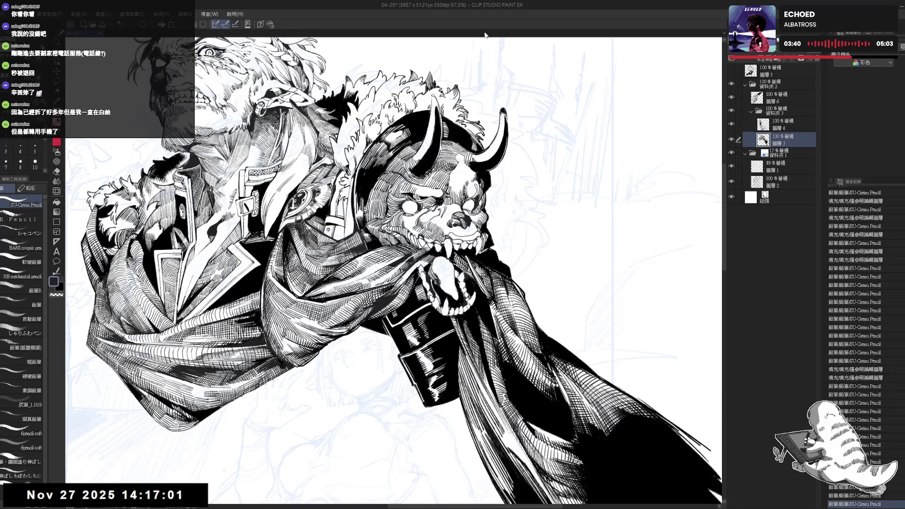
drag(472, 43, 377, 45)
scroll(856, 349, down, 2)
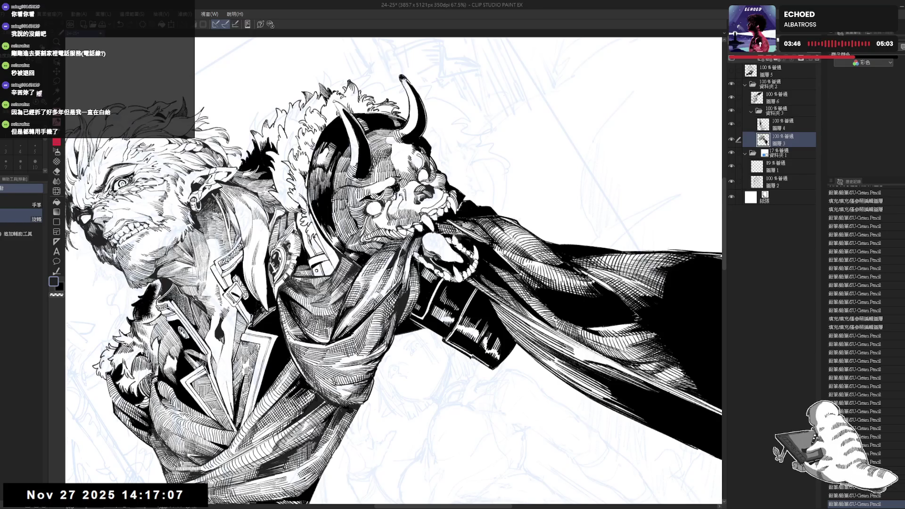
key(at)
key(p)
scroll(856, 349, down, 2)
scroll(856, 349, down, 2)
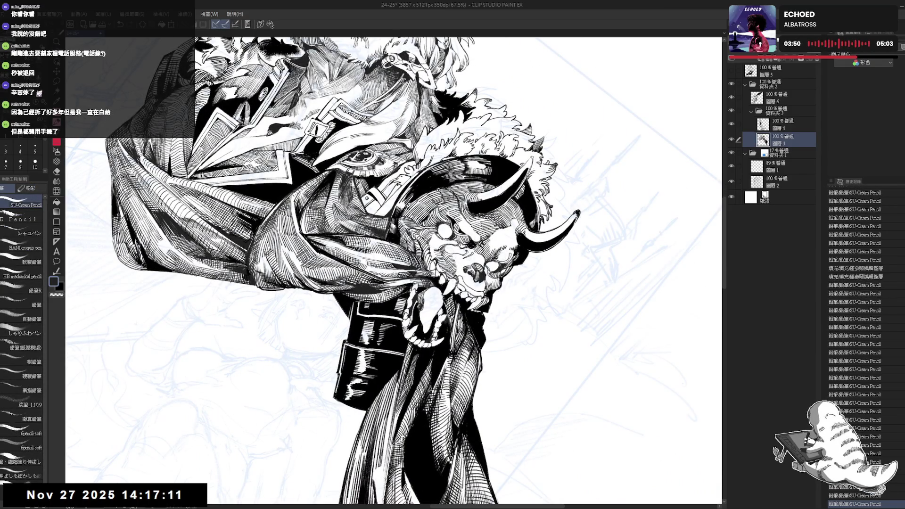
key(minus)
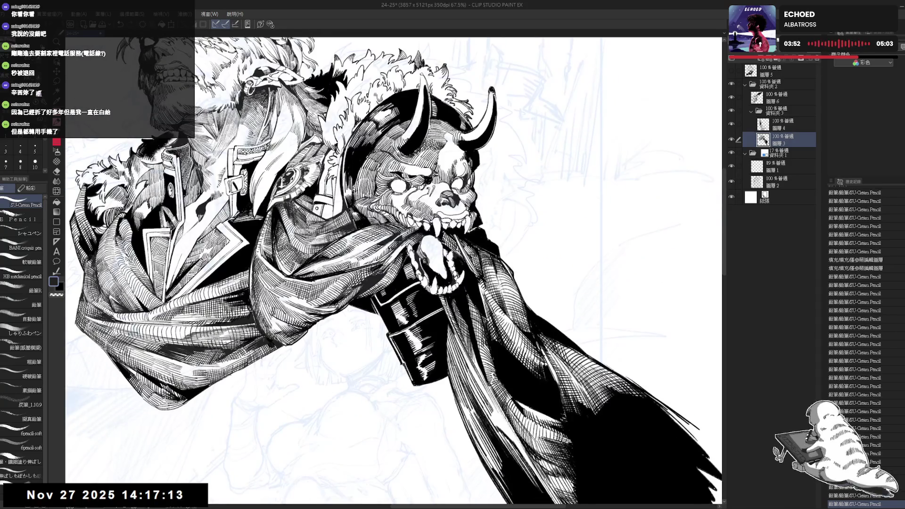
key(ctrl+0)
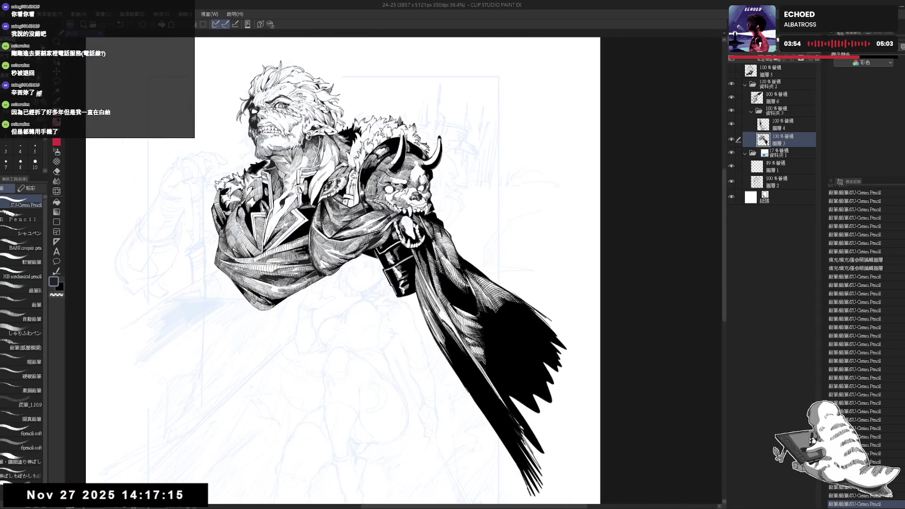
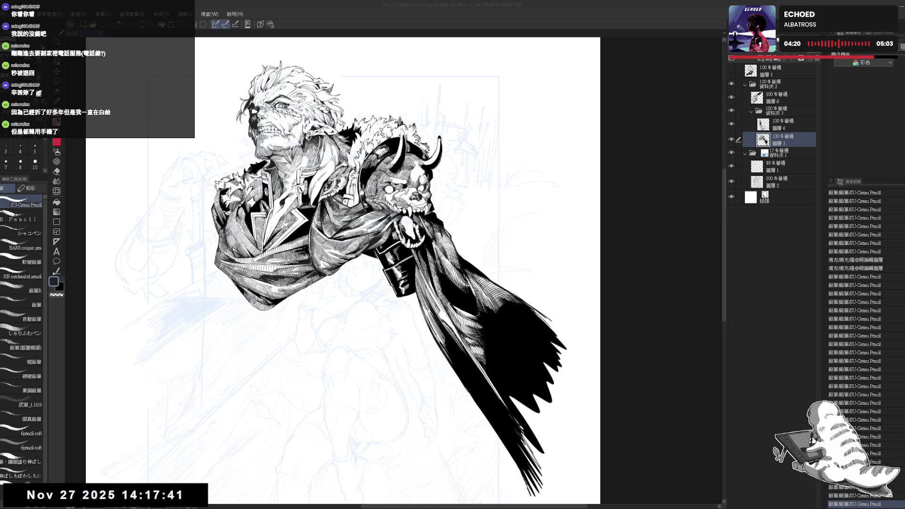
Step: Fade the man's line-art folder 資料夾2 to 26% opacity
scroll(375, 171, up, 2)
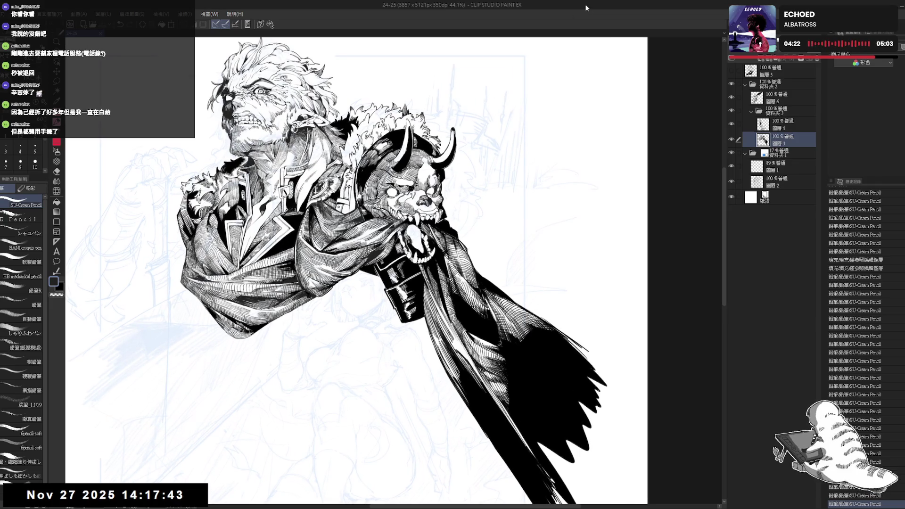
drag(693, 141, 711, 131)
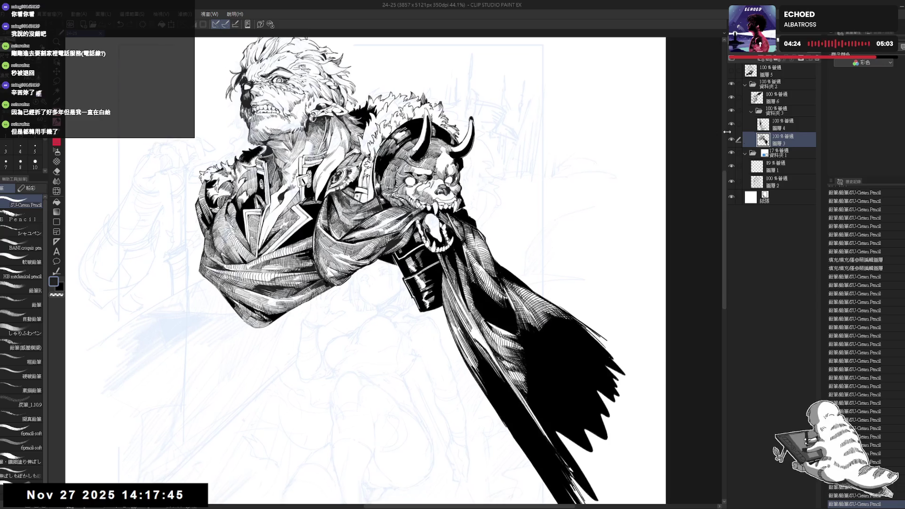
click(777, 102)
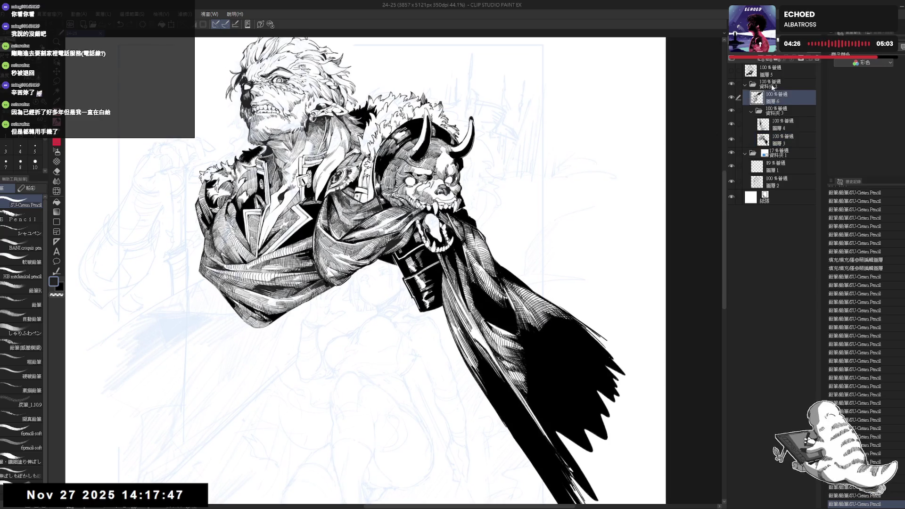
click(773, 88)
drag(816, 50, 773, 50)
Step: Make the elf girl's layer 圖層5 visible and zoom in on it
click(763, 71)
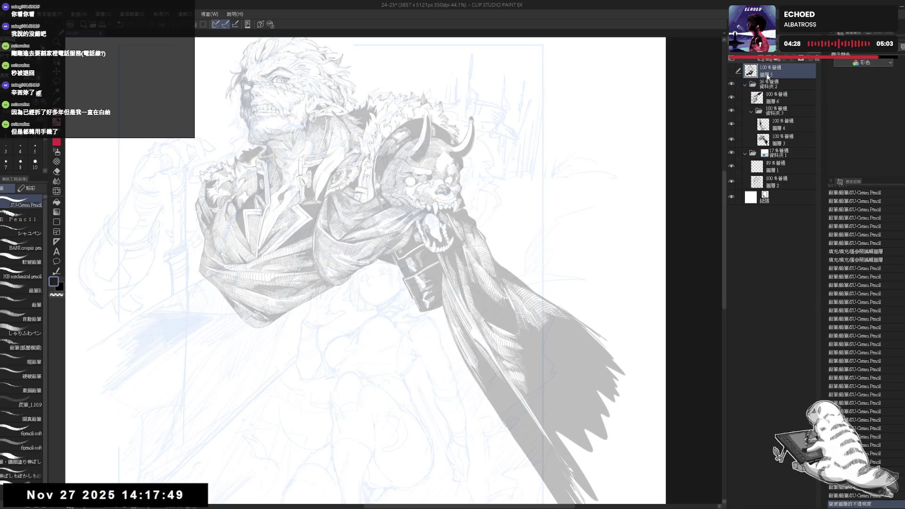
click(732, 71)
scroll(438, 158, up, 2)
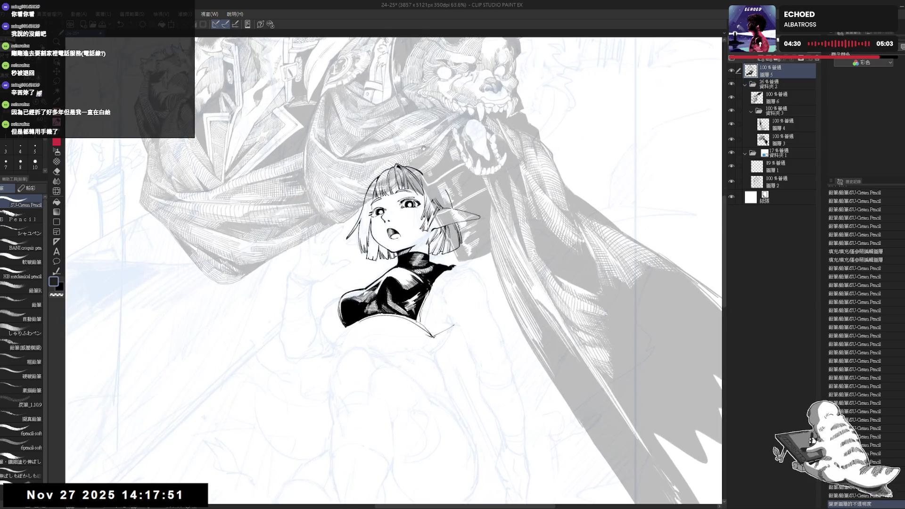
Step: Redraw the girl's outer hair arc with the pencil, undoing attempts until it sits right
scroll(438, 158, up, 3)
key(e)
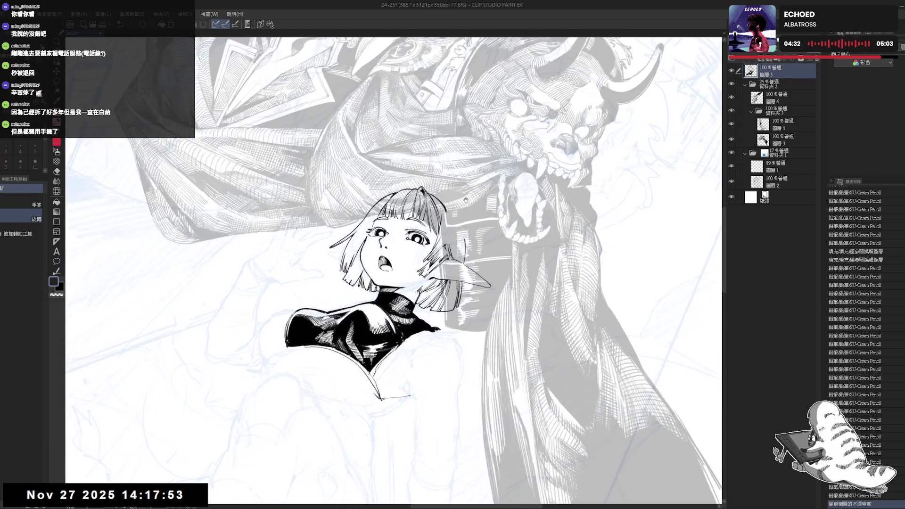
drag(447, 215, 465, 243)
key(p)
key(ctrl+z)
drag(436, 194, 467, 240)
key(ctrl+z)
key(ctrl+z)
drag(441, 199, 465, 245)
key(ctrl+z)
drag(436, 197, 466, 239)
key(ctrl+z)
mouse_move(438, 197)
mouse_down()
mouse_move(458, 218)
mouse_move(467, 262)
mouse_up()
Step: Erase stray marks, check the mirrored view, and ink a thin size-5 line along the hair
key(e)
key(p)
key(e)
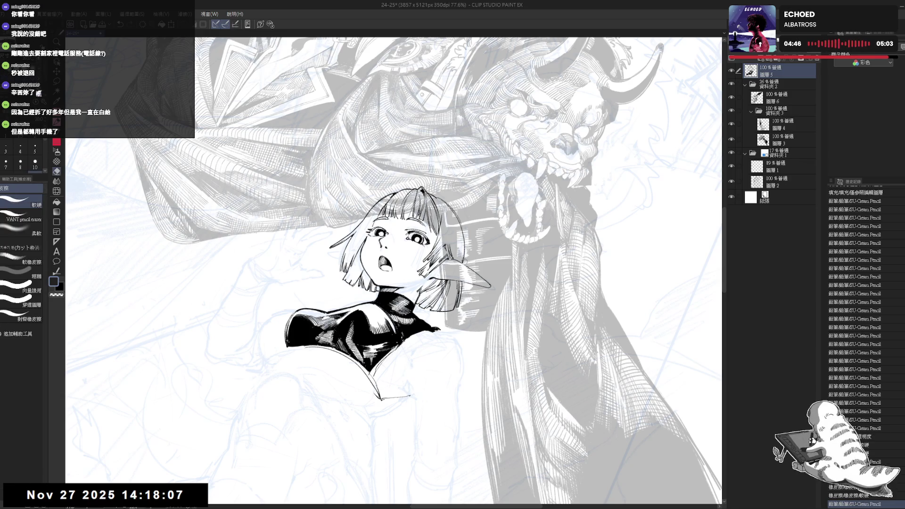
key(h)
key(h)
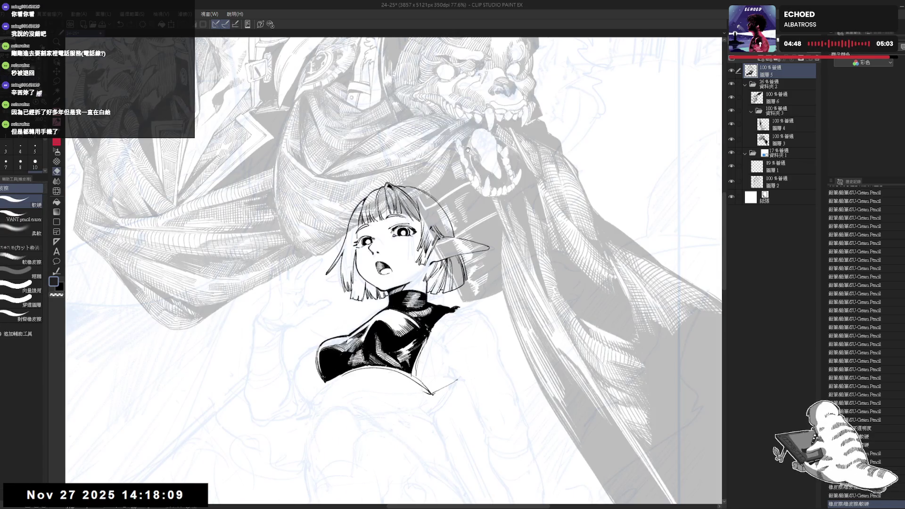
drag(430, 184, 425, 225)
key(p)
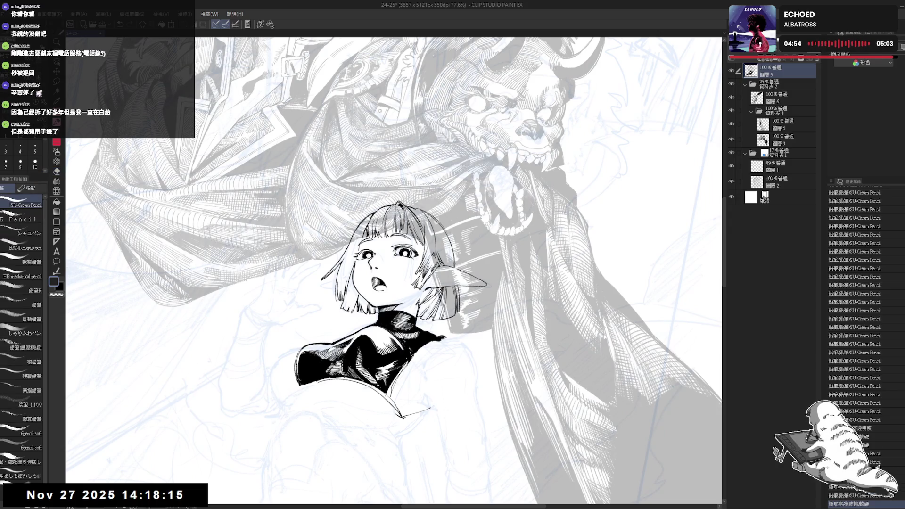
click(428, 222)
drag(433, 218, 431, 251)
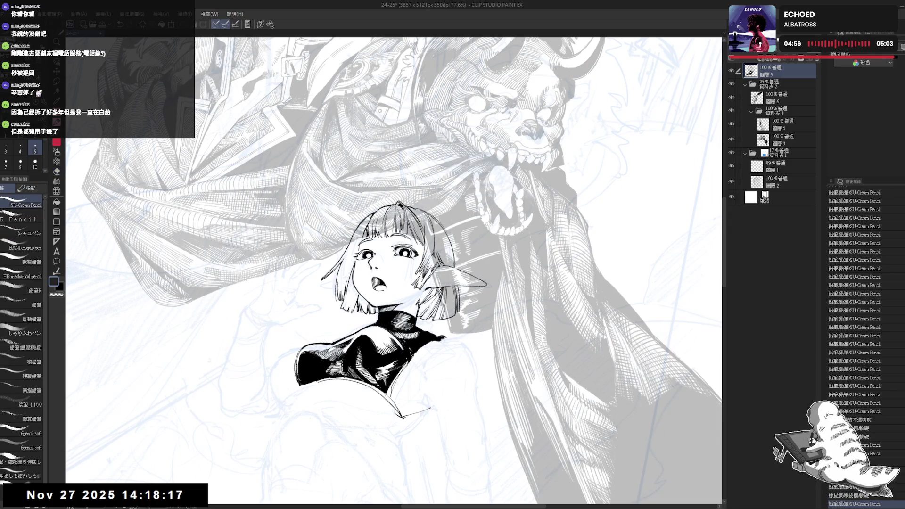
Step: Undo the last pencil stroke and erase a small patch of the hair
scroll(394, 271, up, 2)
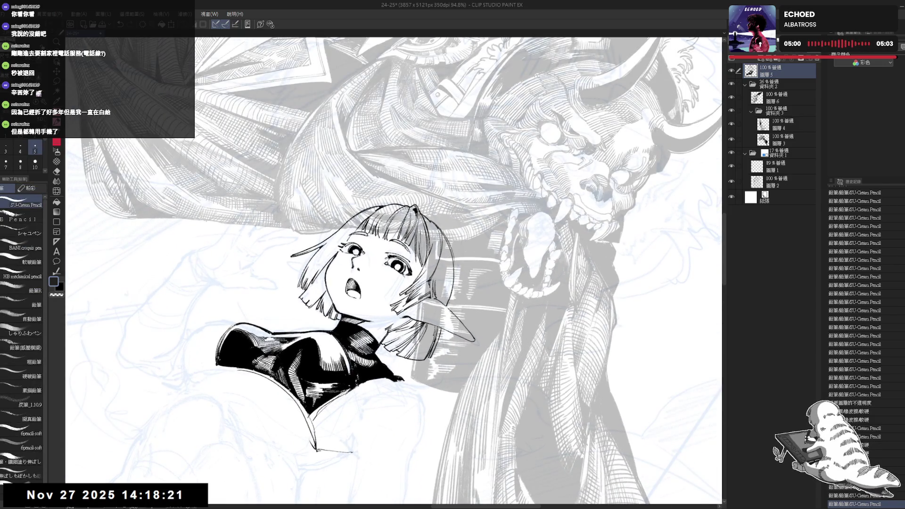
key(ctrl+y)
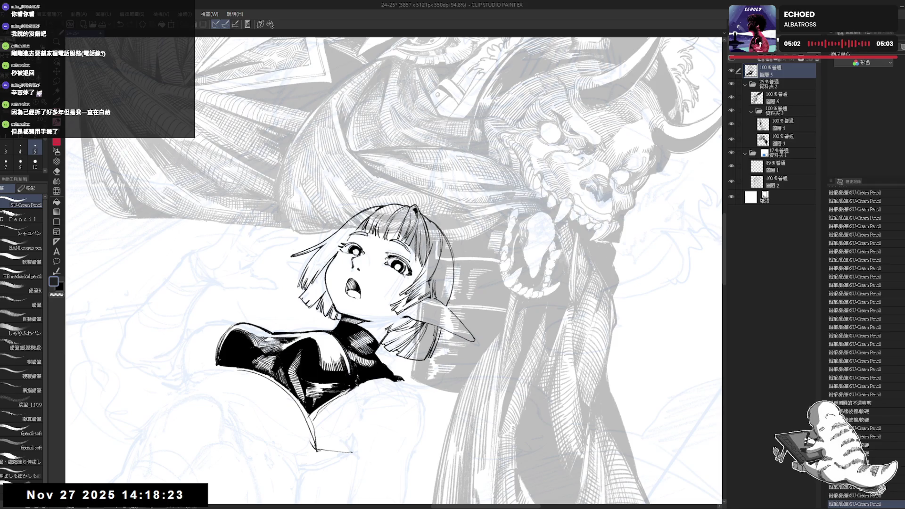
key(ctrl+z)
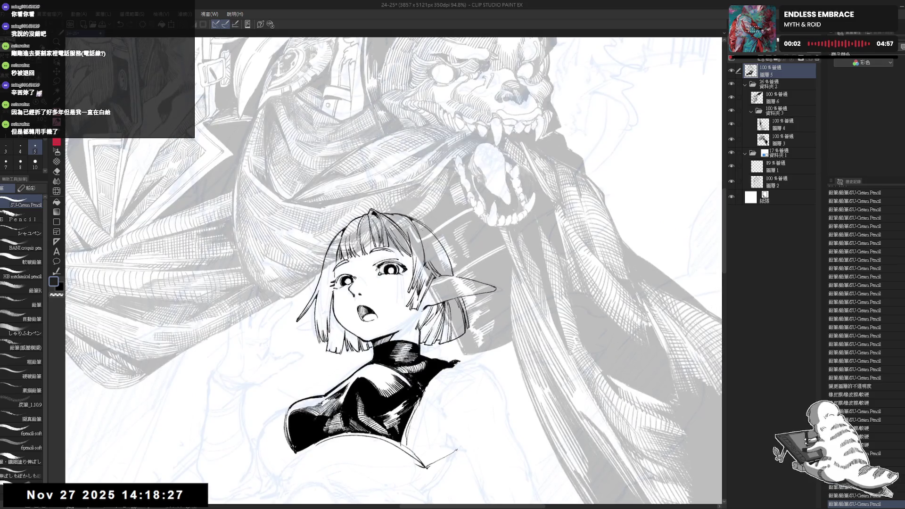
key(e)
mouse_move(423, 224)
mouse_down()
mouse_move(441, 194)
mouse_move(443, 222)
mouse_move(429, 238)
mouse_move(438, 237)
mouse_up()
key(p)
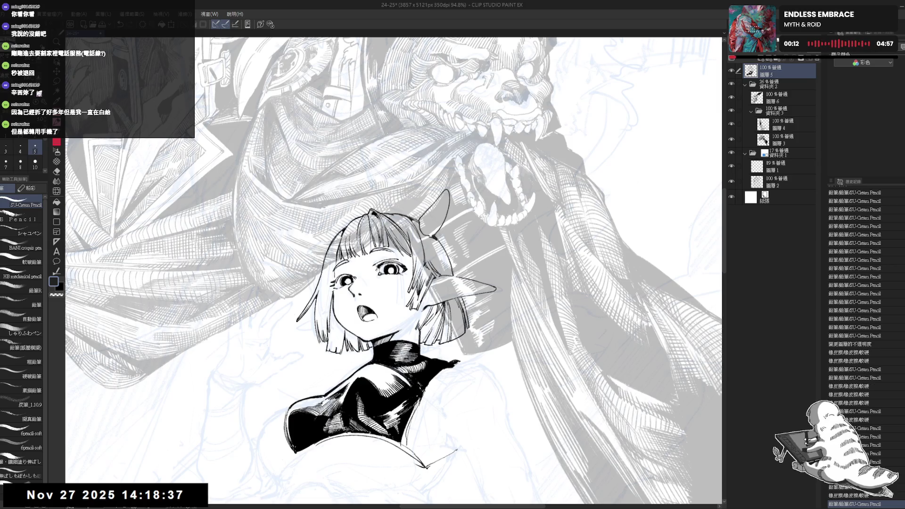
Step: Ink the elf girl's second horn at the top-left of her hair
key(h)
key(h)
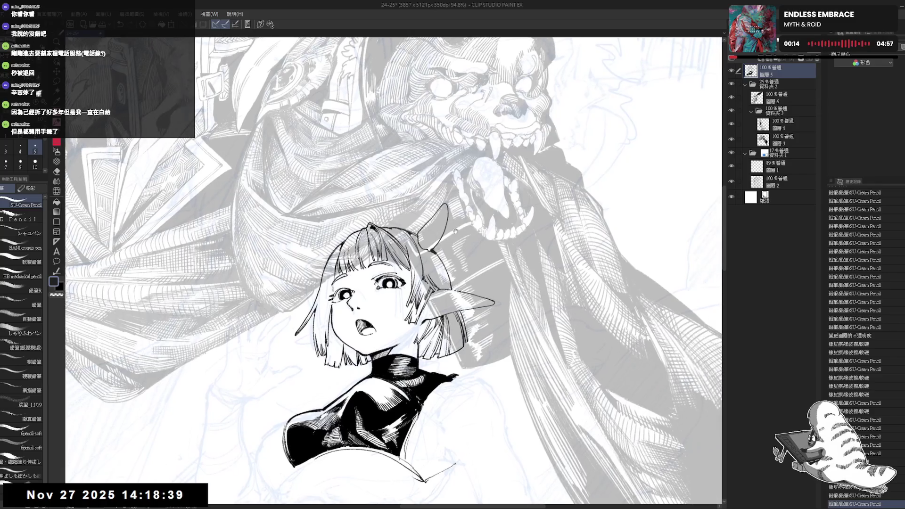
drag(425, 249, 450, 229)
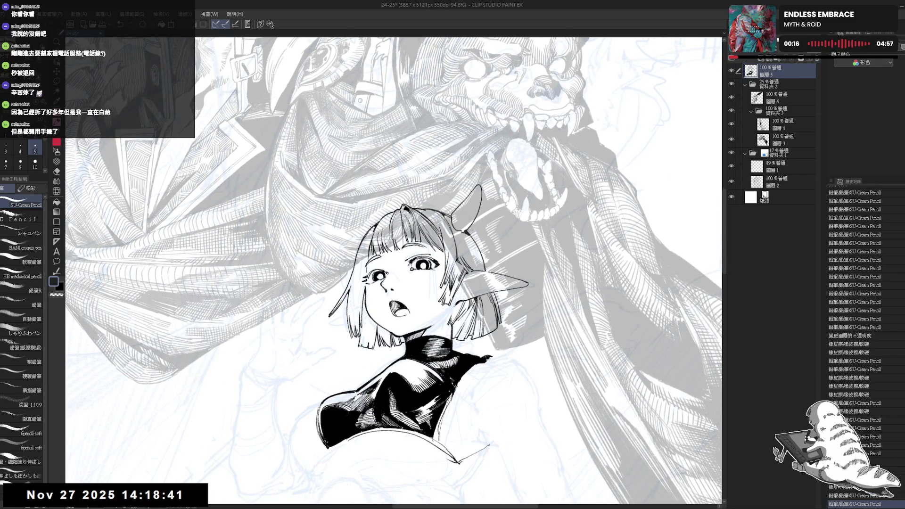
mouse_move(351, 217)
mouse_down()
mouse_move(366, 225)
mouse_move(347, 228)
mouse_up()
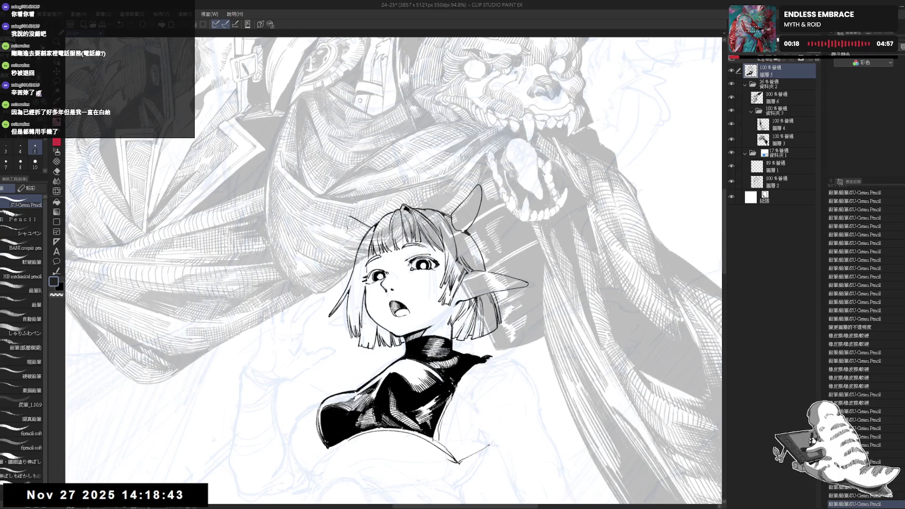
mouse_move(415, 264)
mouse_down()
mouse_move(434, 233)
mouse_move(427, 226)
mouse_move(424, 236)
mouse_up()
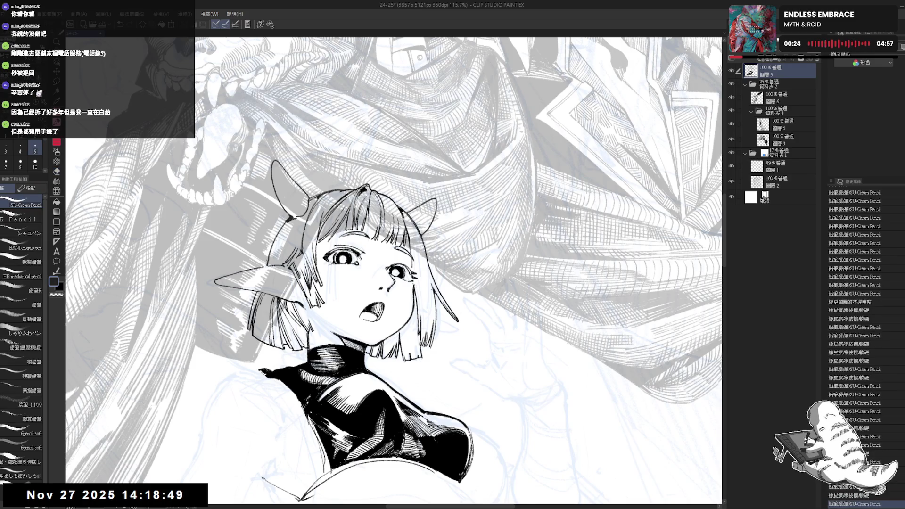
key(ctrl+at)
scroll(455, 137, down, 5)
scroll(473, 230, up, 4)
scroll(460, 231, up, 1)
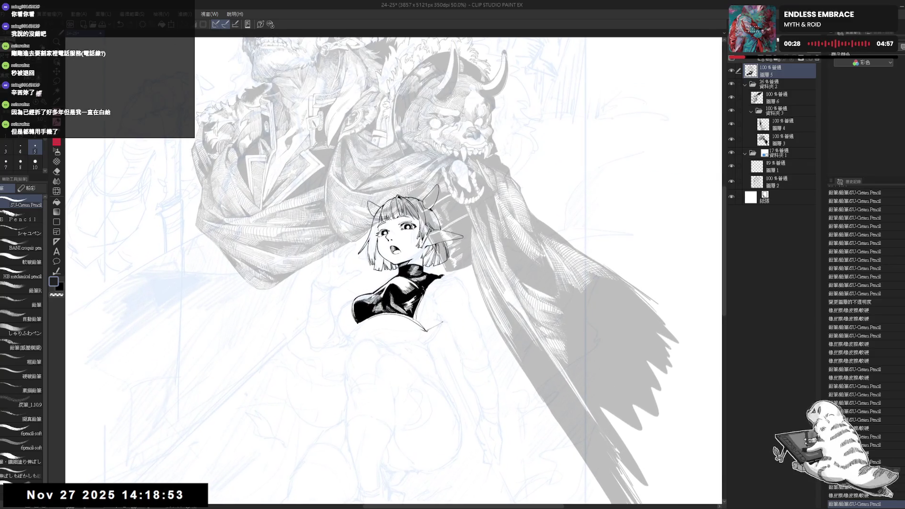
mouse_move(452, 230)
mouse_down()
mouse_move(486, 236)
mouse_move(432, 228)
mouse_up()
scroll(420, 229, up, 2)
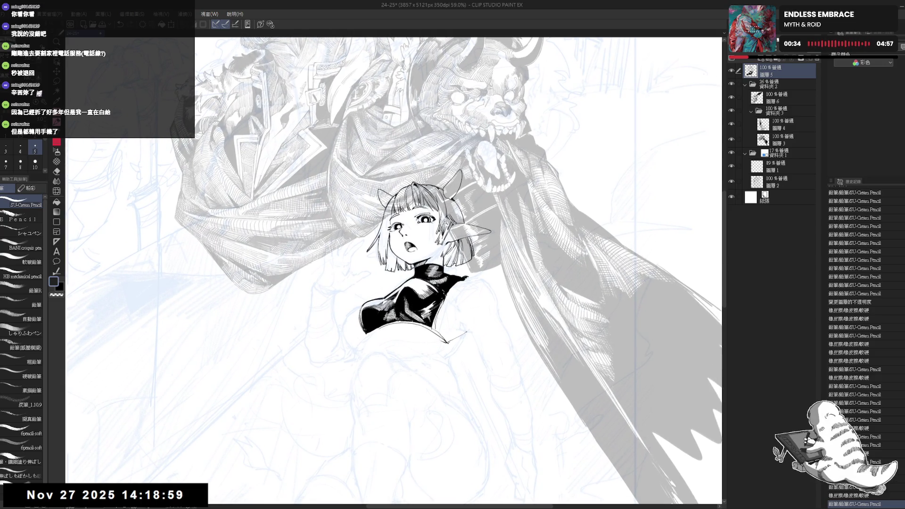
scroll(446, 225, up, 1)
Step: Lower folder 資料夾2 to 14% opacity and select layer 圖層2
click(782, 86)
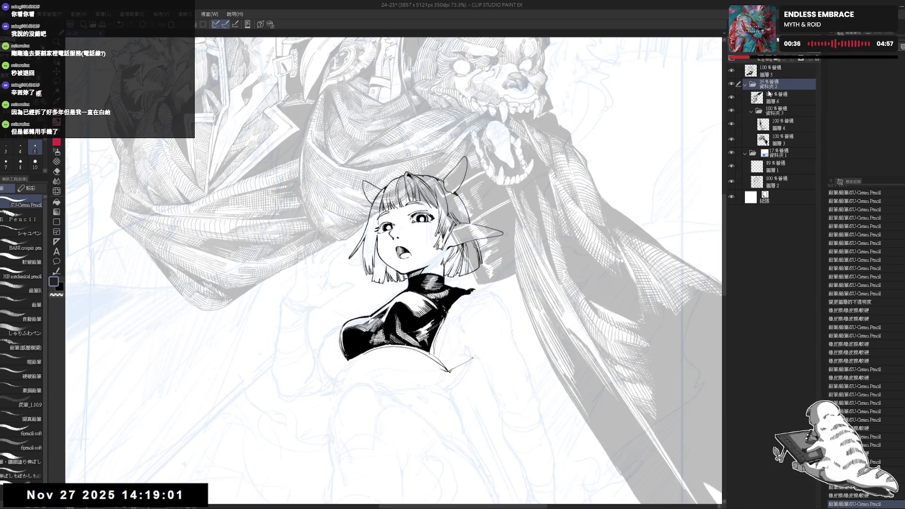
drag(773, 55, 759, 56)
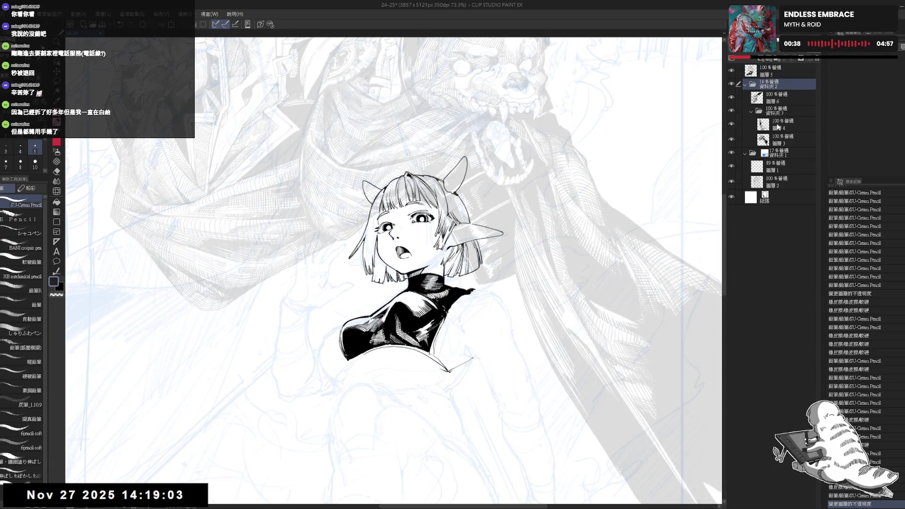
click(777, 181)
scroll(533, 206, down, 2)
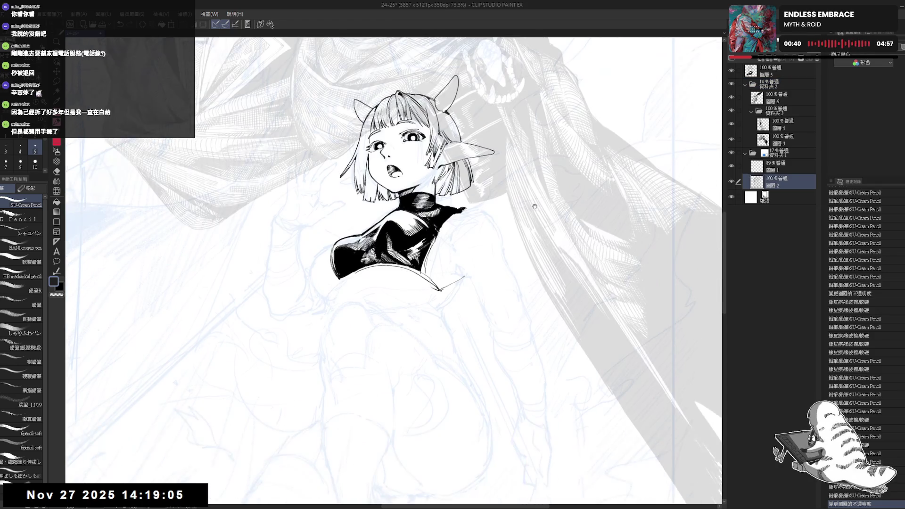